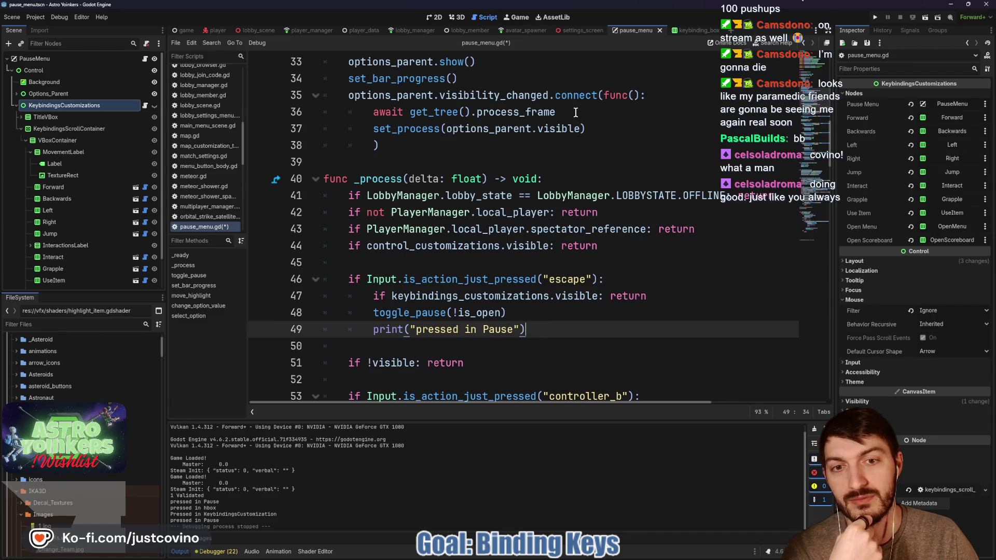
Step: Replace keybindings_customizations on line 47 with options_parent using autocomplete
{"action": "mouse_move", "coordinate": [458, 286]}
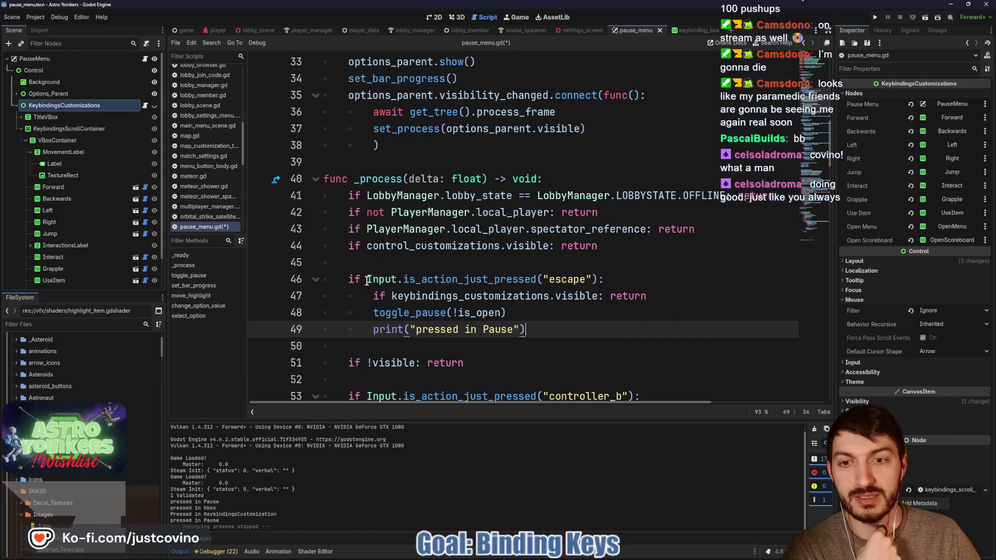
{"action": "mouse_move", "coordinate": [367, 281]}
{"action": "left_mouse_down"}
{"action": "mouse_move", "coordinate": [602, 296]}
{"action": "mouse_move", "coordinate": [625, 279]}
{"action": "left_mouse_up"}
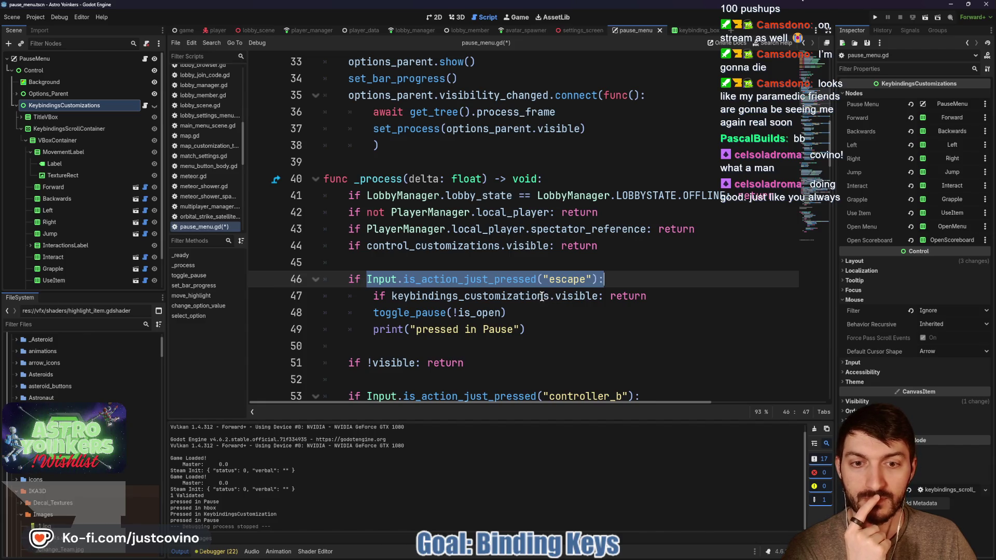
{"action": "left_click_drag", "start_coordinate": [550, 296], "coordinate": [393, 296]}
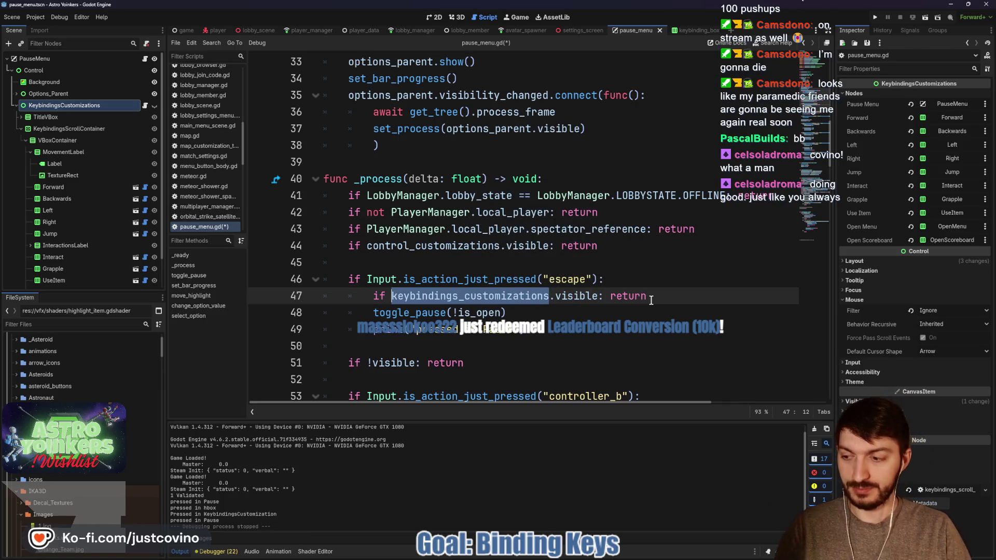
{"action": "type", "text": "option"}
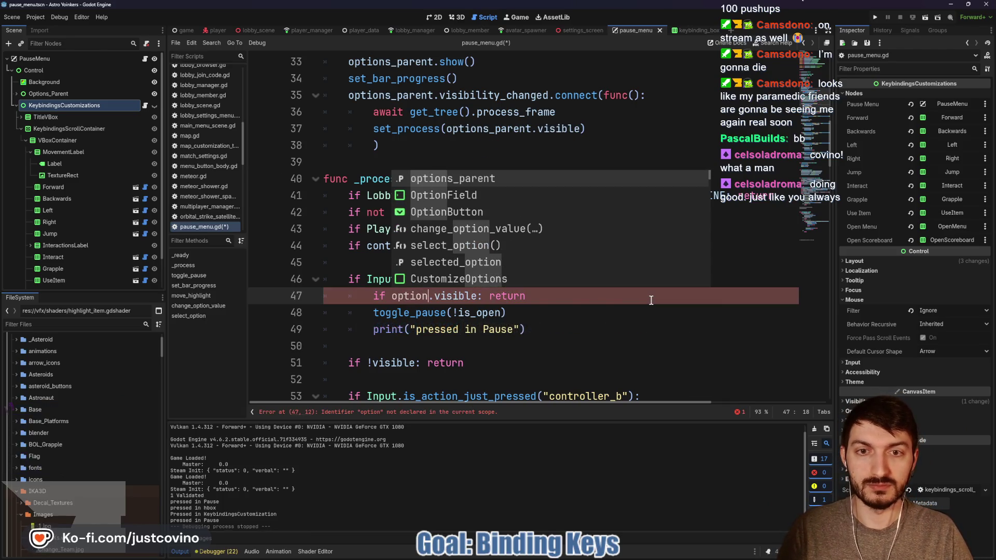
{"action": "key", "text": "Return"}
Step: Insert 'not' so line 47 reads 'if not options_parent.visible: return', and save the script
{"action": "left_click", "coordinate": [388, 296]}
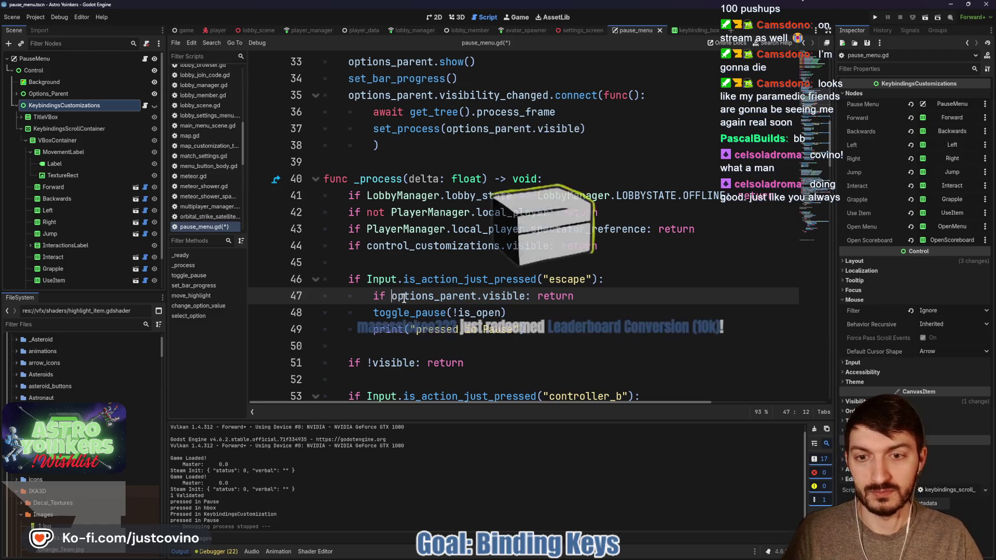
{"action": "type", "text": "not"}
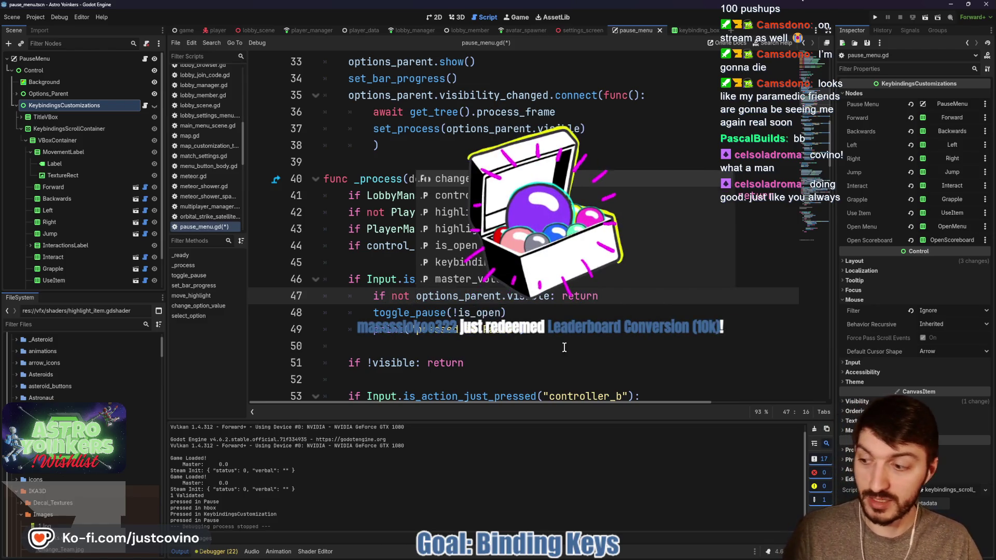
{"action": "left_click", "coordinate": [554, 314]}
{"action": "key", "text": "ctrl+s"}
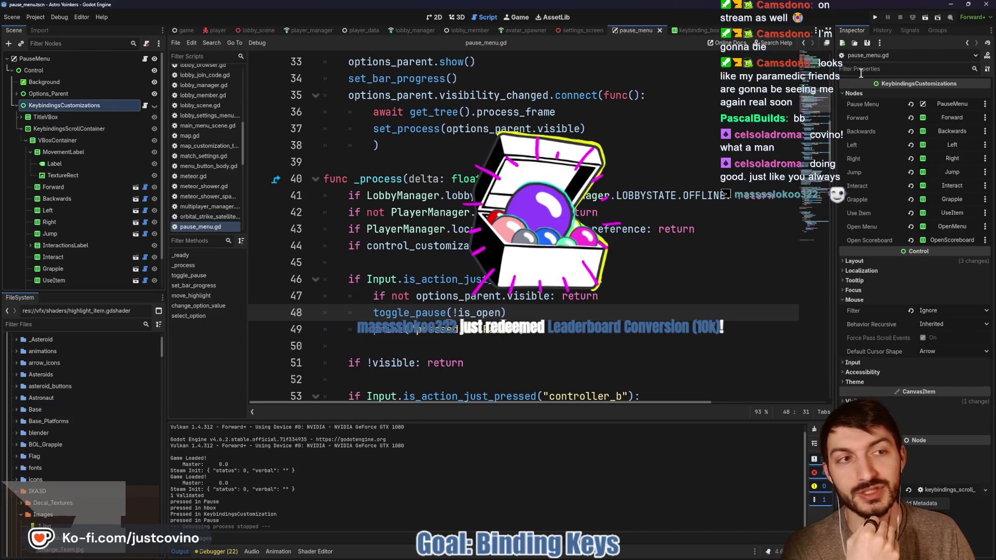
{"action": "key", "text": "F5"}
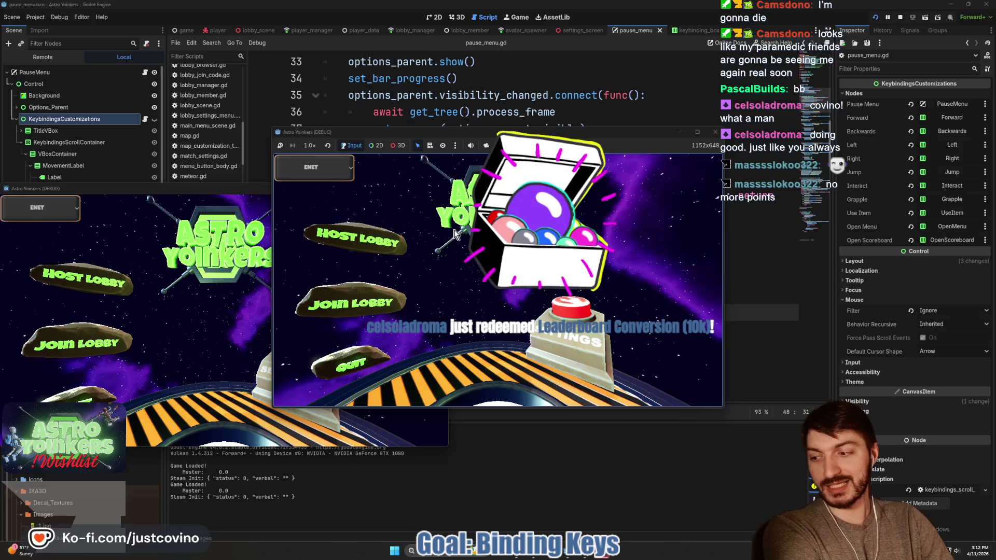
{"action": "left_click", "coordinate": [363, 232]}
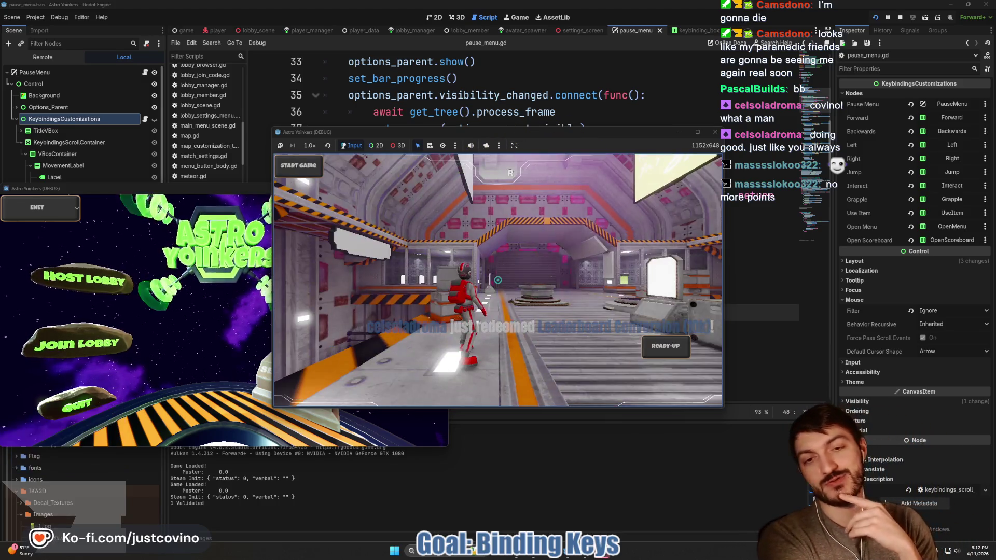
{"action": "key", "text": "Escape"}
{"action": "key", "text": "Down"}
{"action": "key", "text": "Down"}
{"action": "key", "text": "Down"}
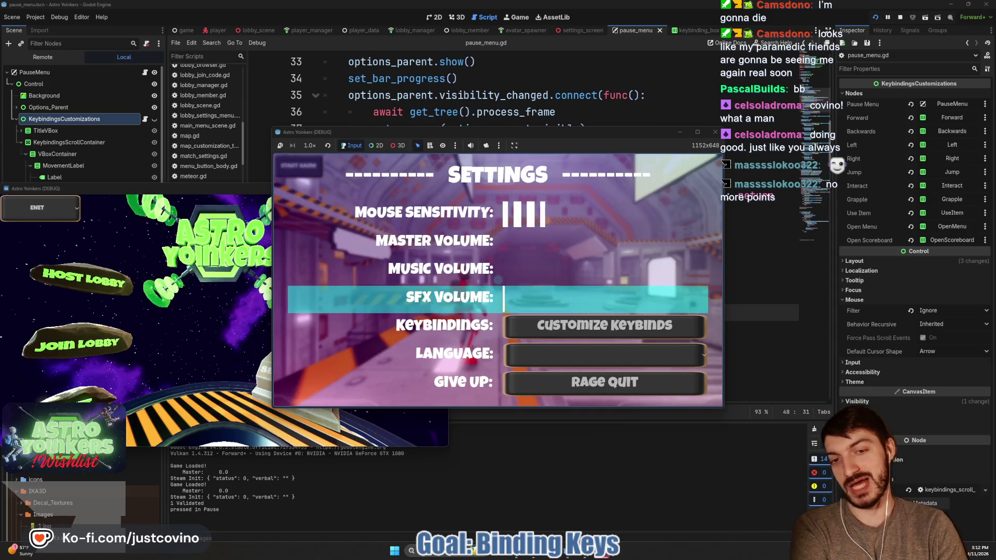
{"action": "key", "text": "Down"}
{"action": "key", "text": "Up"}
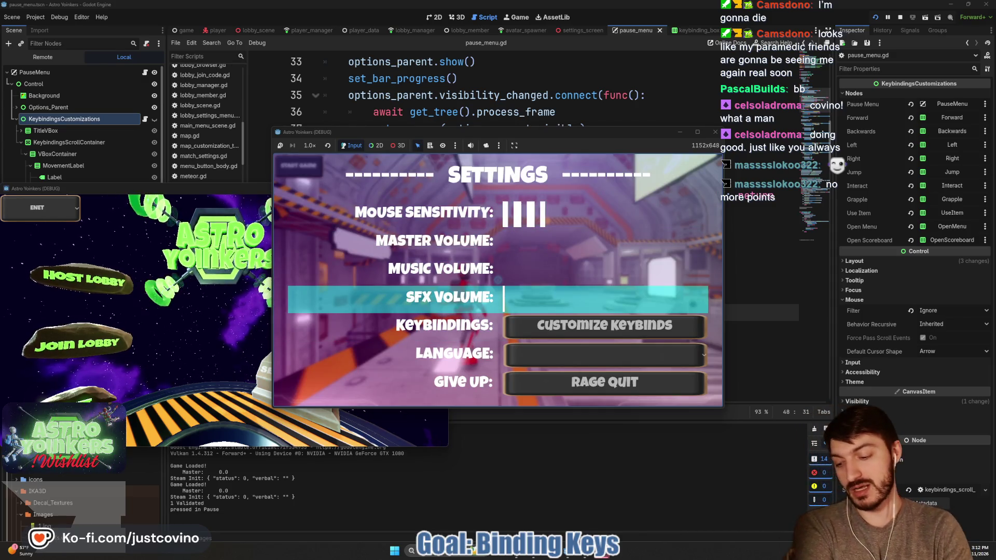
{"action": "key", "text": "Down"}
{"action": "key", "text": "Return"}
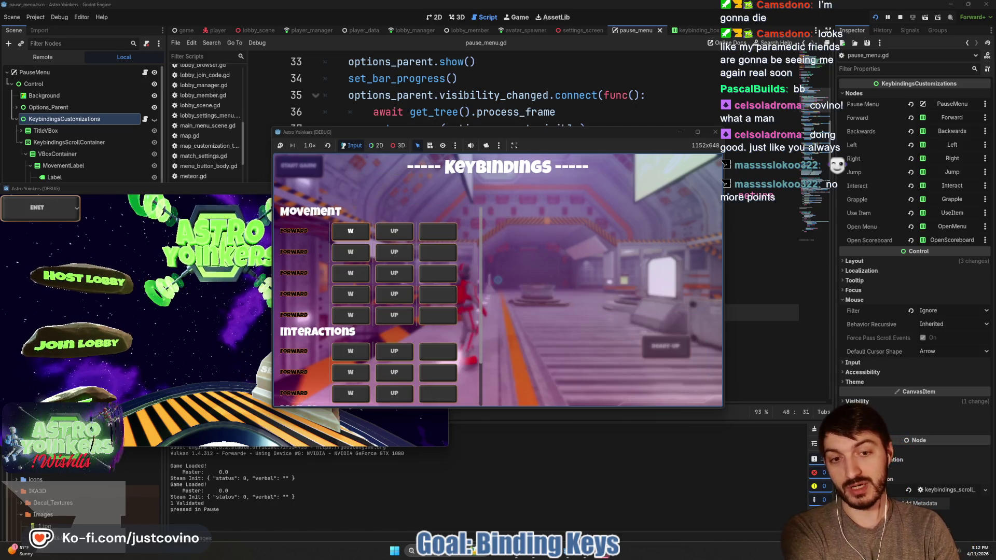
{"action": "key", "text": "Return"}
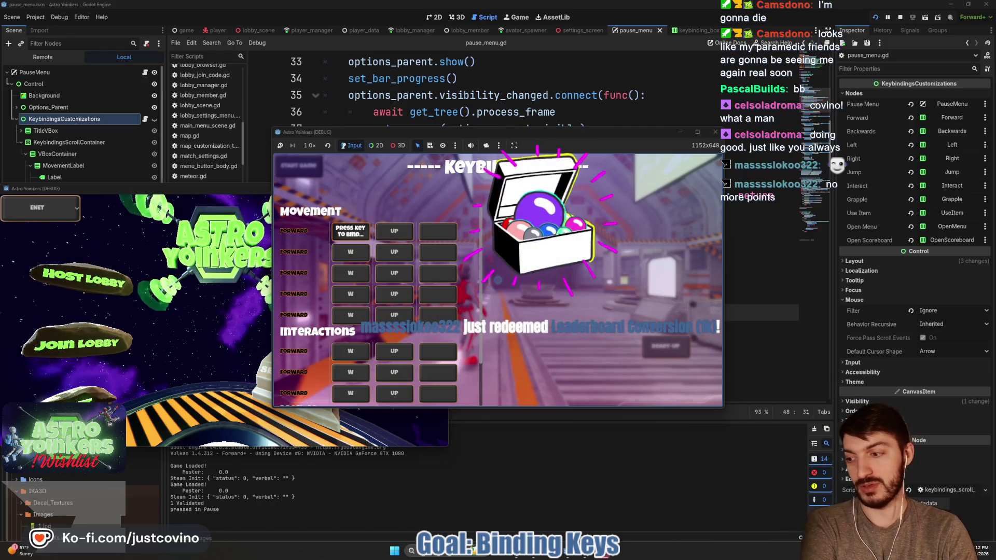
{"action": "key", "text": "w"}
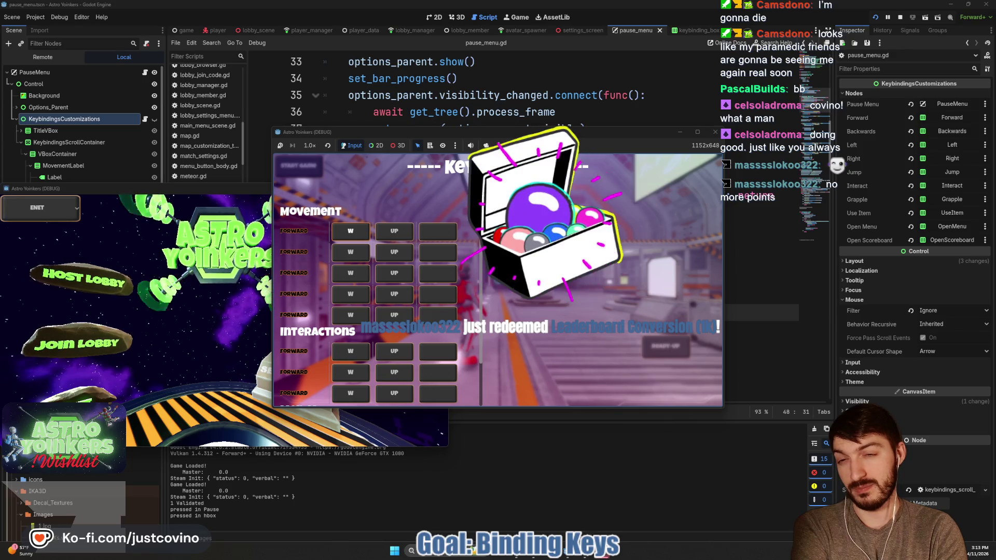
{"action": "key", "text": "Escape"}
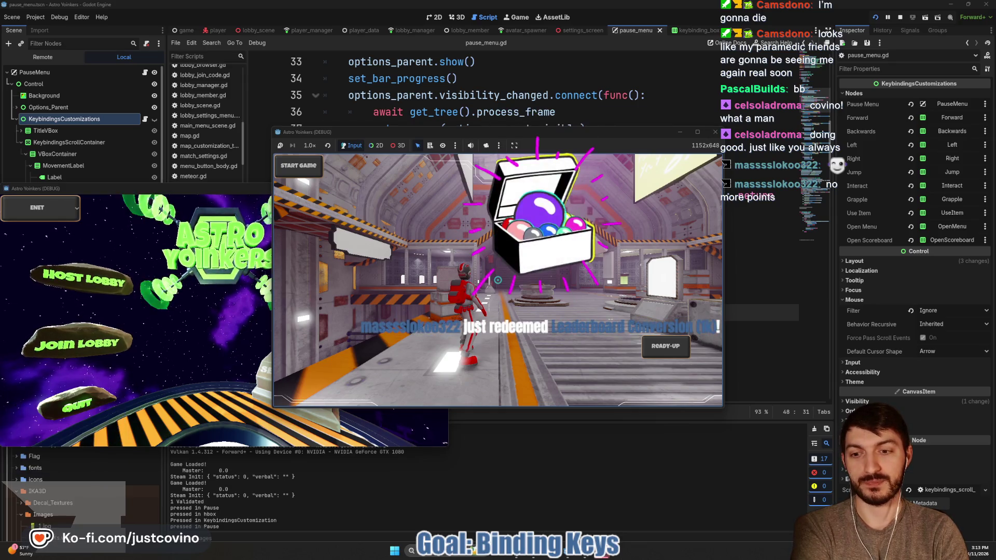
{"action": "key", "text": "F8"}
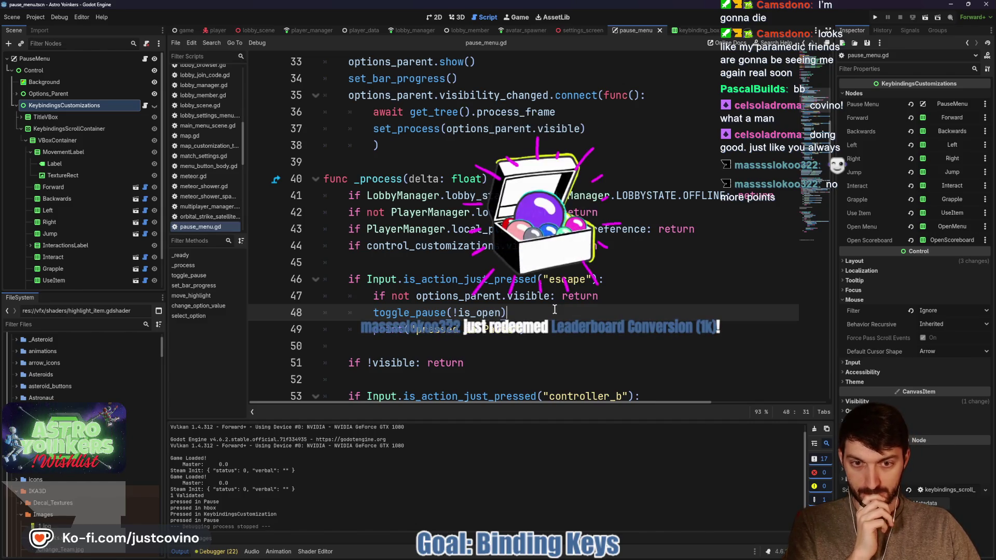
Step: Replace line 47's return with indented 'options_parent.show()' and 'return' lines, save, and run the project
{"action": "double_click", "coordinate": [605, 298]}
{"action": "key", "text": "BackSpace"}
{"action": "key", "text": "BackSpace"}
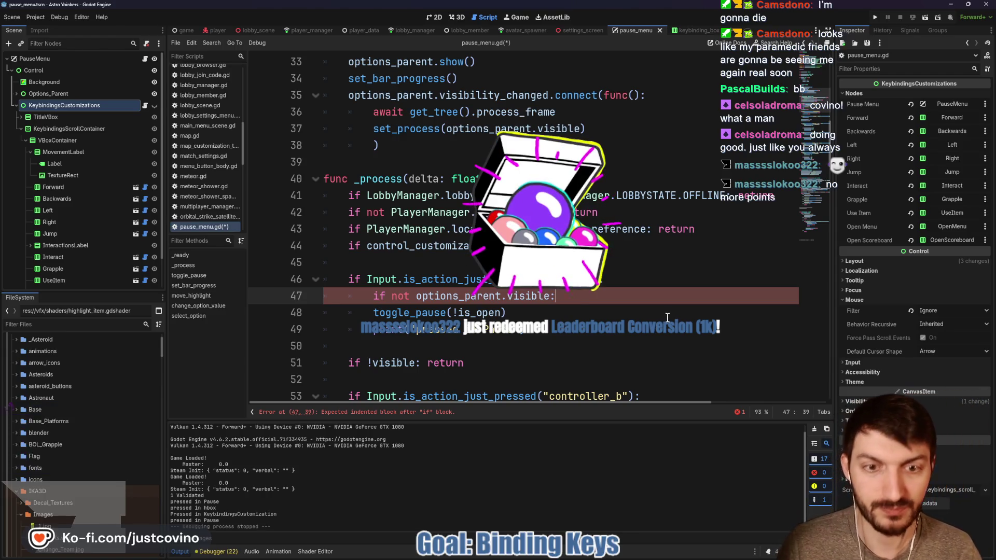
{"action": "key", "text": "Return"}
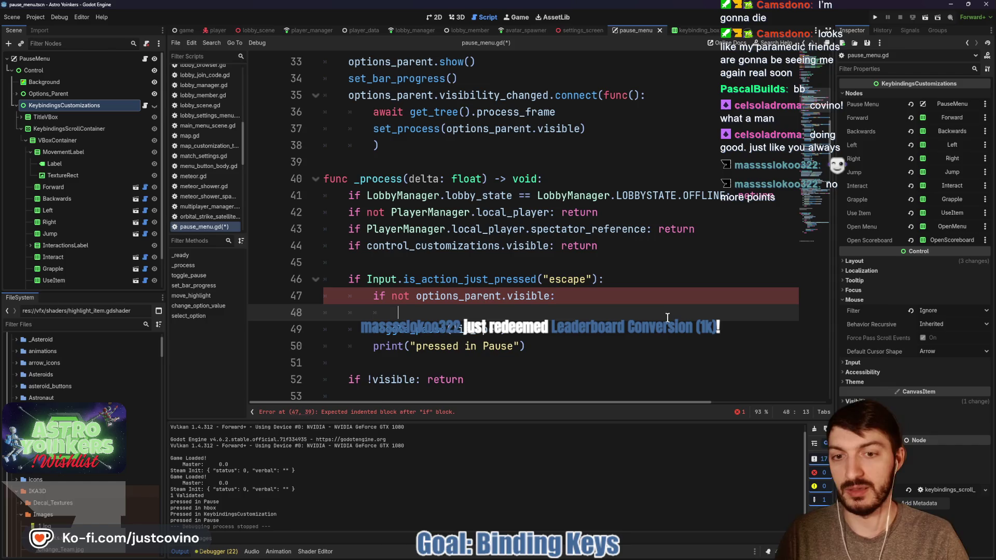
{"action": "type", "text": "options_parent."}
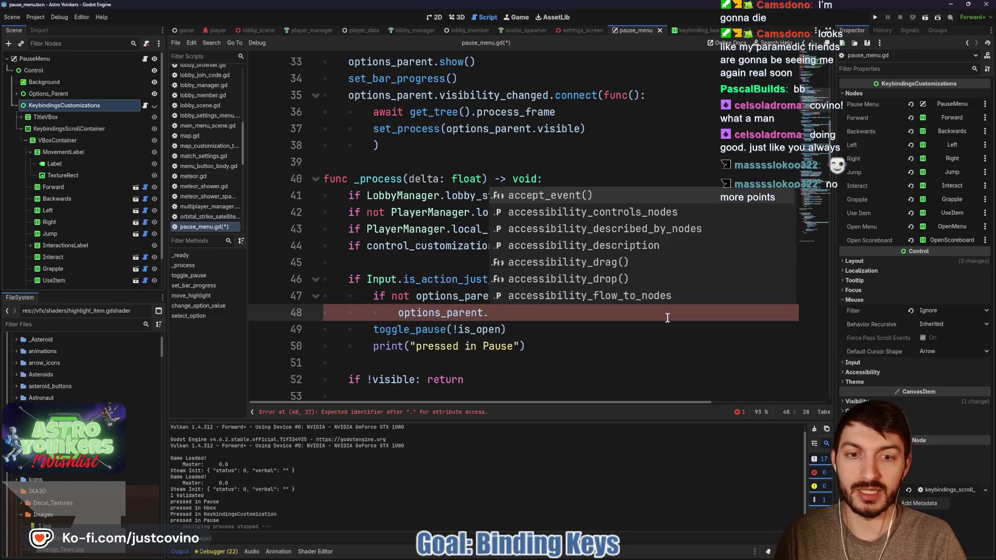
{"action": "type", "text": "show"}
{"action": "key", "text": "Return"}
{"action": "key", "text": "Return"}
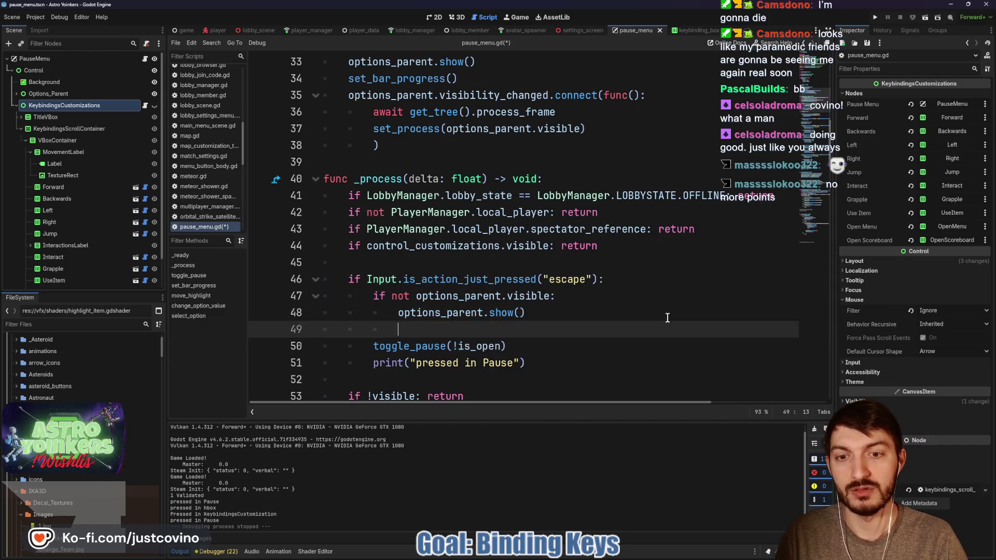
{"action": "type", "text": "return"}
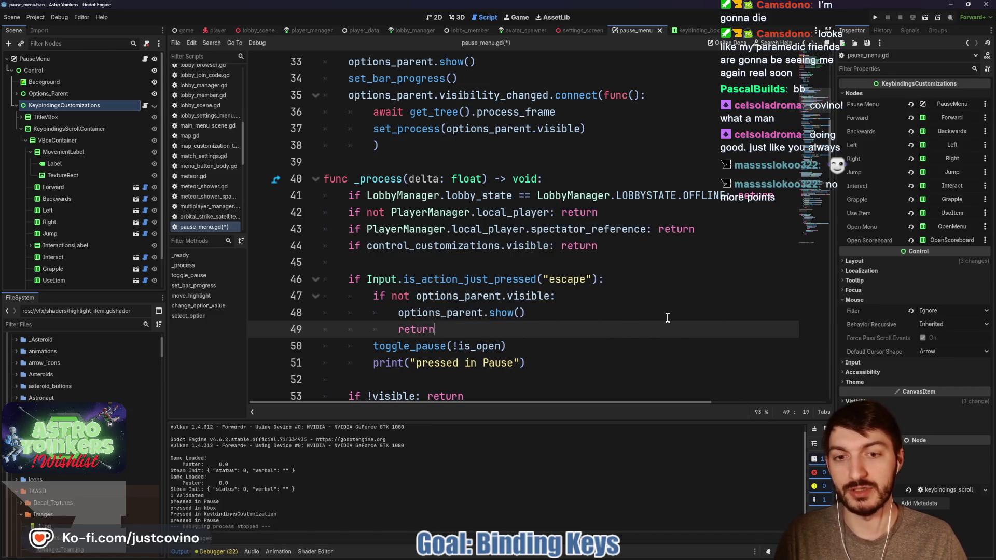
{"action": "key", "text": "ctrl+s"}
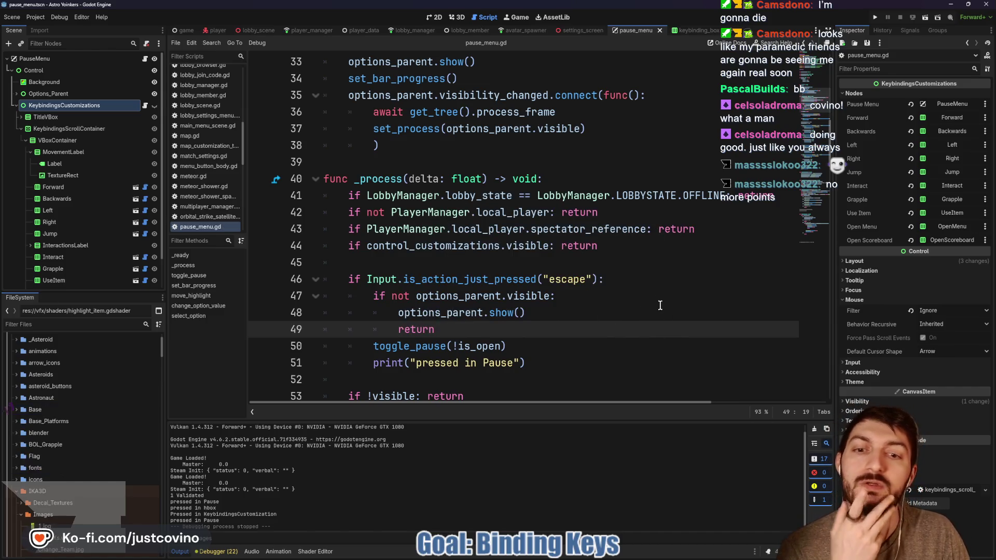
{"action": "left_click", "coordinate": [876, 17]}
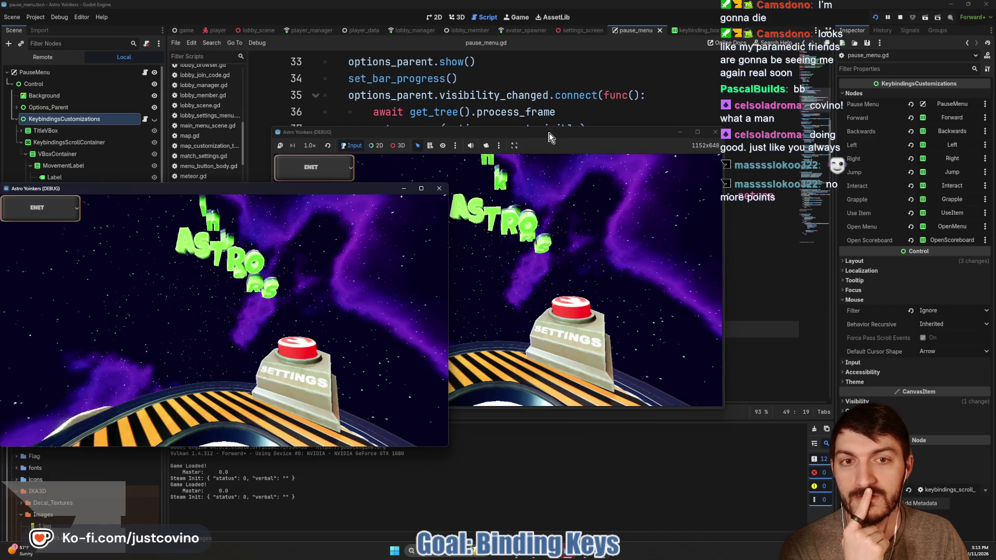
Step: Host a lobby, open Keybindings from the pause menu, start a Forward rebind, close, and run forward
{"action": "left_click", "coordinate": [336, 229]}
{"action": "left_click", "coordinate": [514, 252]}
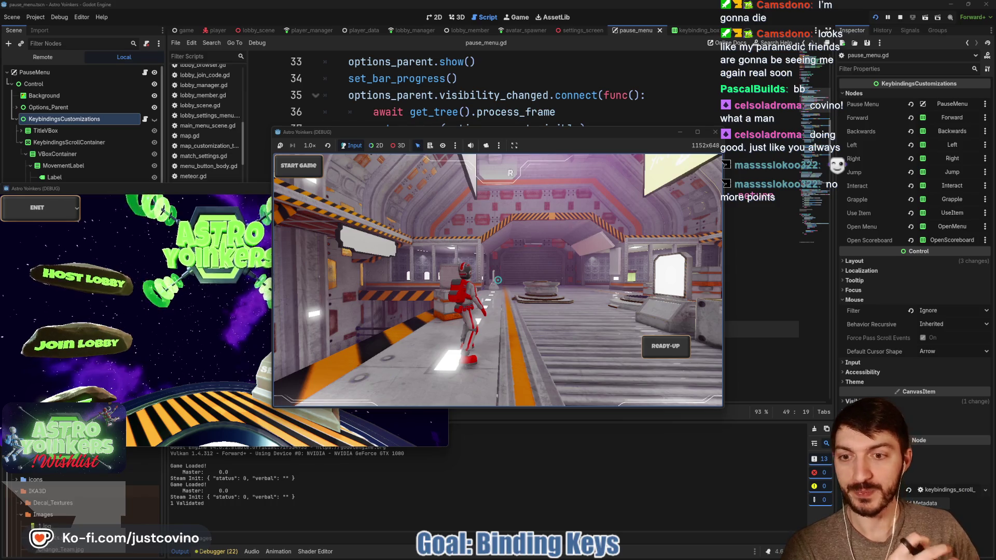
{"action": "key", "text": "Escape"}
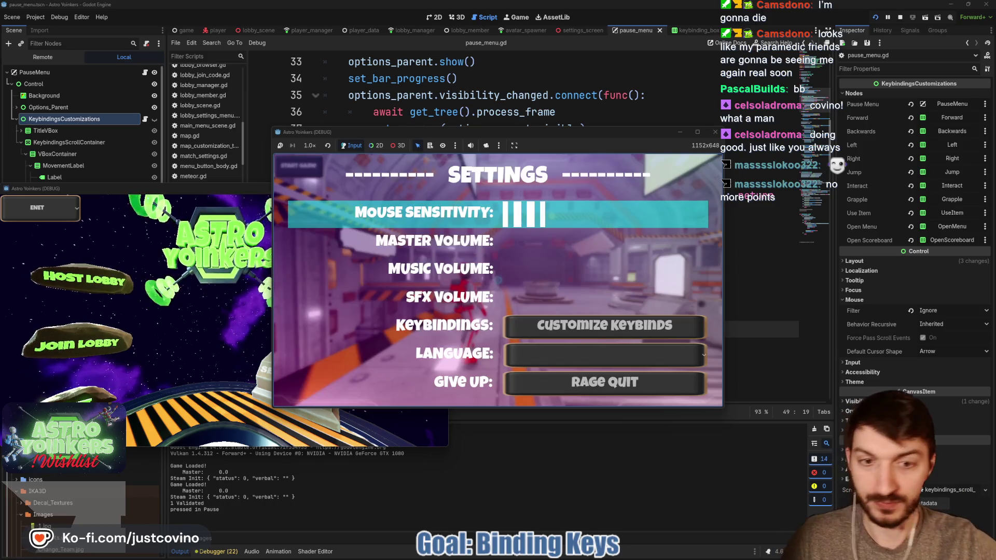
{"action": "key", "text": "Down"}
{"action": "key", "text": "Down"}
{"action": "key", "text": "Down"}
{"action": "key", "text": "Return"}
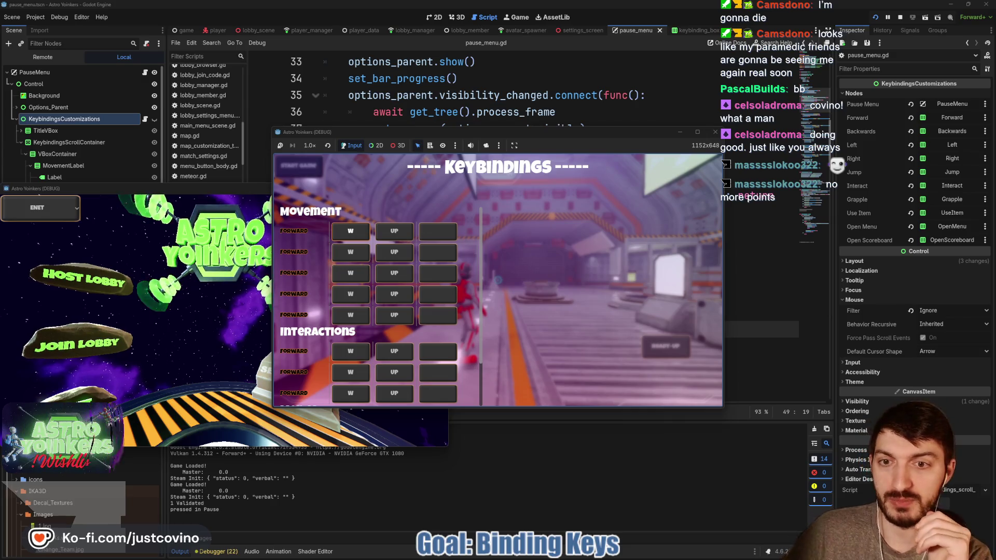
{"action": "key", "text": "Return"}
{"action": "key", "text": "Escape"}
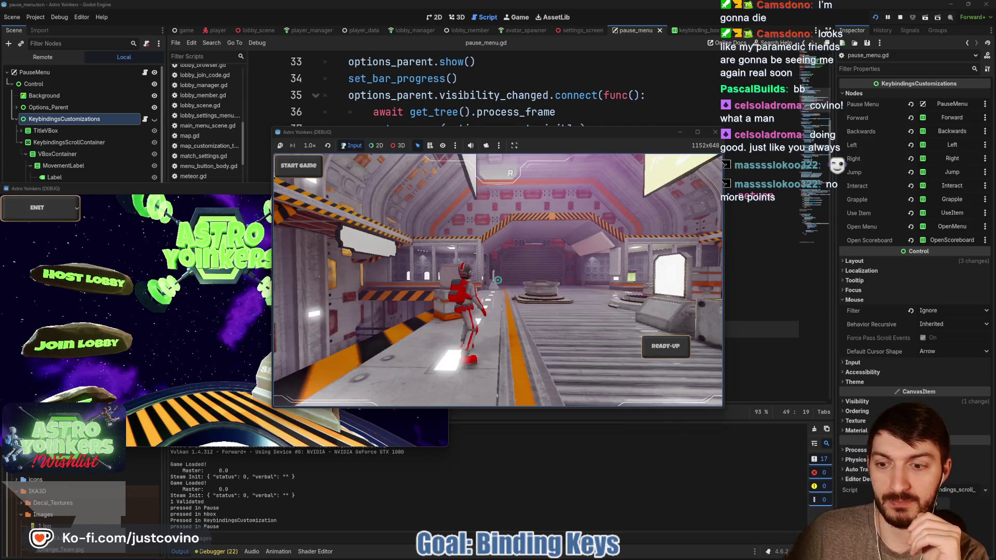
{"action": "key", "text": "w"}
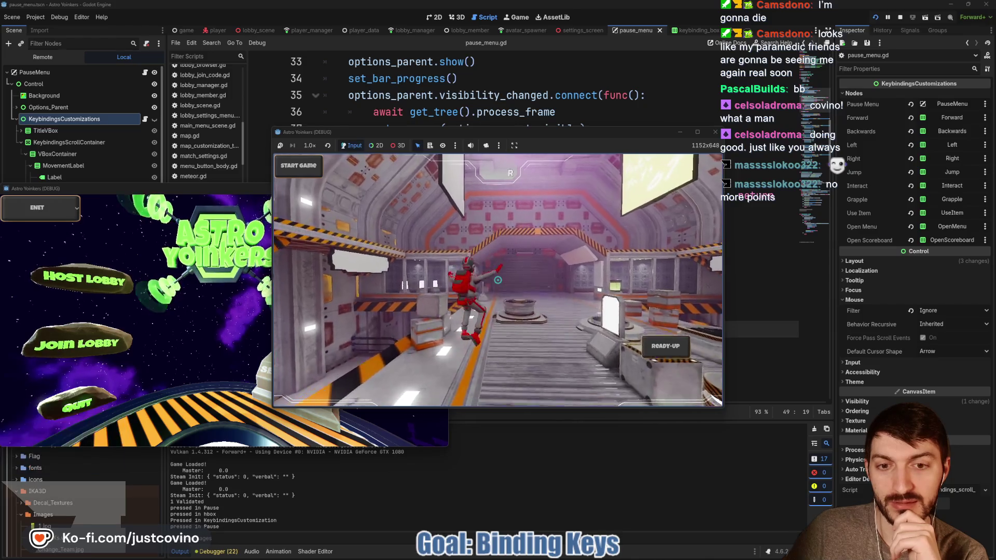
Step: Reopen Keybindings, keep Forward bound to W, close the menu, and stop the game with F8
{"action": "key", "text": "Escape"}
{"action": "key", "text": "Return"}
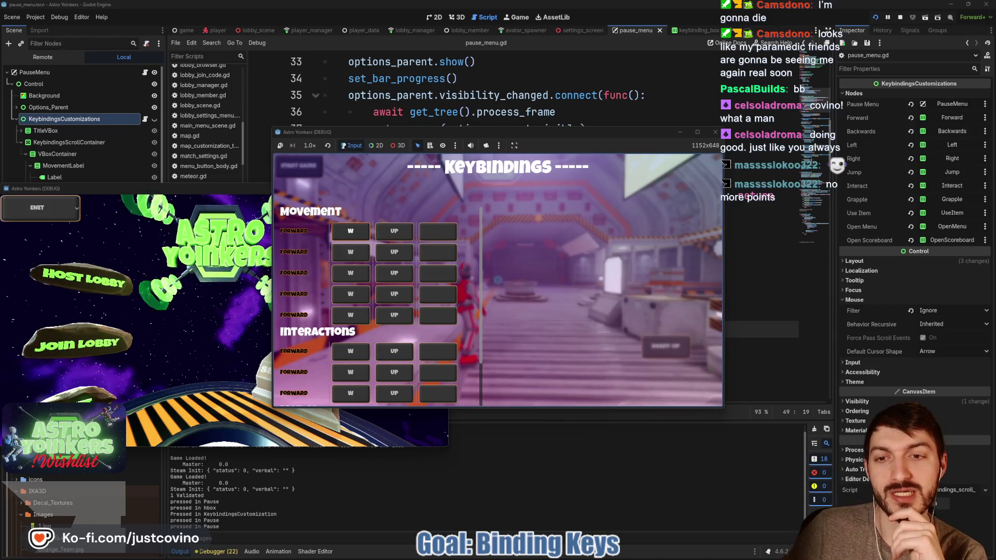
{"action": "key", "text": "w"}
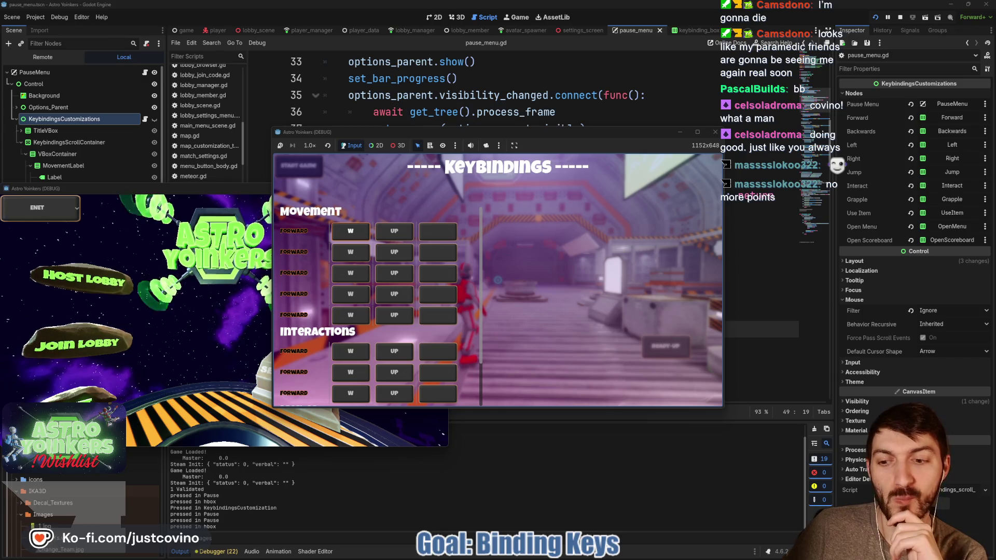
{"action": "key", "text": "Escape"}
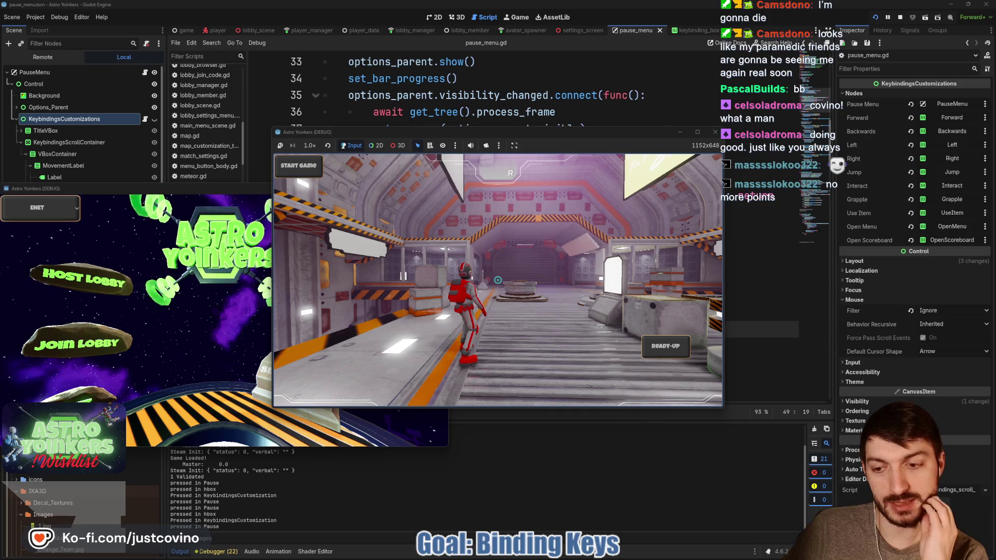
{"action": "key", "text": "F8"}
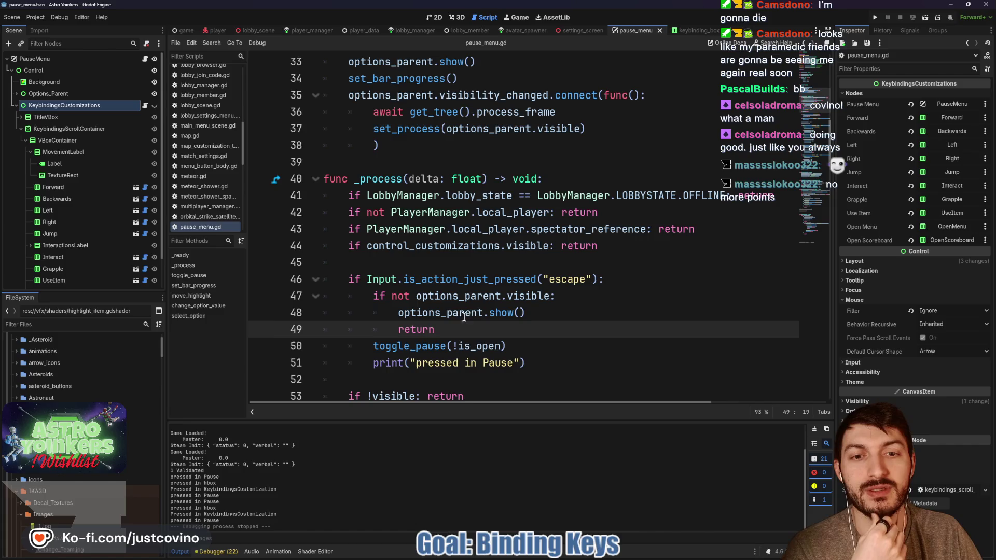
Step: Select the options_parent visibility check in pause_menu.gd's _process
{"action": "scroll", "coordinate": [464, 317], "scroll_direction": "down", "scroll_amount": 1}
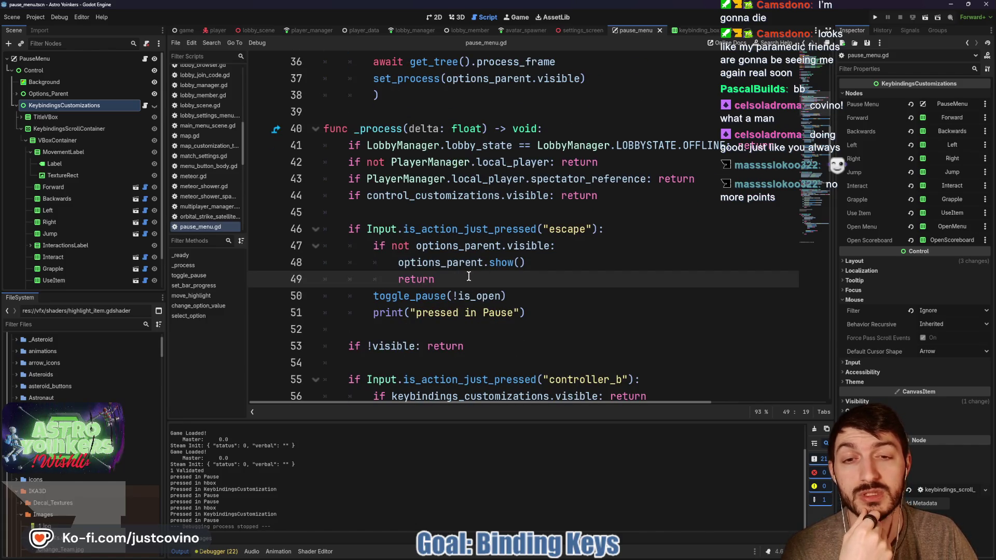
{"action": "left_click", "coordinate": [494, 229]}
{"action": "mouse_move", "coordinate": [593, 248]}
{"action": "left_mouse_down"}
{"action": "mouse_move", "coordinate": [334, 260]}
{"action": "mouse_move", "coordinate": [348, 247]}
{"action": "left_mouse_up"}
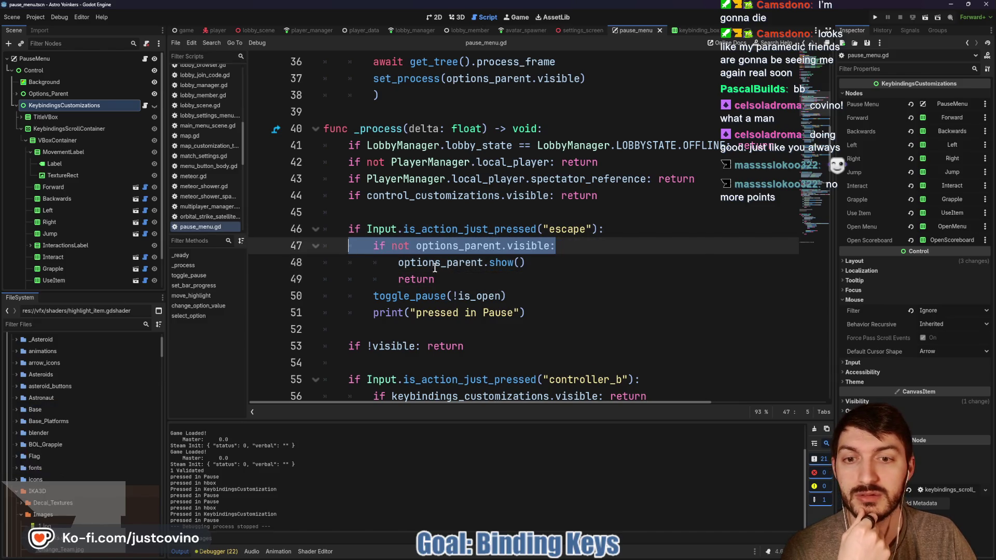
Step: Comment out line 34's options_parent.show() call in keybindings_scroll_container.gd and run the project
{"action": "left_click", "coordinate": [150, 124]}
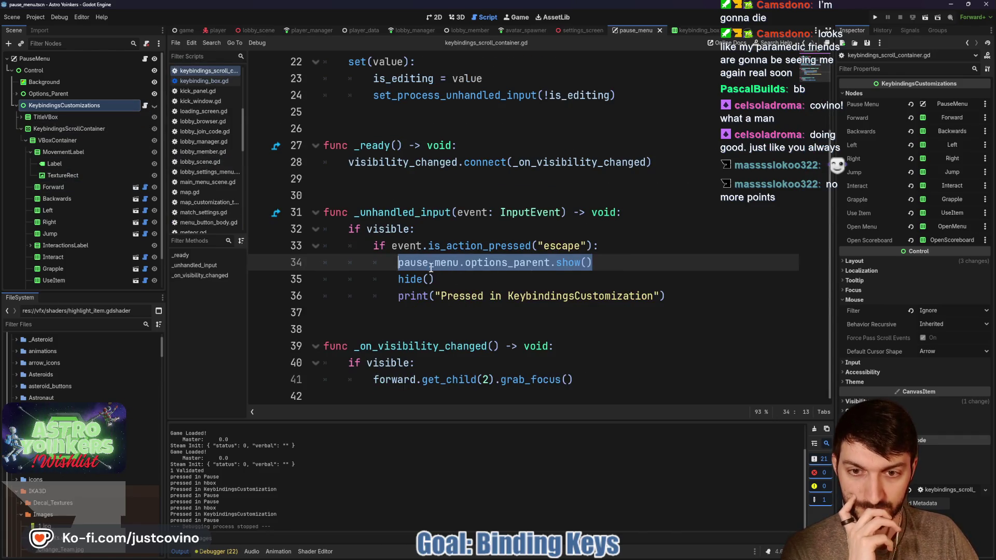
{"action": "left_click", "coordinate": [395, 262]}
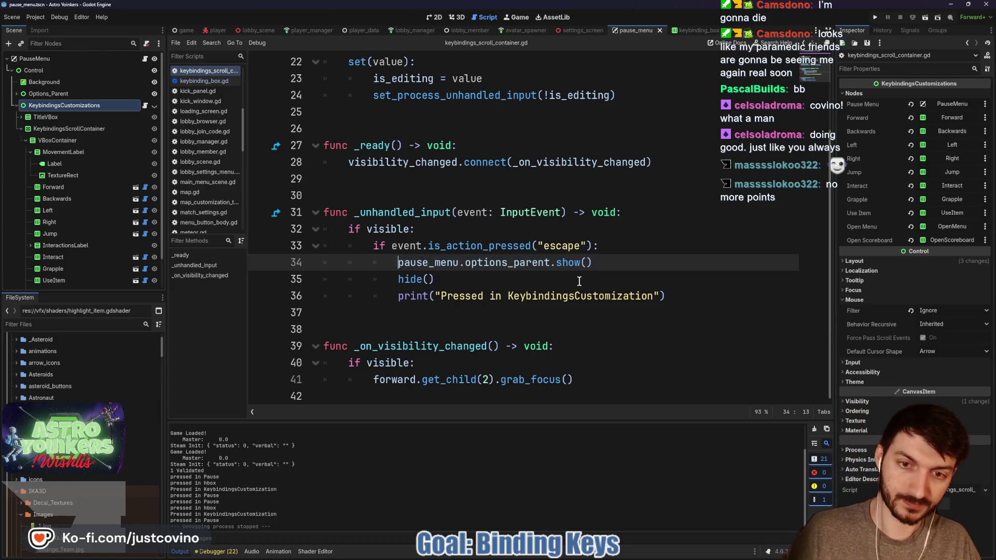
{"action": "key", "text": "ctrl+k"}
{"action": "left_click", "coordinate": [580, 281]}
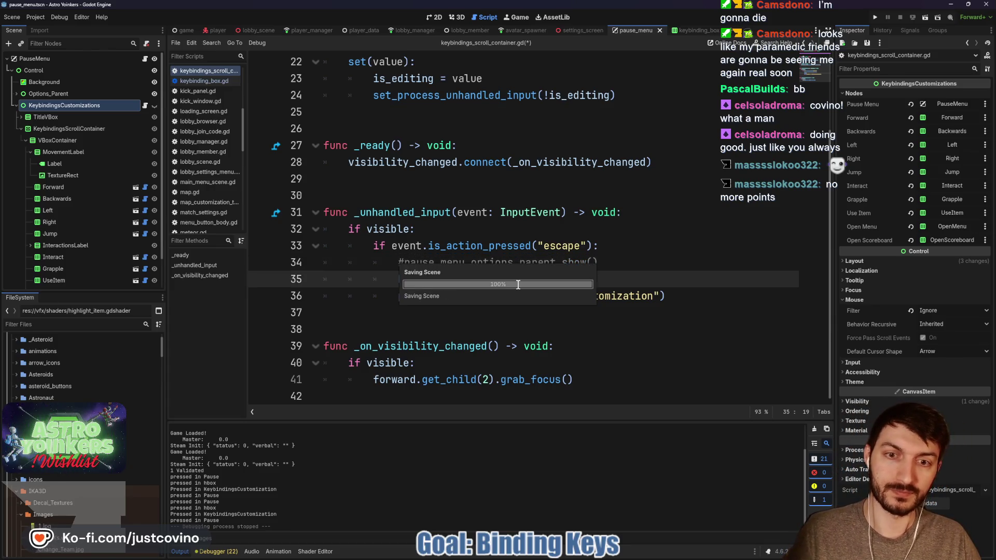
{"action": "left_click", "coordinate": [876, 17]}
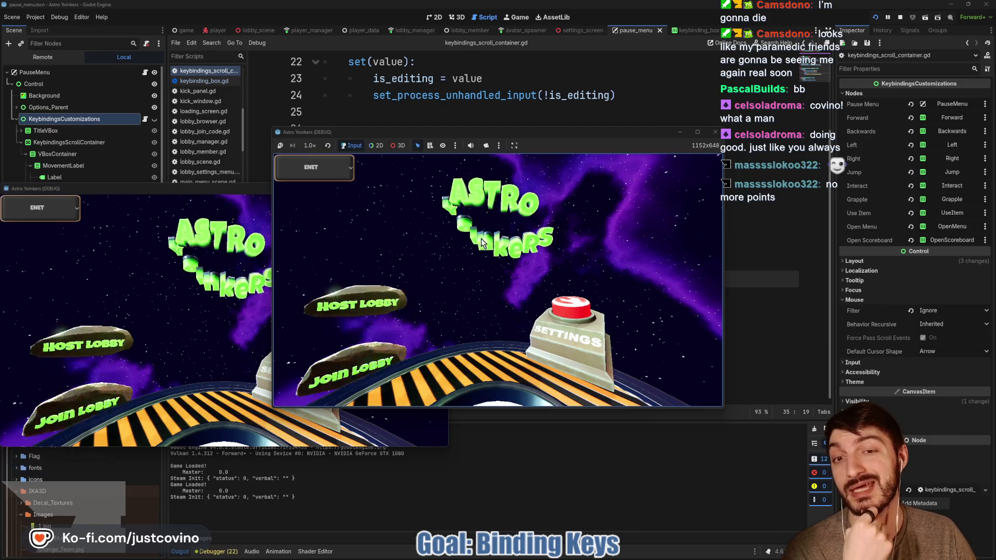
Step: Host a private lobby and open the Keybindings screen from the pause menu
{"action": "left_click", "coordinate": [526, 245]}
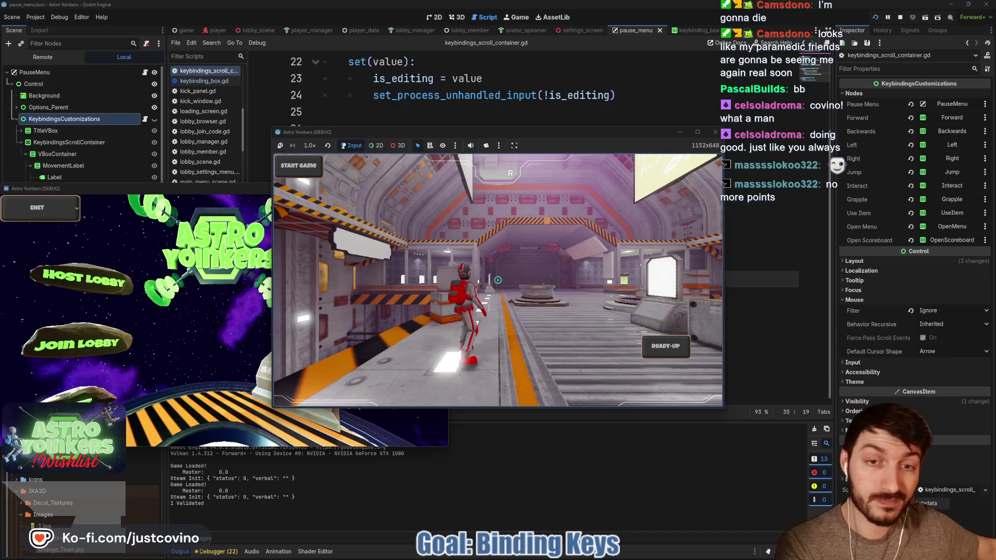
{"action": "key", "text": "Escape"}
{"action": "key", "text": "Down"}
{"action": "key", "text": "Down"}
{"action": "key", "text": "Down"}
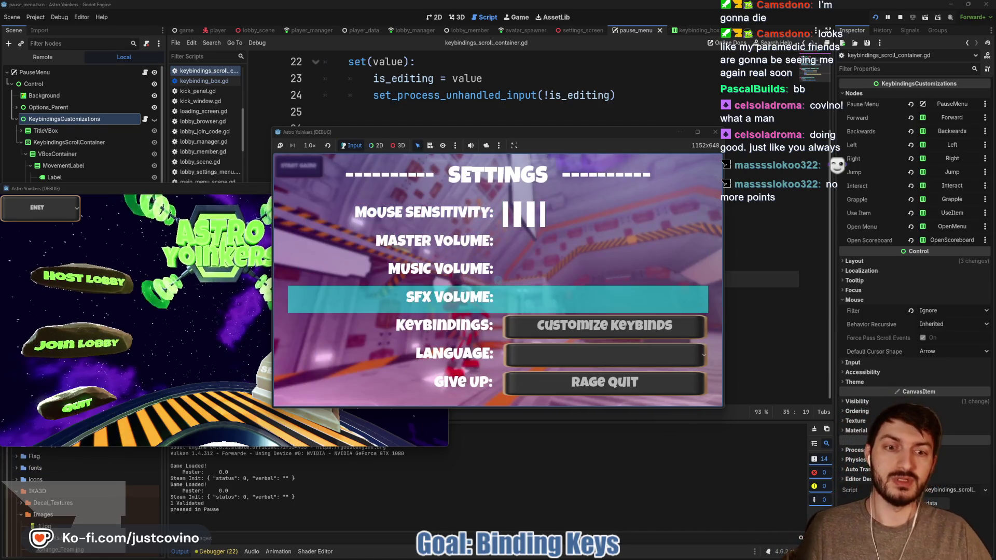
{"action": "key", "text": "Return"}
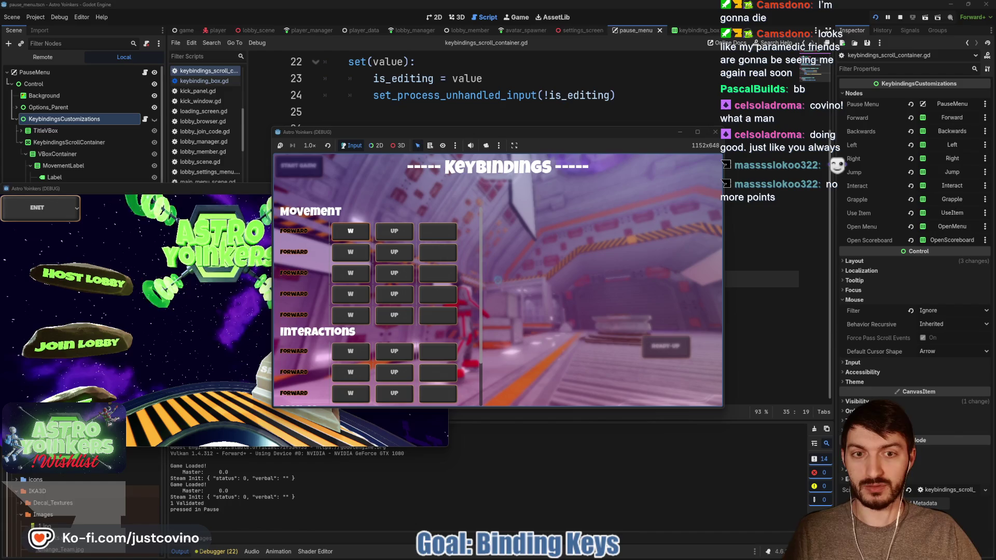
Step: Leave the Forward binding as W, close Keybindings, stop the game, and reopen pause_menu.gd
{"action": "left_click_drag", "start_coordinate": [524, 193], "coordinate": [535, 179]}
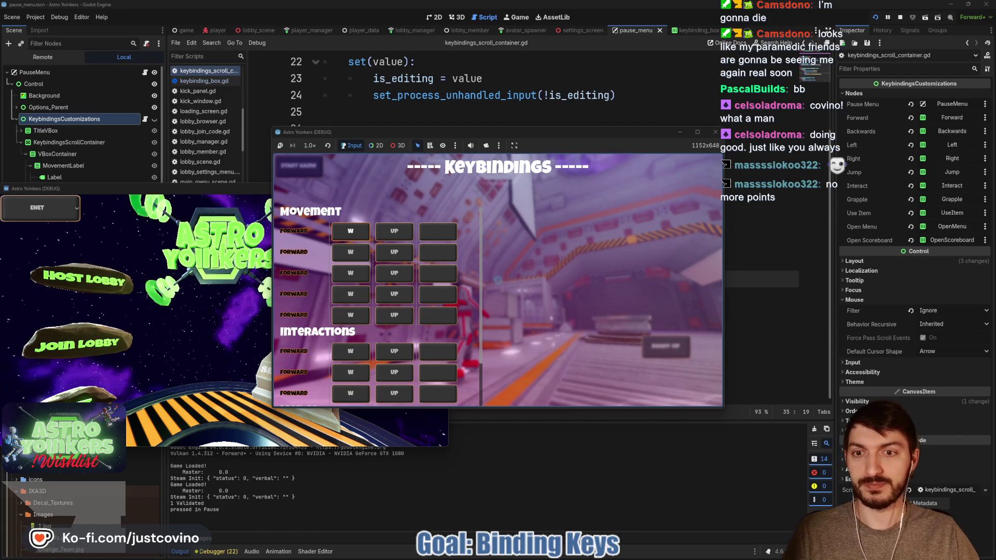
{"action": "key", "text": "Return"}
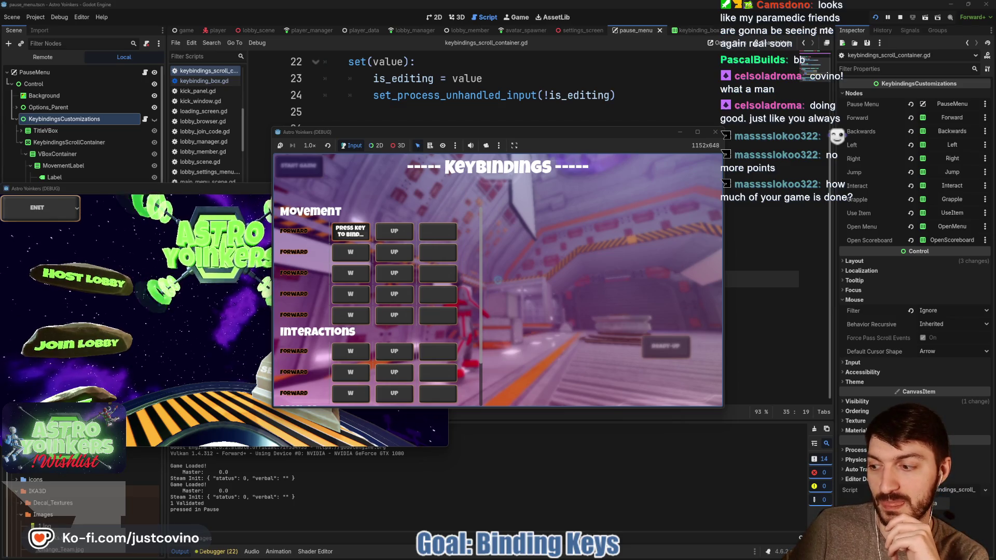
{"action": "key", "text": "w"}
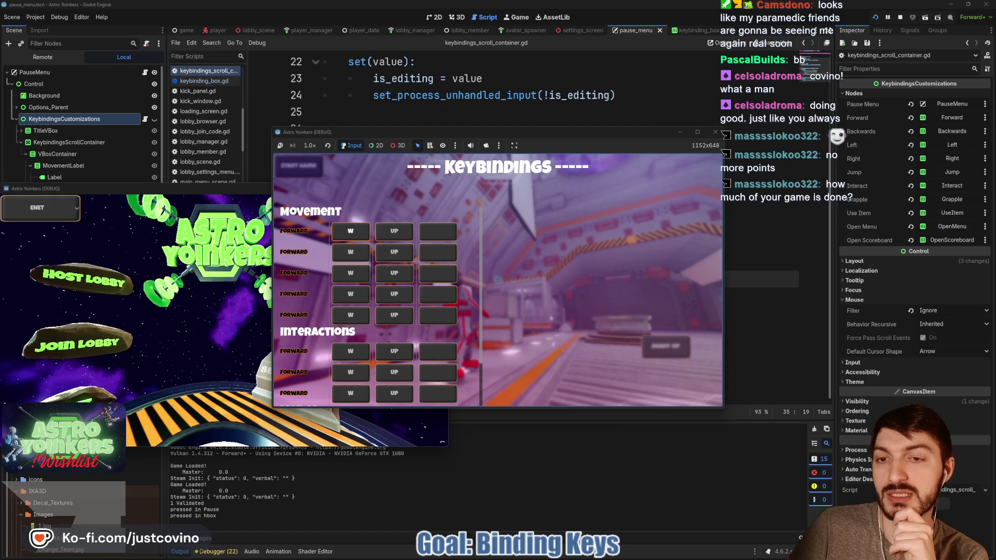
{"action": "key", "text": "Escape"}
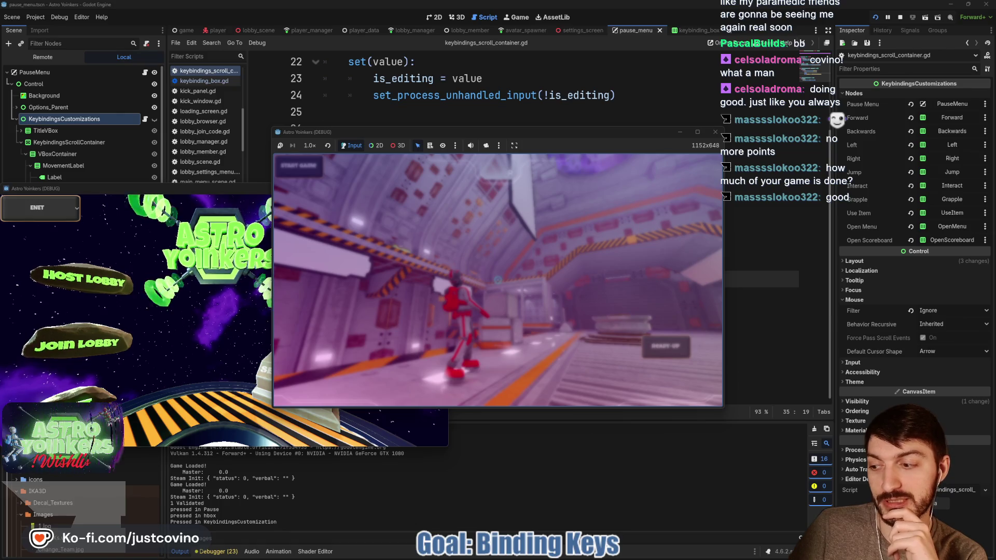
{"action": "key", "text": "F8"}
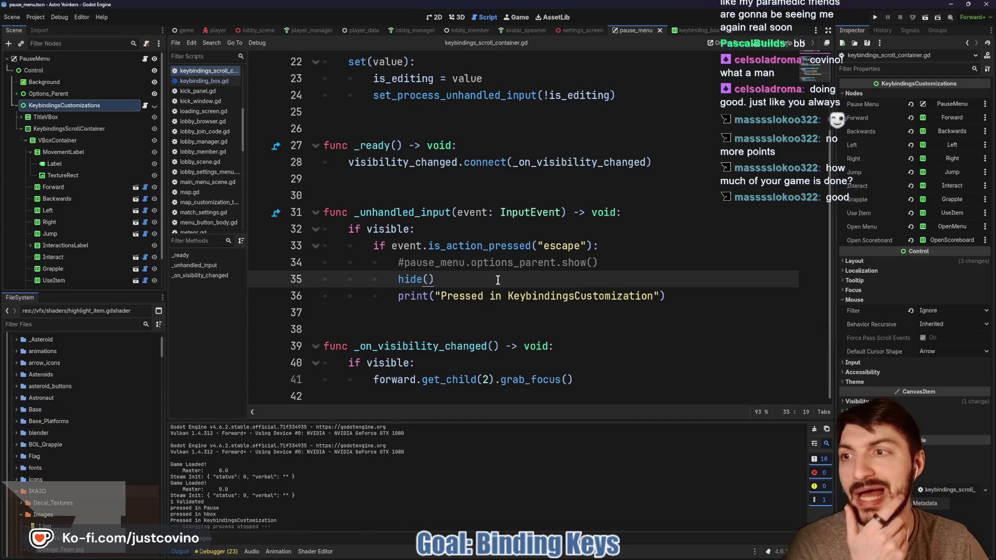
{"action": "left_click", "coordinate": [145, 58]}
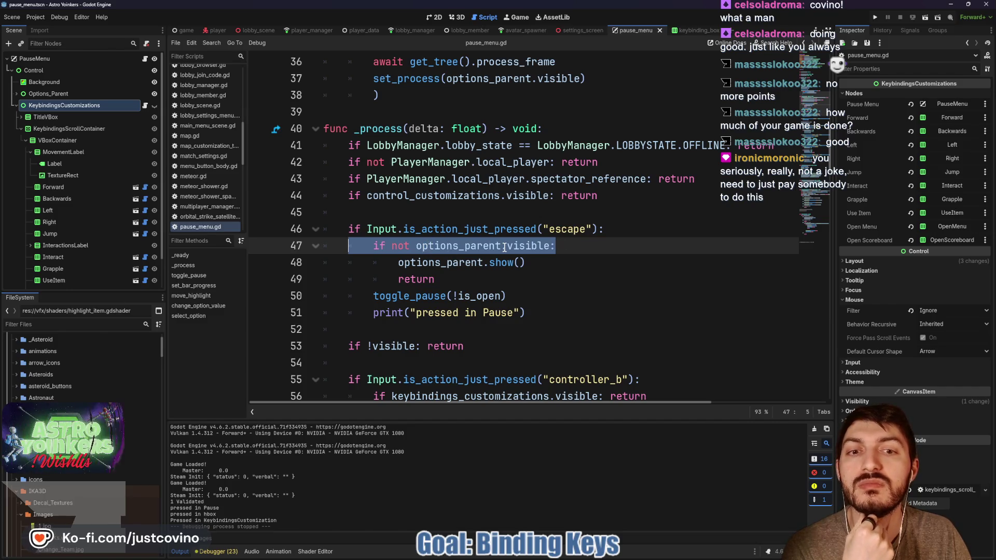
Step: Delete the options_parent visibility_changed.connect lambda (lines 35–38) from _ready and save pause_menu.gd
{"action": "mouse_move", "coordinate": [504, 248]}
{"action": "scroll", "coordinate": [507, 248], "scroll_direction": "up", "scroll_amount": 3}
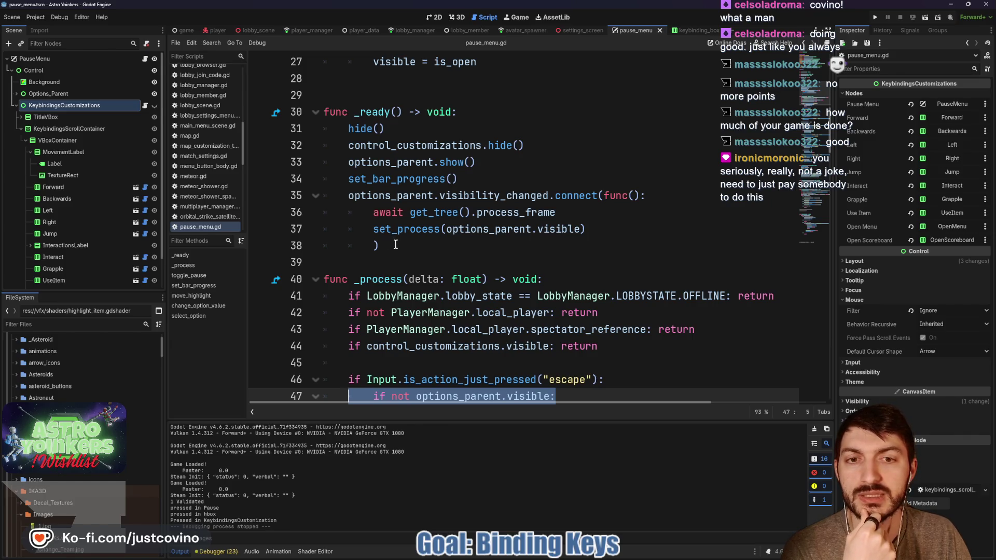
{"action": "left_click_drag", "start_coordinate": [395, 244], "coordinate": [323, 195]}
{"action": "key", "text": "BackSpace"}
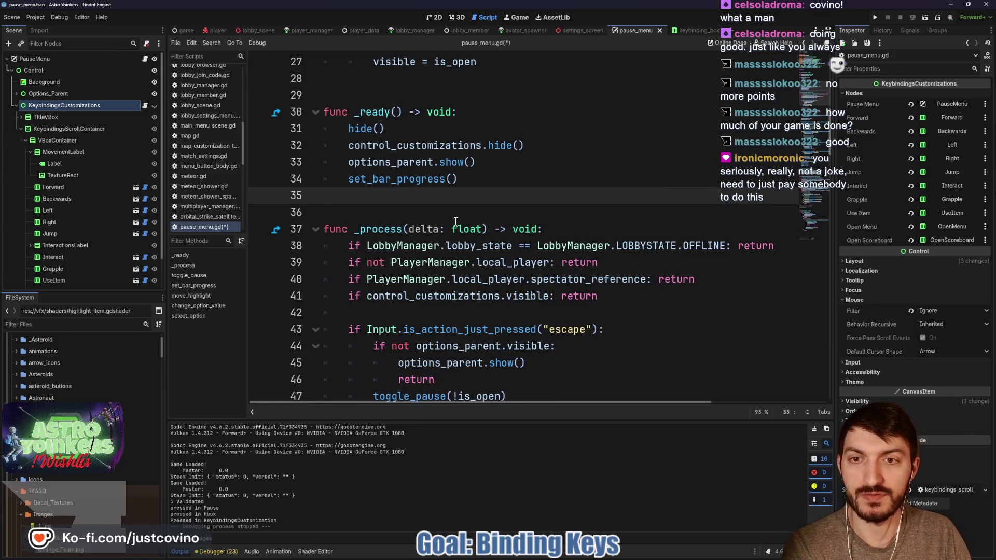
{"action": "scroll", "coordinate": [456, 221], "scroll_direction": "down", "scroll_amount": 20}
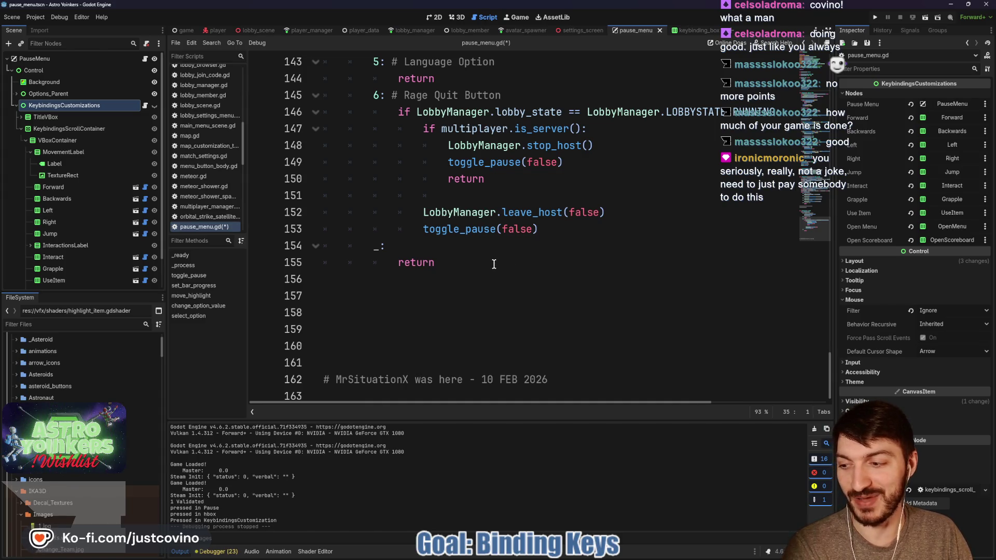
{"action": "scroll", "coordinate": [478, 297], "scroll_direction": "up", "scroll_amount": 2}
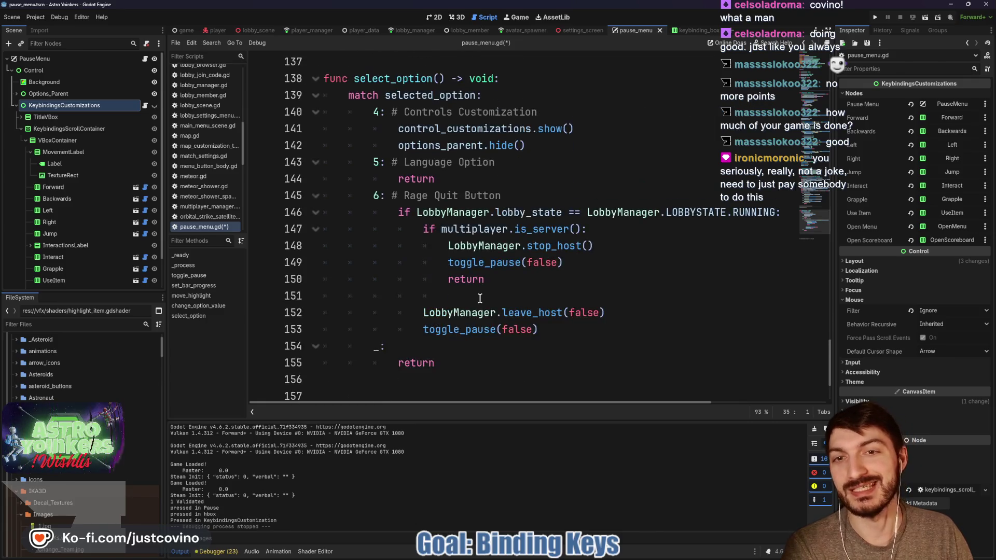
{"action": "scroll", "coordinate": [479, 297], "scroll_direction": "down", "scroll_amount": 2}
{"action": "scroll", "coordinate": [473, 293], "scroll_direction": "up", "scroll_amount": 12}
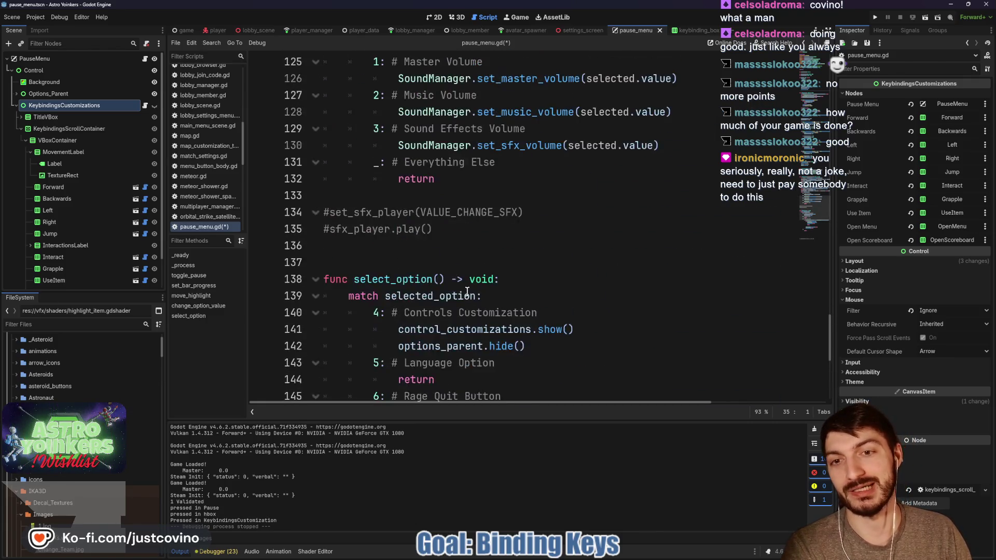
{"action": "scroll", "coordinate": [467, 291], "scroll_direction": "up", "scroll_amount": 12}
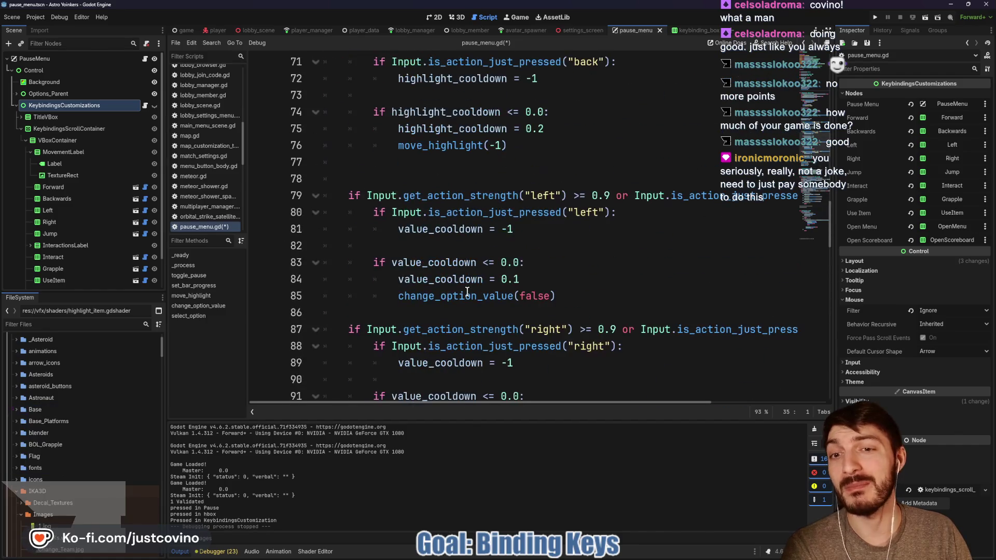
{"action": "scroll", "coordinate": [459, 283], "scroll_direction": "up", "scroll_amount": 13}
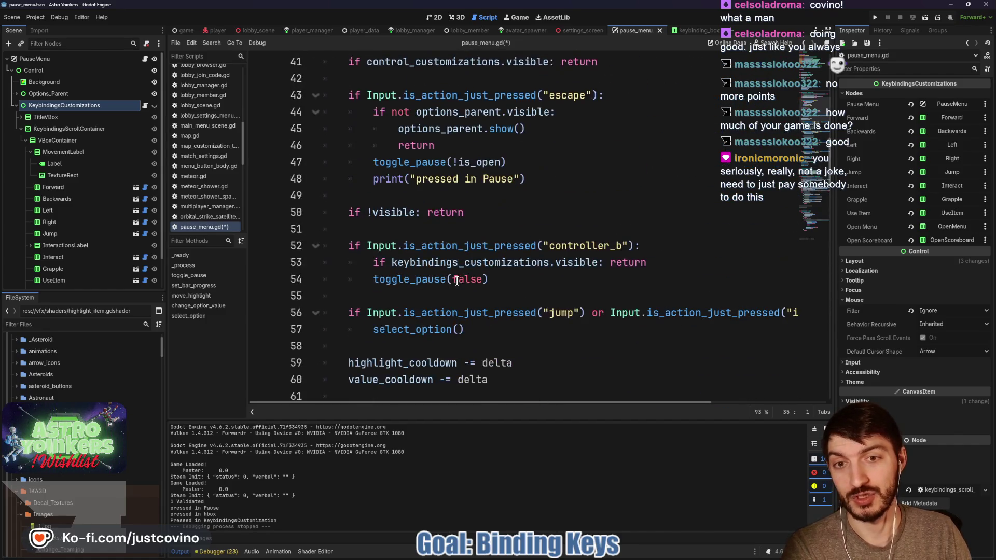
{"action": "left_click", "coordinate": [433, 228]}
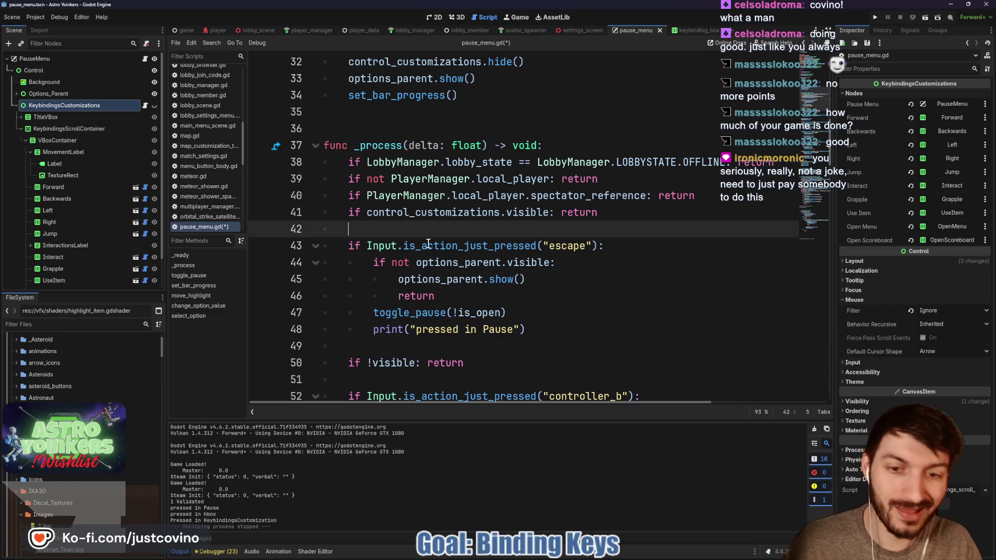
{"action": "key", "text": "ctrl+s"}
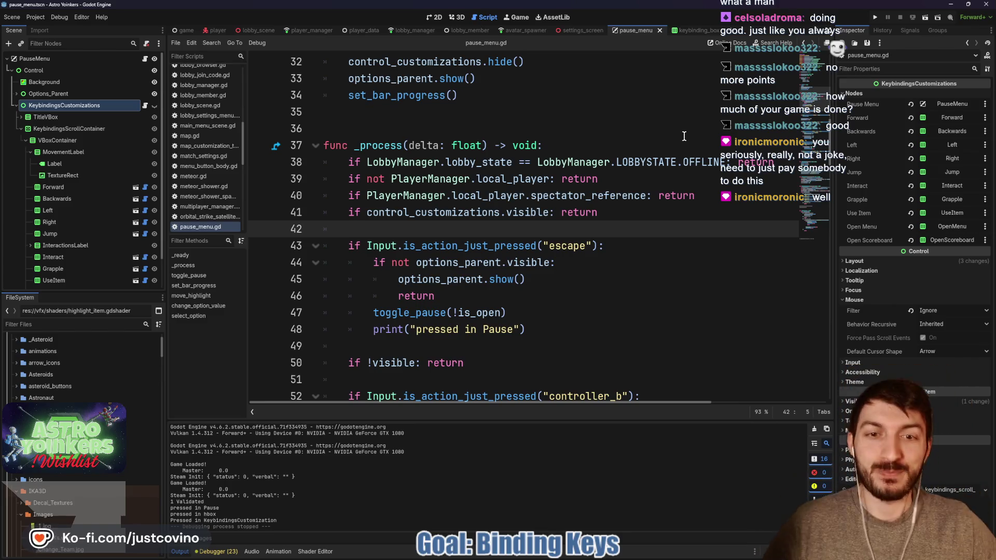
{"action": "left_click", "coordinate": [882, 16]}
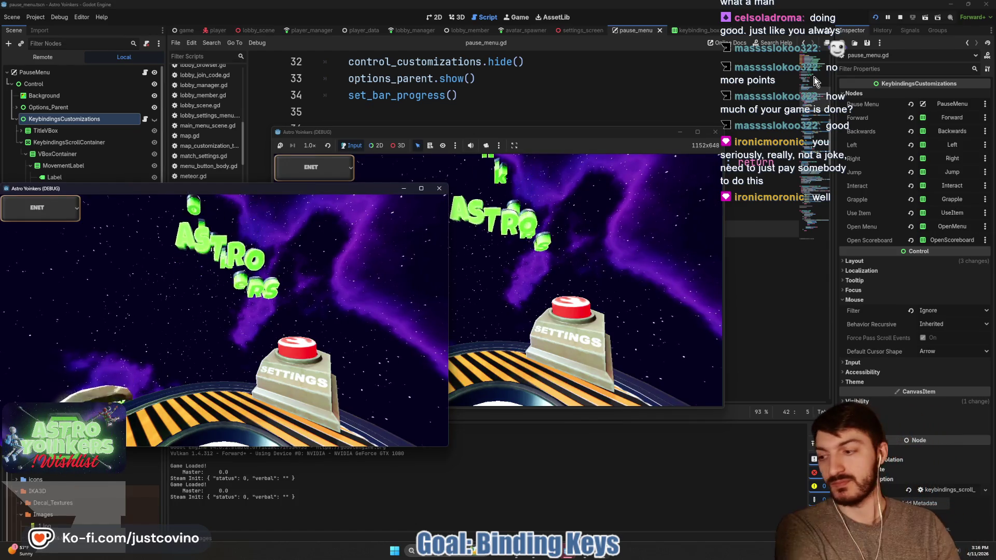
{"action": "left_click", "coordinate": [449, 208]}
{"action": "left_click", "coordinate": [353, 233]}
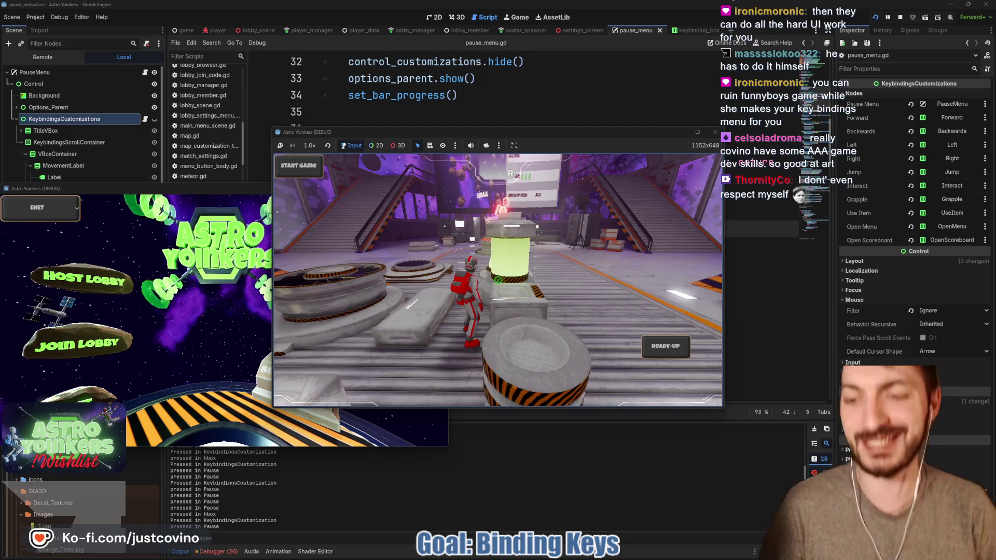
{"action": "key", "text": "w"}
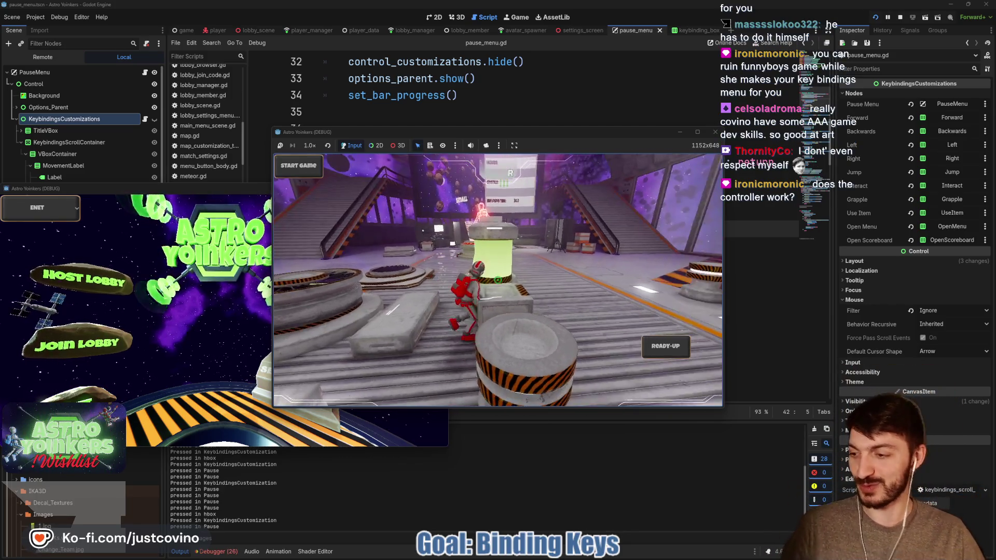
{"action": "key", "text": "w"}
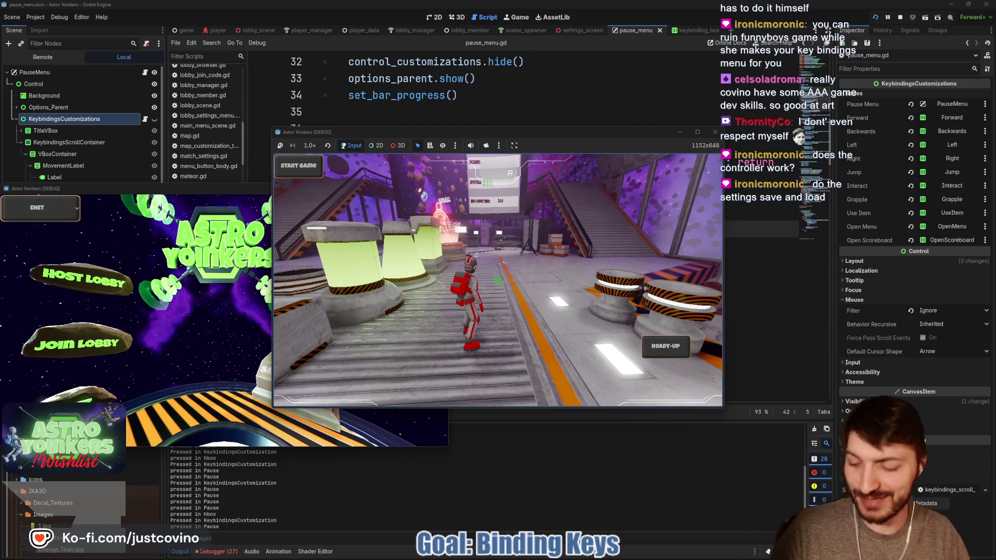
{"action": "key", "text": "Escape"}
{"action": "key", "text": "Escape"}
{"action": "key", "text": "Escape"}
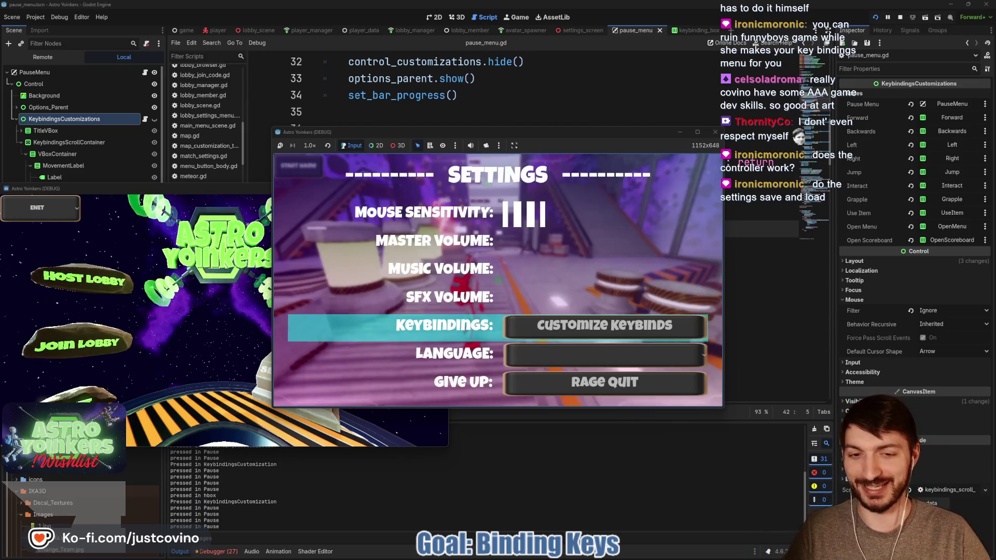
{"action": "key", "text": "Return"}
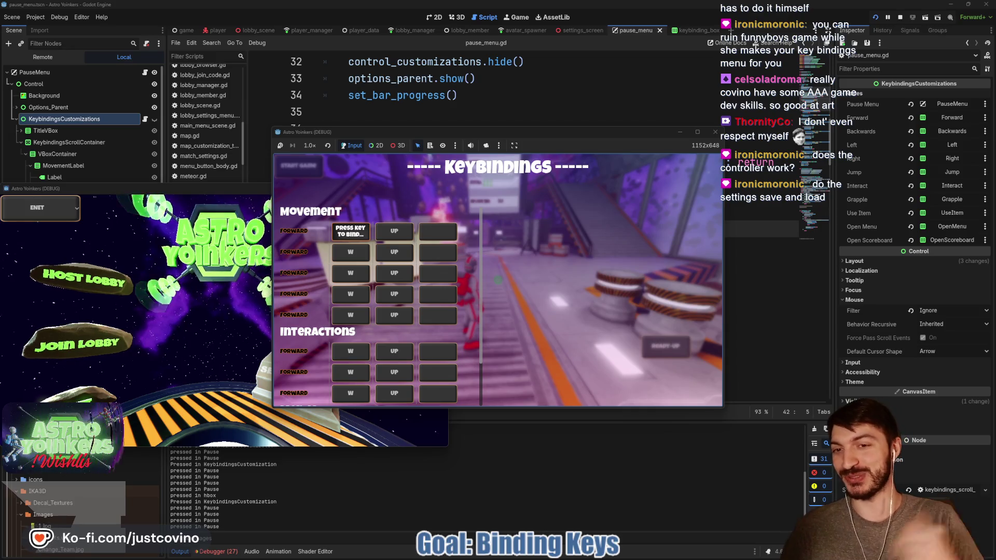
{"action": "key", "text": "w"}
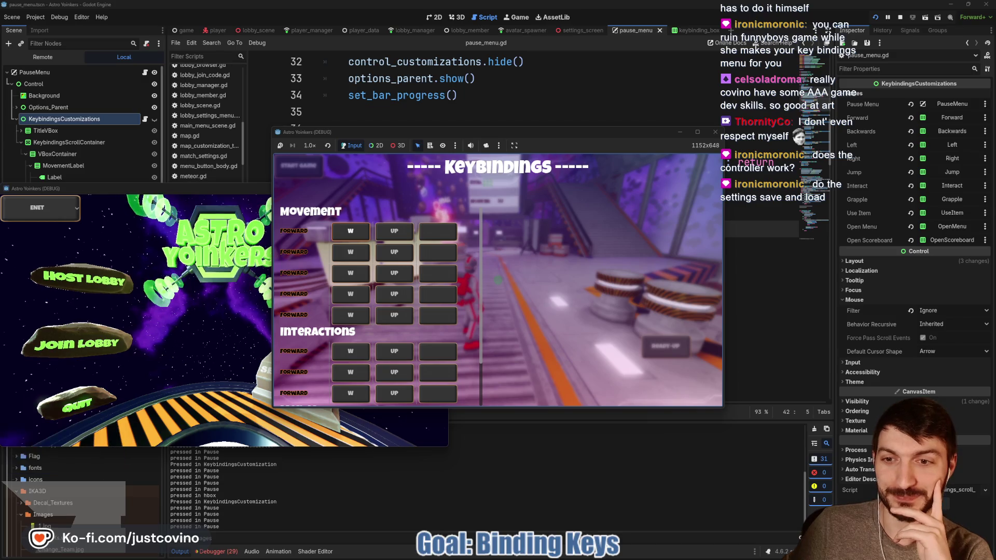
{"action": "key", "text": "F8"}
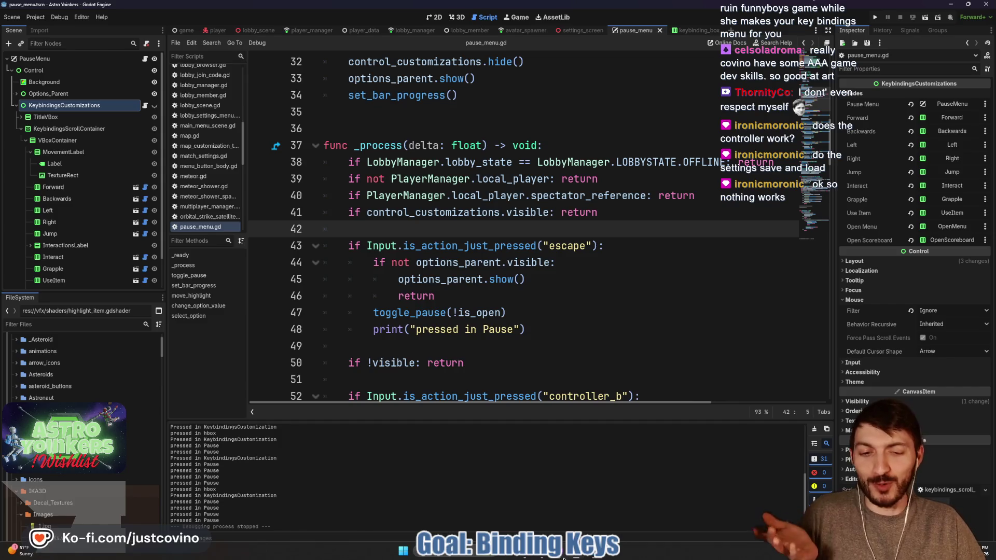
Step: Commit the five changed files as 'visuals for keybindings work' and push the commit to origin
{"action": "left_click", "coordinate": [508, 559]}
{"action": "left_click", "coordinate": [248, 349]}
{"action": "type", "text": "visuals for keybindings work"}
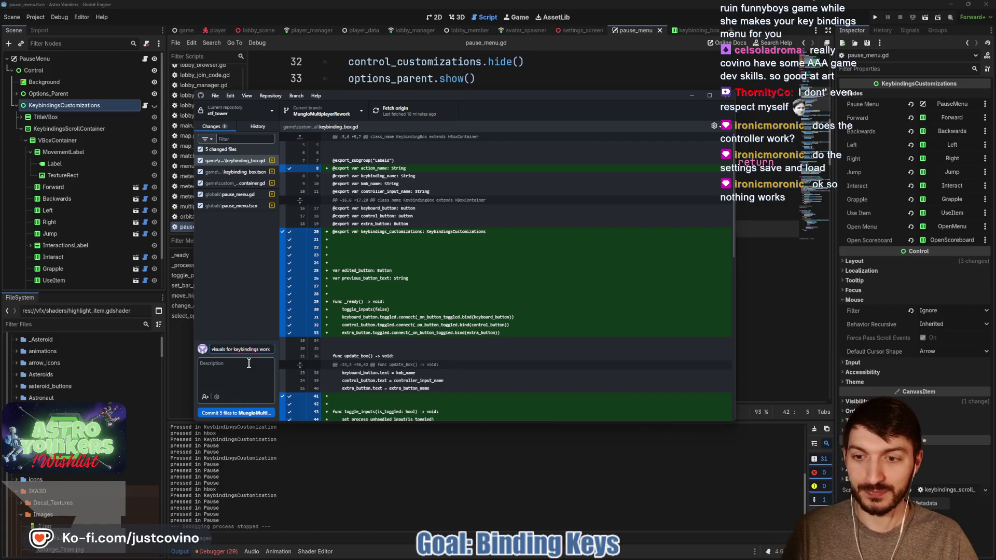
{"action": "left_click", "coordinate": [248, 415]}
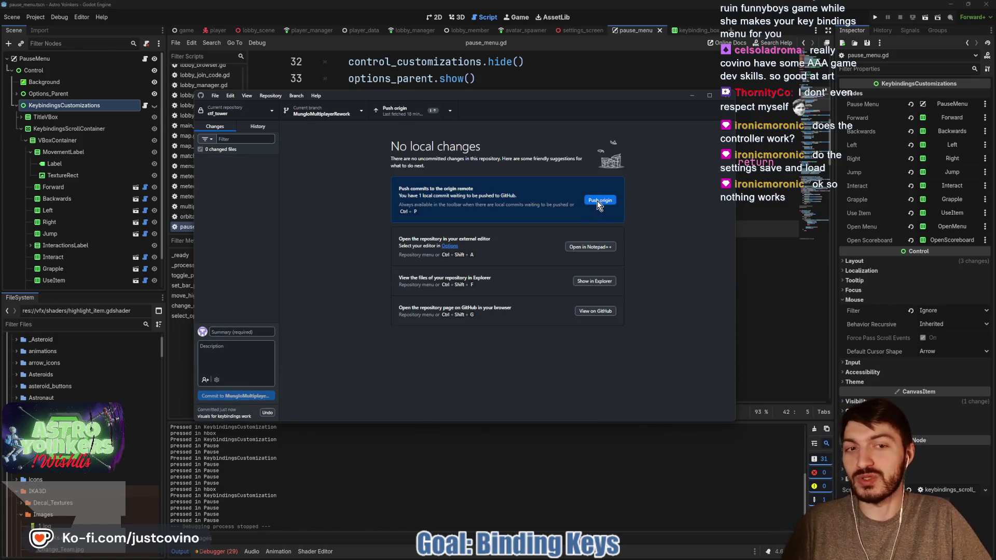
{"action": "left_click", "coordinate": [598, 203]}
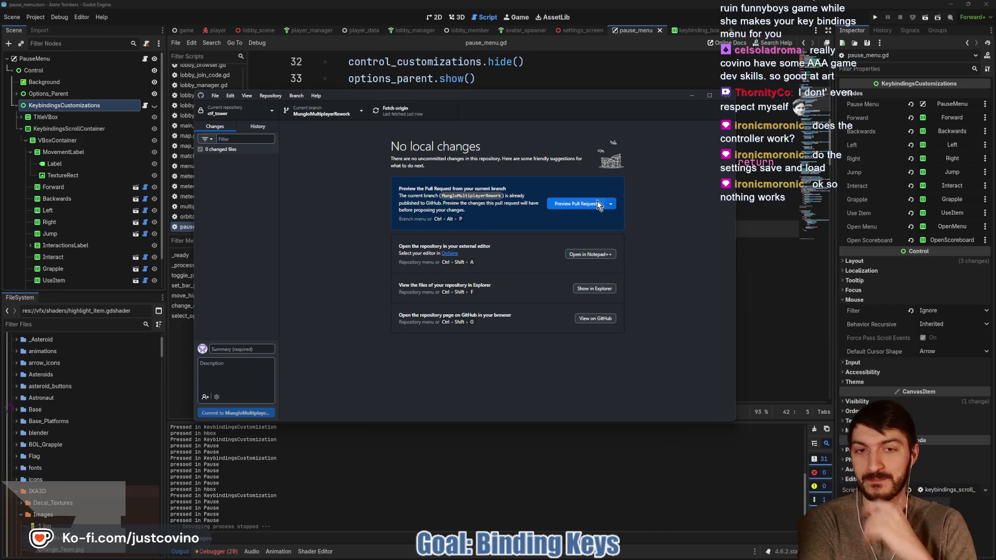
{"action": "left_click", "coordinate": [776, 246]}
Step: Delete the 'pressed in hbox' debug print from keybinding_box.gd and save the script
{"action": "left_click", "coordinate": [573, 274]}
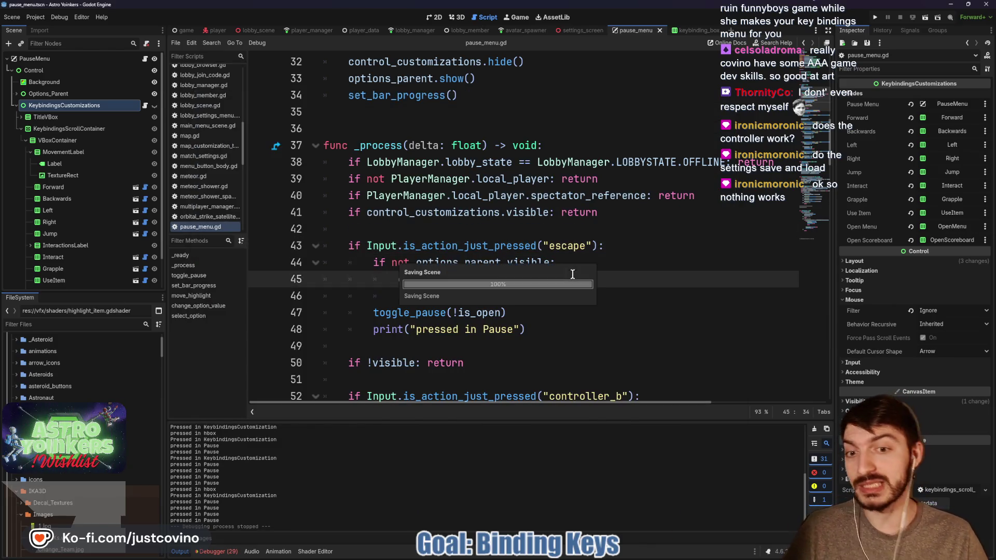
{"action": "left_click", "coordinate": [147, 192]}
{"action": "scroll", "coordinate": [519, 236], "scroll_direction": "down", "scroll_amount": 4}
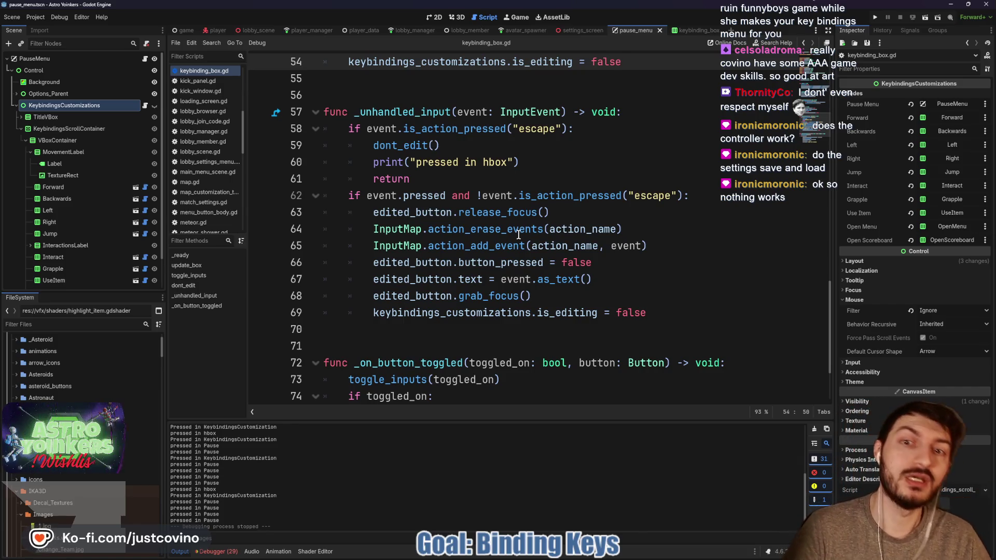
{"action": "left_click_drag", "start_coordinate": [540, 162], "coordinate": [306, 167]}
{"action": "key", "text": "BackSpace"}
{"action": "key", "text": "BackSpace"}
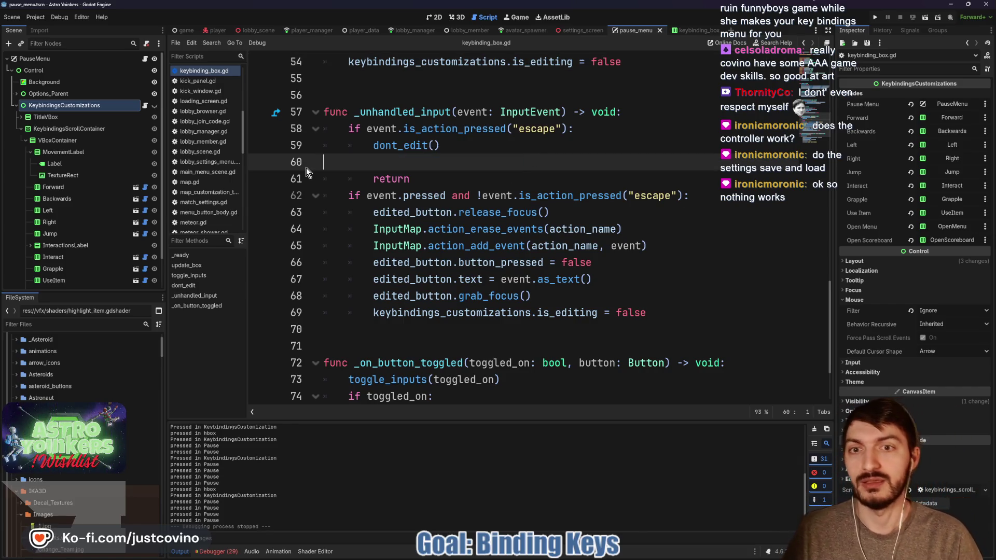
{"action": "left_click", "coordinate": [534, 158]}
{"action": "key", "text": "ctrl+s"}
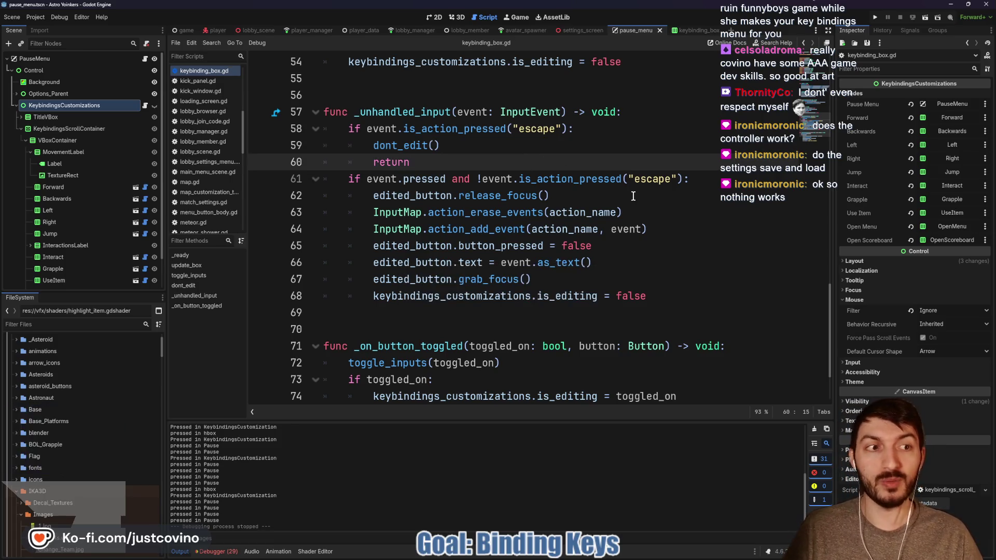
Step: Set the Forward row's Action Name to 'Forward', save the scene, and run the project
{"action": "left_click", "coordinate": [79, 186]}
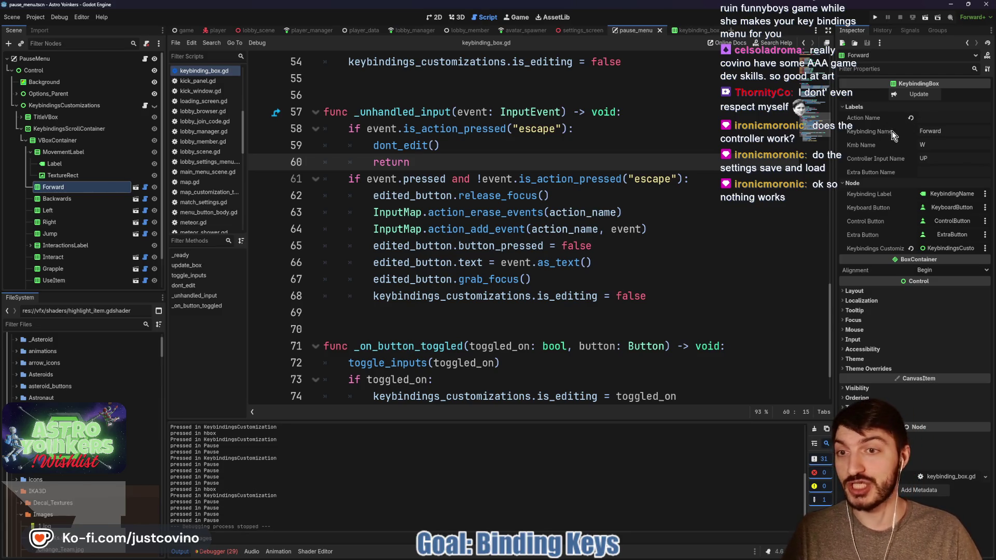
{"action": "left_click", "coordinate": [942, 118]}
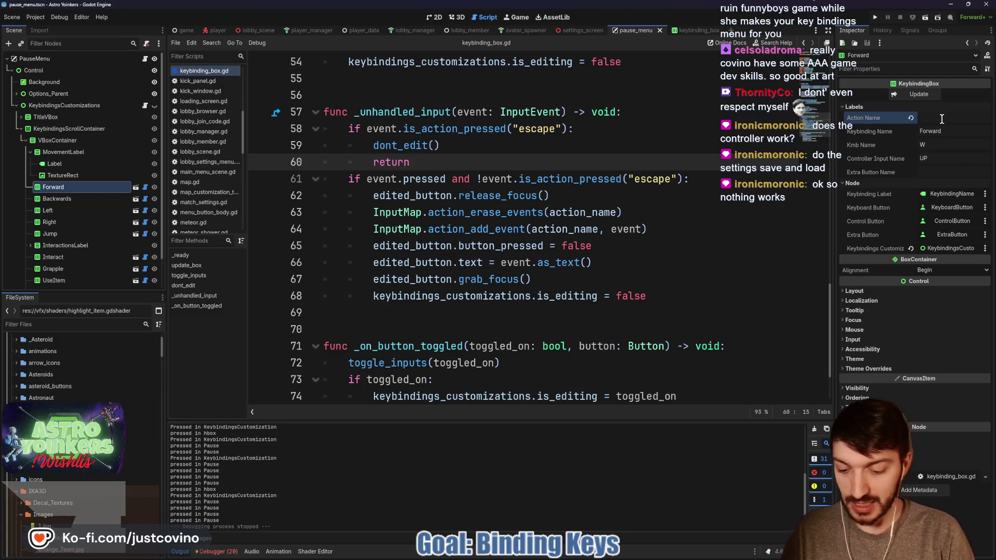
{"action": "type", "text": "Forward"}
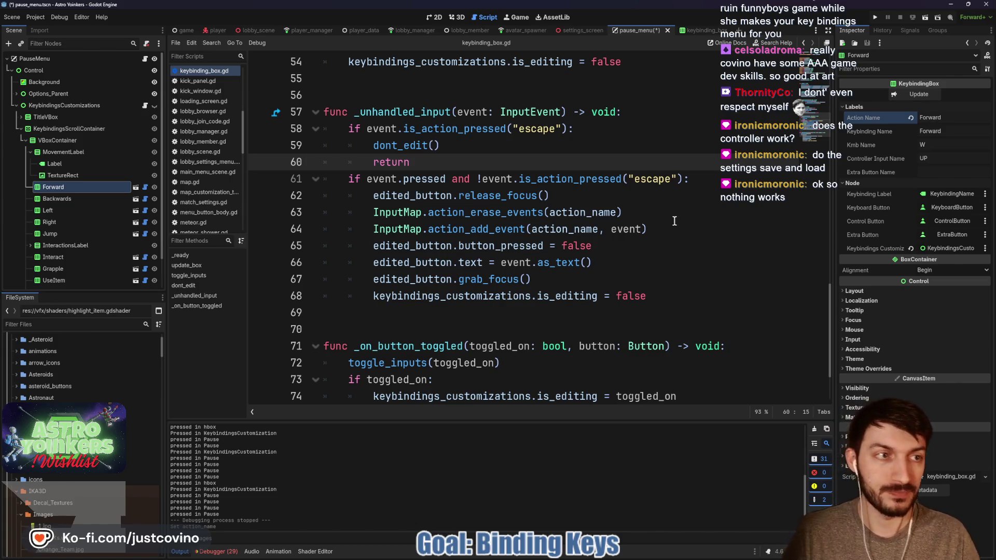
{"action": "left_click", "coordinate": [634, 207]}
{"action": "key", "text": "ctrl+s"}
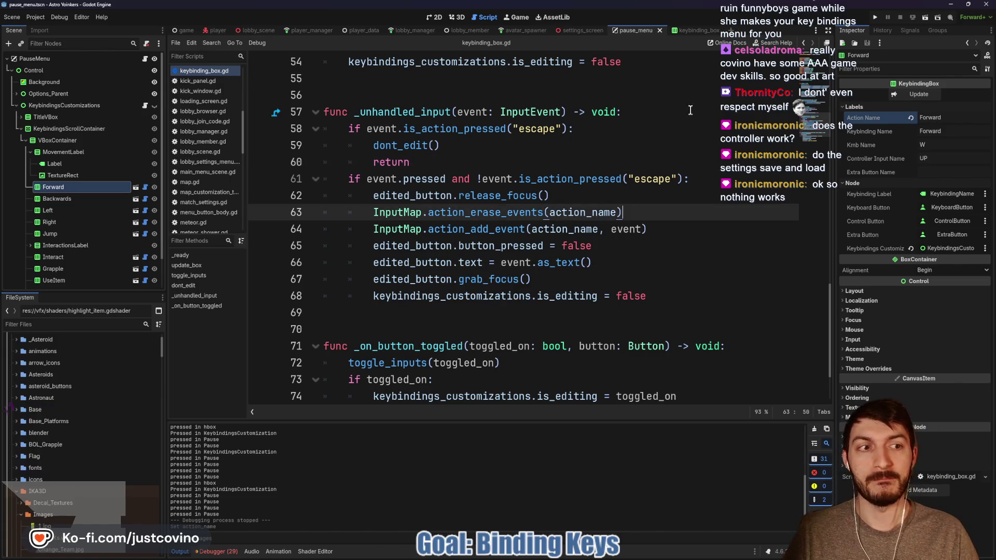
{"action": "left_click", "coordinate": [876, 17]}
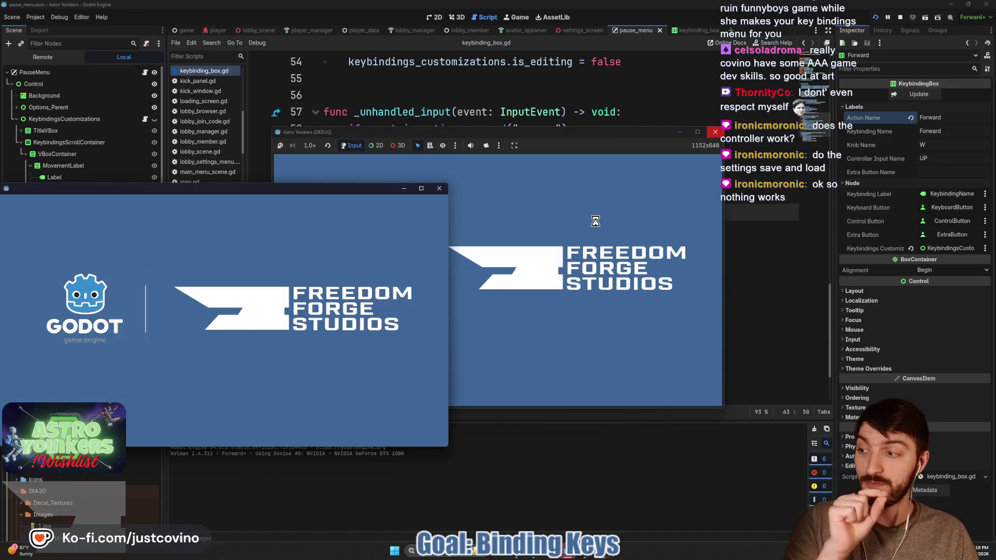
Step: Host a private lobby in the second game window, open and close Keybindings, then stop the game
{"action": "left_click", "coordinate": [583, 135]}
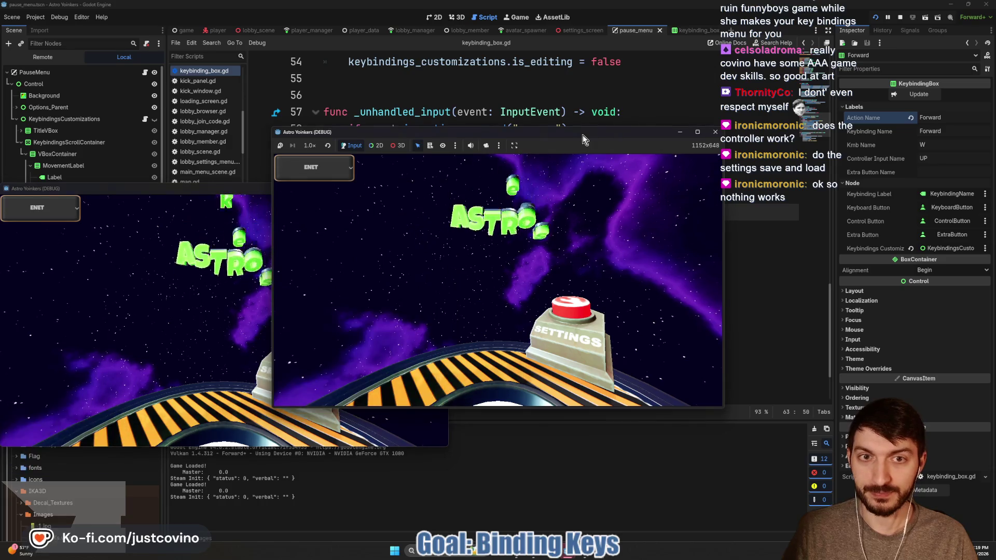
{"action": "left_click", "coordinate": [361, 222]}
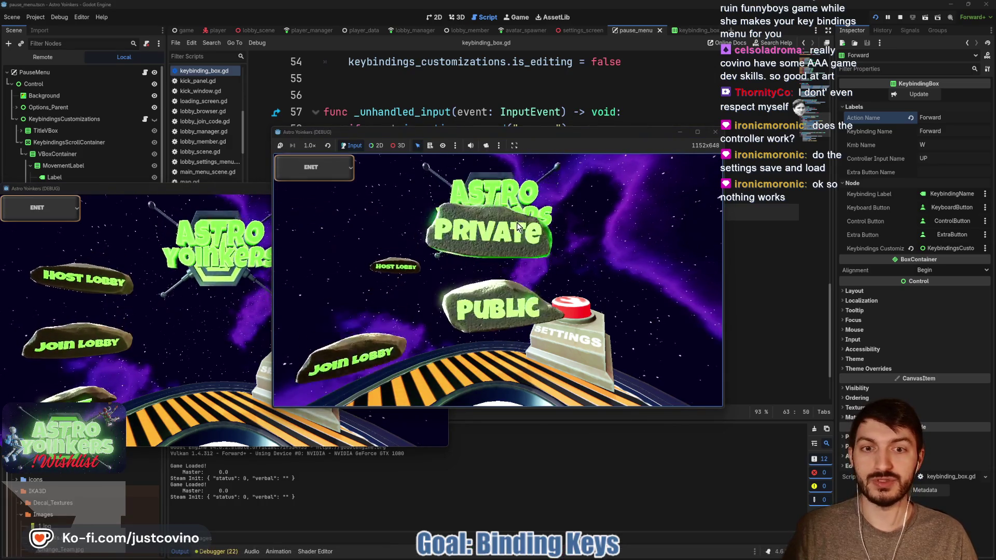
{"action": "left_click", "coordinate": [475, 222]}
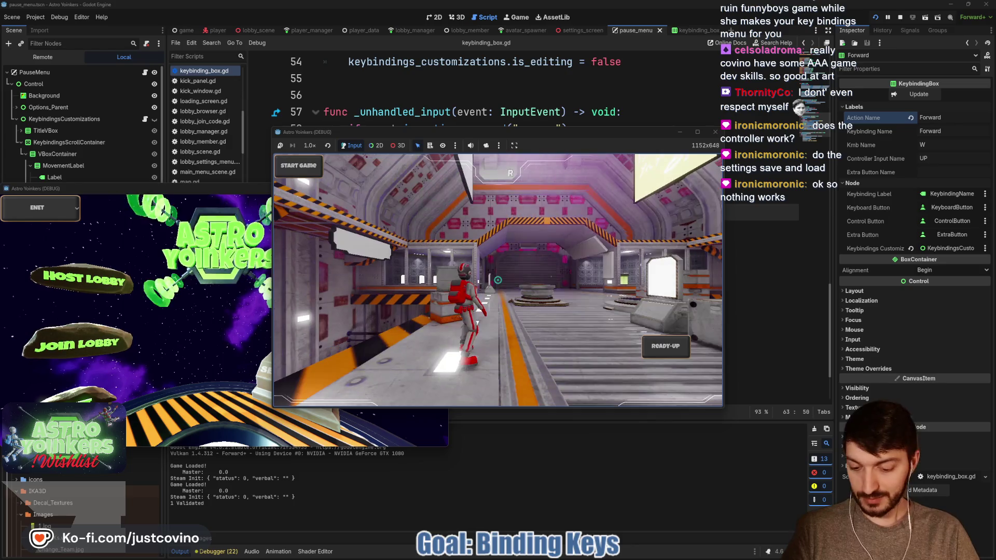
{"action": "key", "text": "w"}
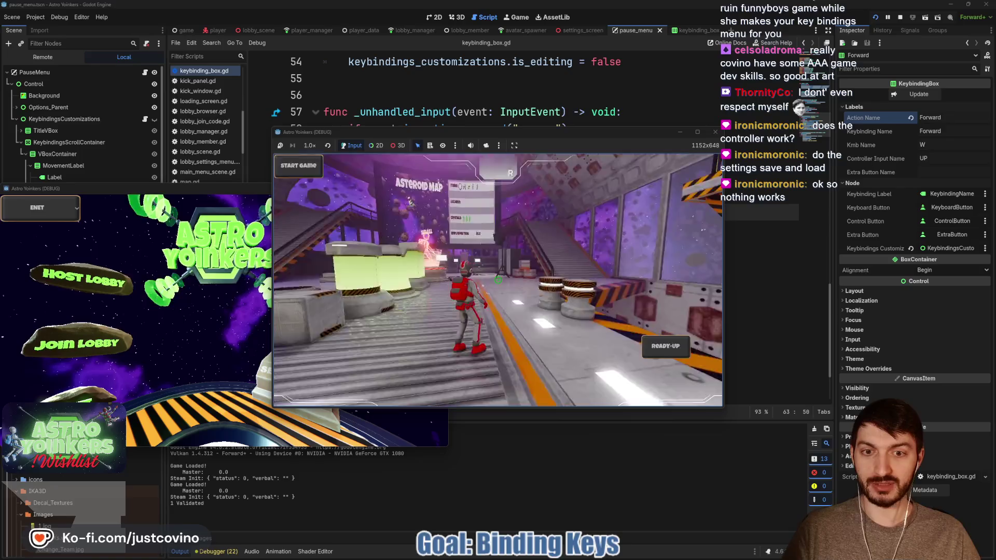
{"action": "key", "text": "Escape"}
{"action": "key", "text": "Return"}
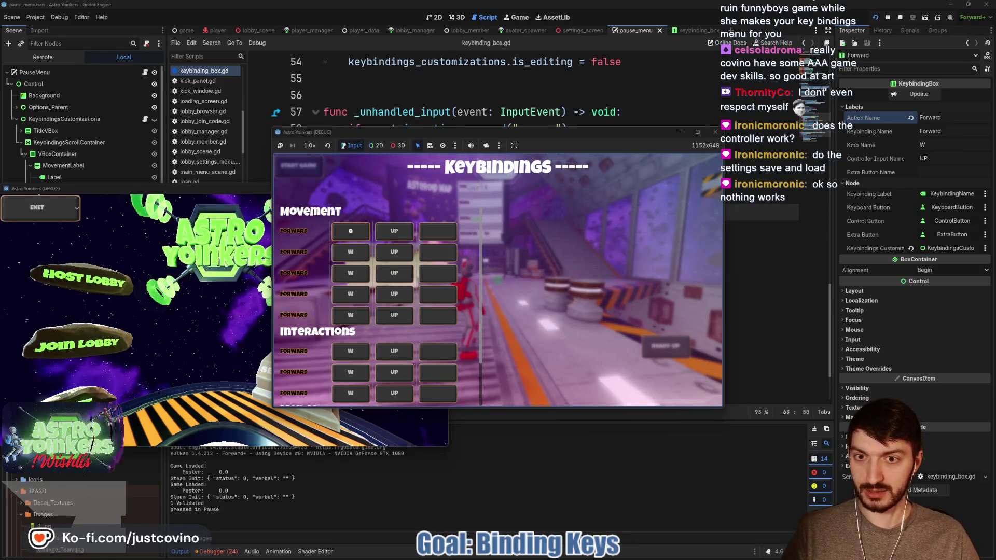
{"action": "key", "text": "Escape"}
{"action": "key", "text": "Escape"}
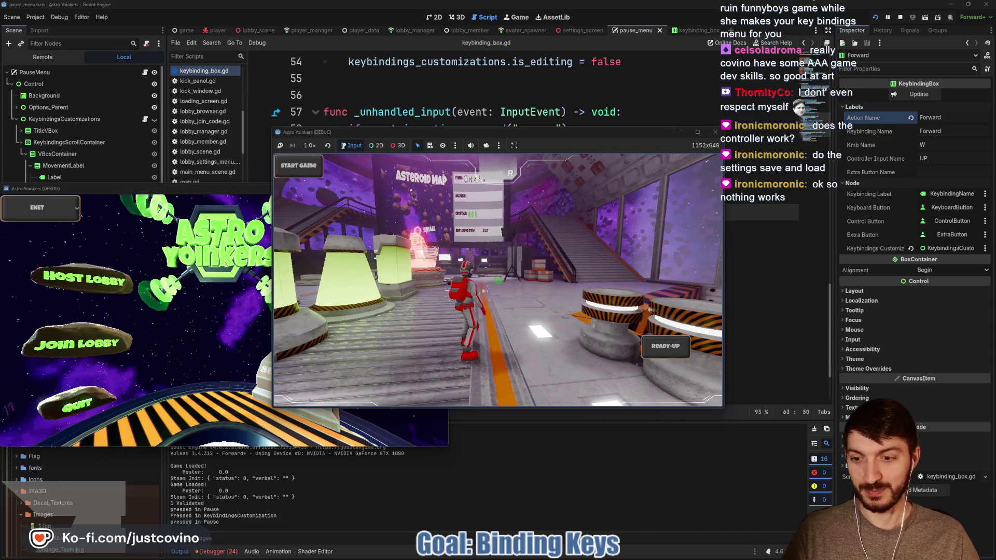
{"action": "key", "text": "F8"}
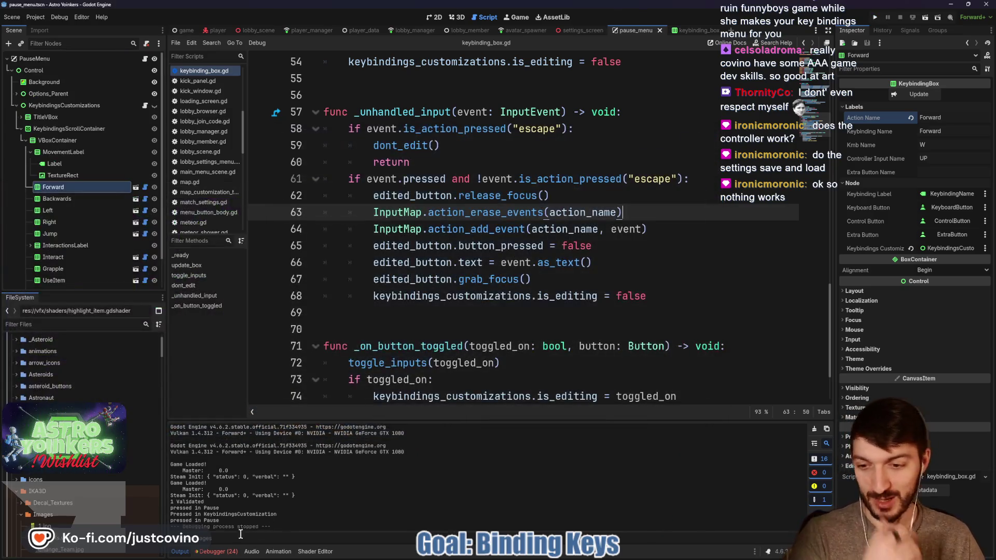
Step: Review Session 1's errors in the Debugger Errors list
{"action": "left_click", "coordinate": [218, 551]}
{"action": "scroll", "coordinate": [327, 474], "scroll_direction": "down", "scroll_amount": 1}
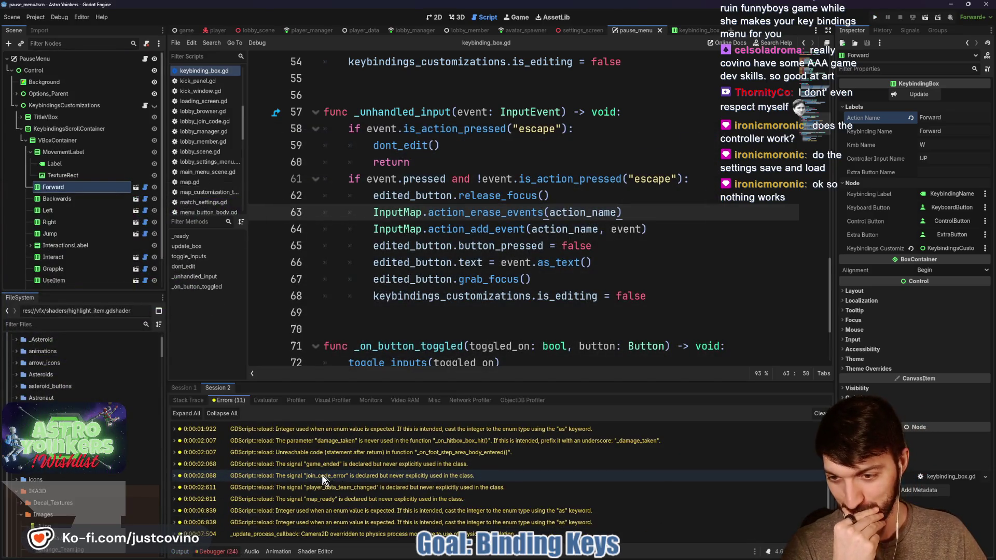
{"action": "left_click", "coordinate": [192, 386]}
{"action": "scroll", "coordinate": [287, 496], "scroll_direction": "down", "scroll_amount": 2}
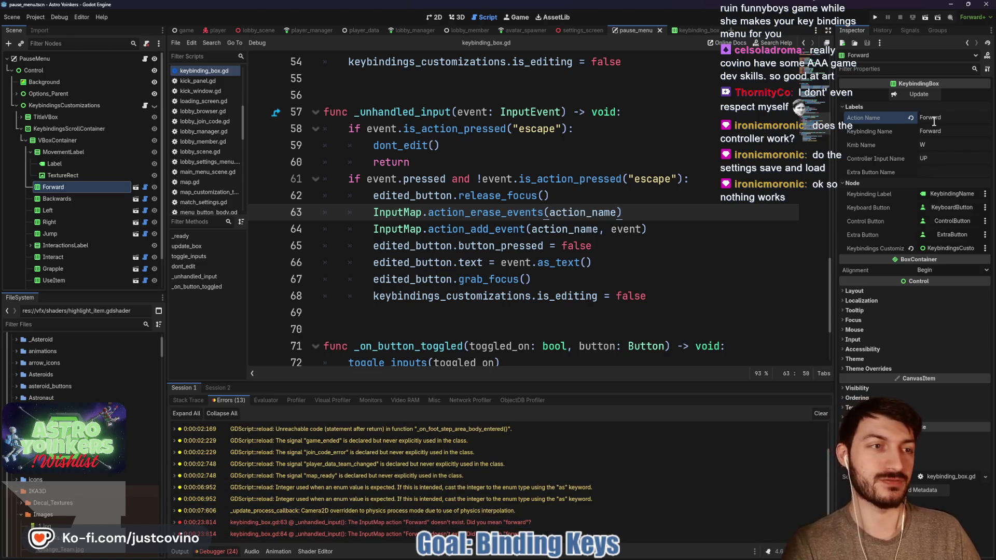
Step: Change the Forward row's Action Name to lowercase 'forward' and run the project
{"action": "key", "text": "Delete"}
{"action": "type", "text": "f"}
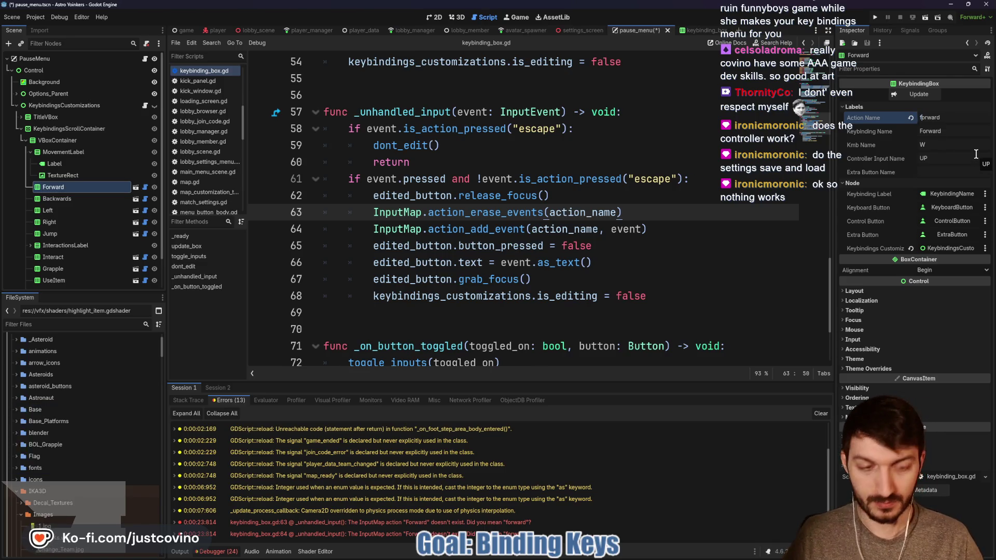
{"action": "left_click", "coordinate": [727, 162]}
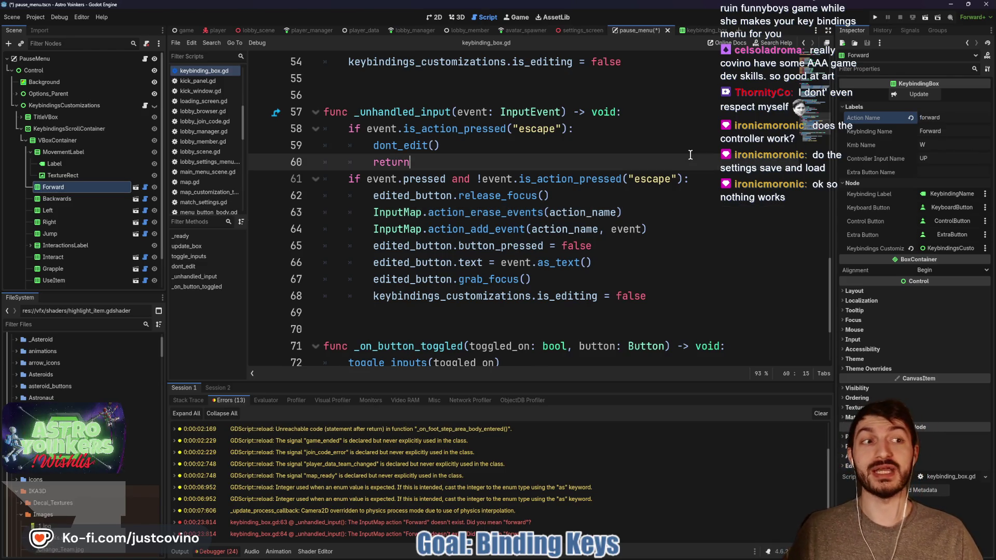
{"action": "left_click", "coordinate": [876, 19]}
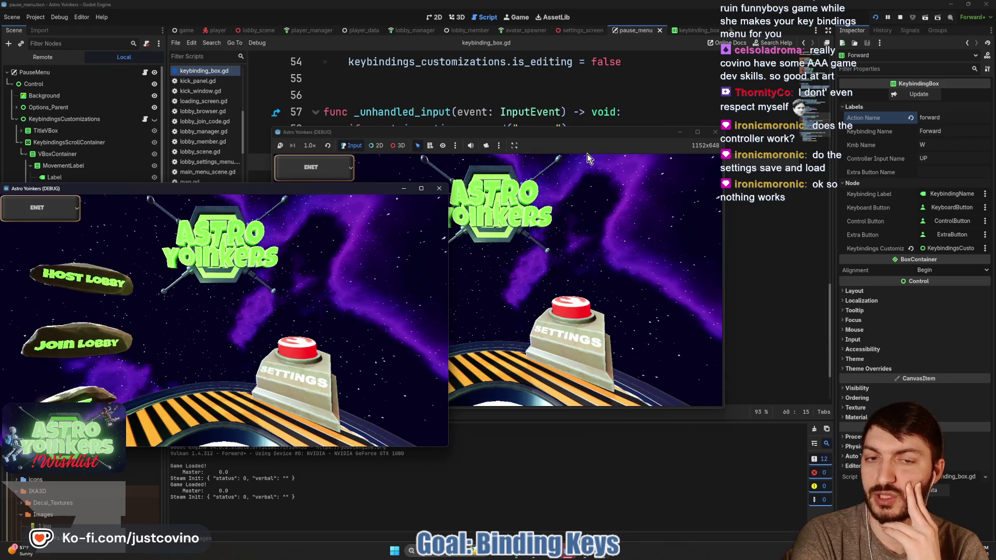
Step: Host a private lobby in the second game window
{"action": "left_click", "coordinate": [544, 152]}
{"action": "left_click", "coordinate": [356, 239]}
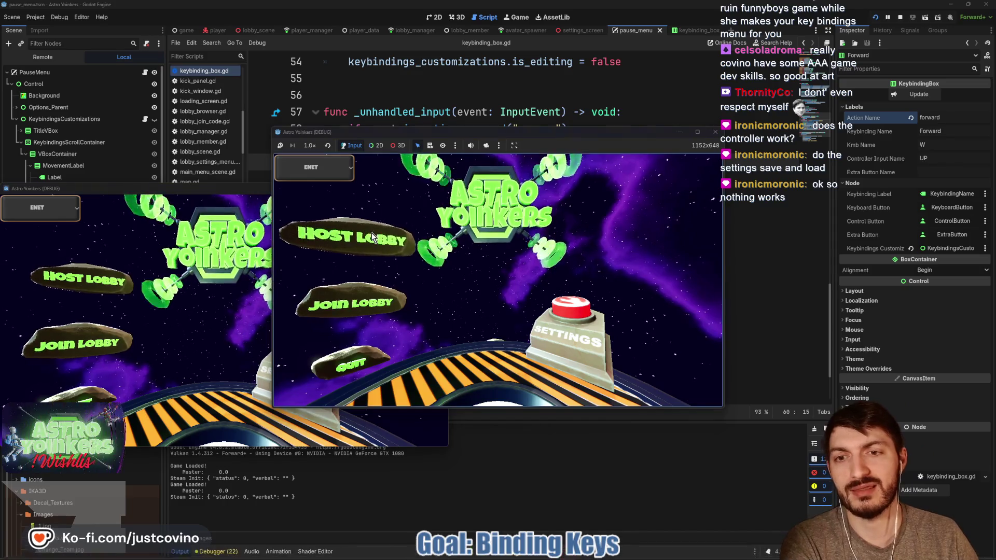
{"action": "left_click", "coordinate": [484, 234]}
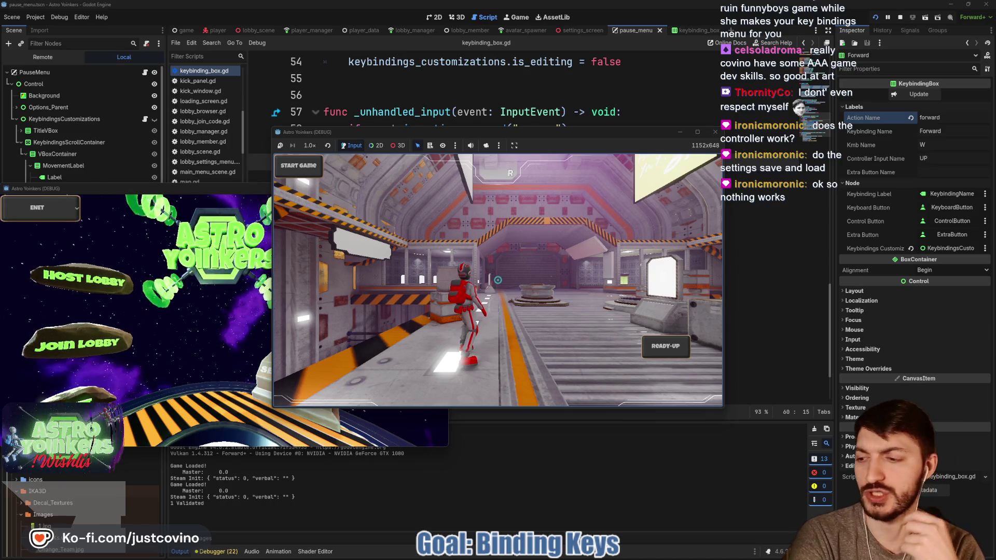
Step: Check the in-game keybindings screen from the pause menu, then close the menus
{"action": "key", "text": "Escape"}
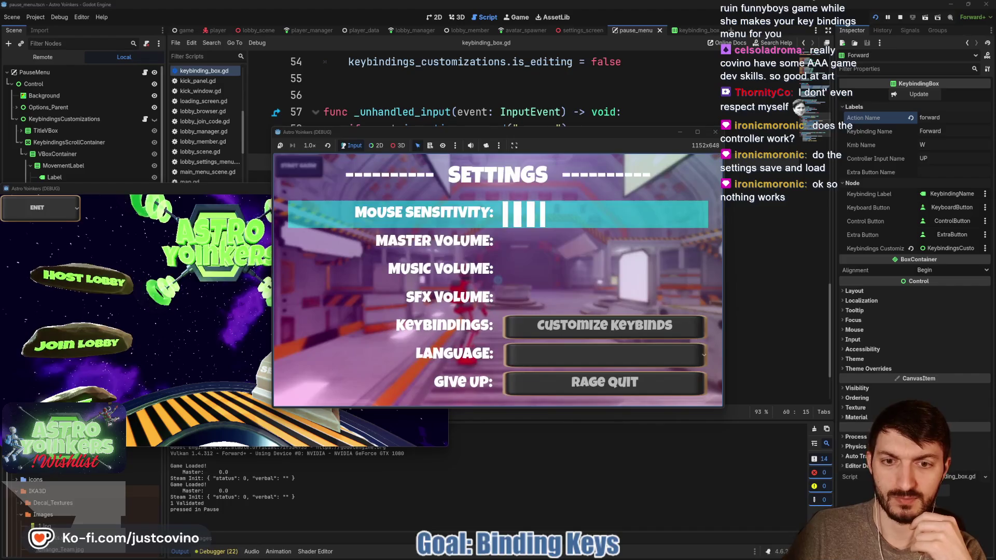
{"action": "key", "text": "Down"}
{"action": "key", "text": "Return"}
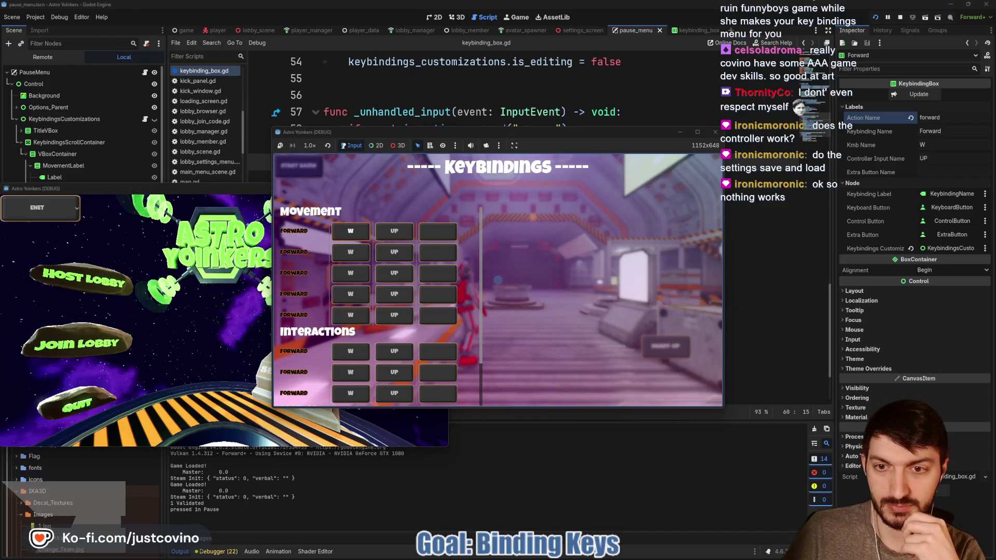
{"action": "key", "text": "Return"}
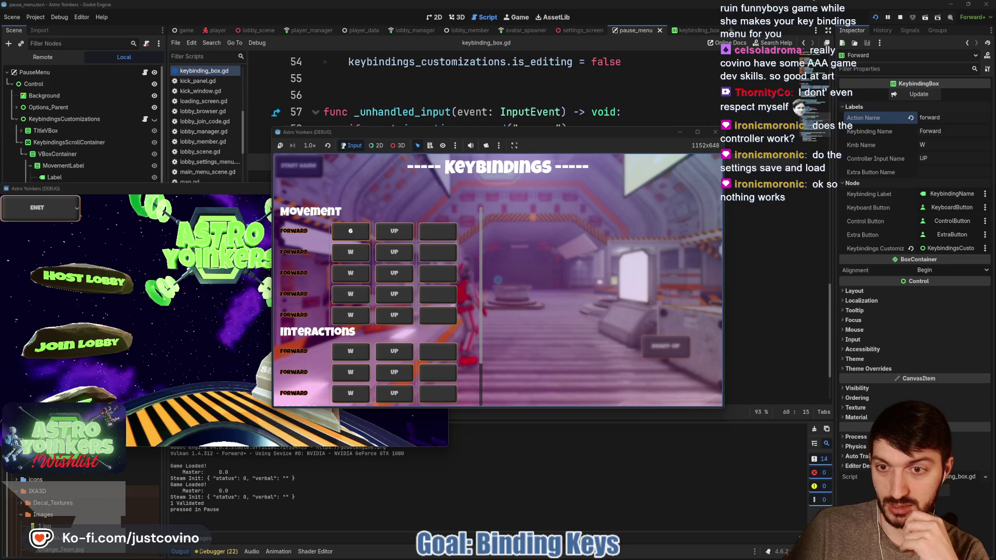
{"action": "key", "text": "Escape"}
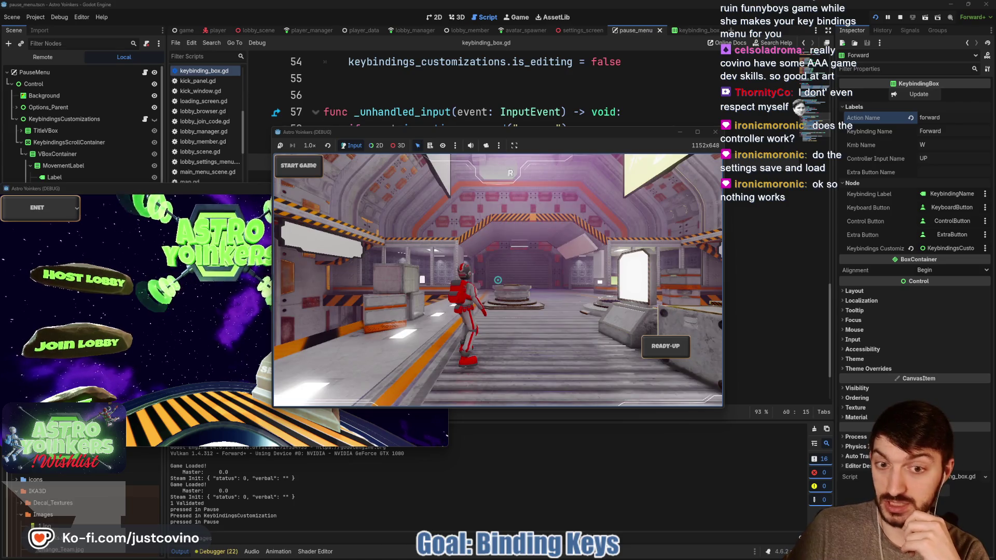
Step: Run the character forward with W through the hub and back, then stop the game
{"action": "key", "text": "w"}
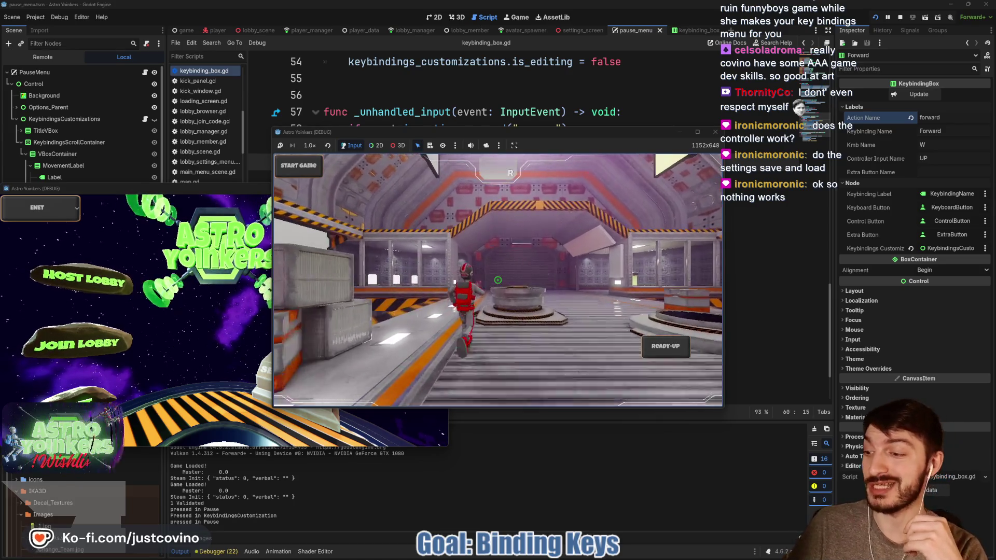
{"action": "key", "text": "w"}
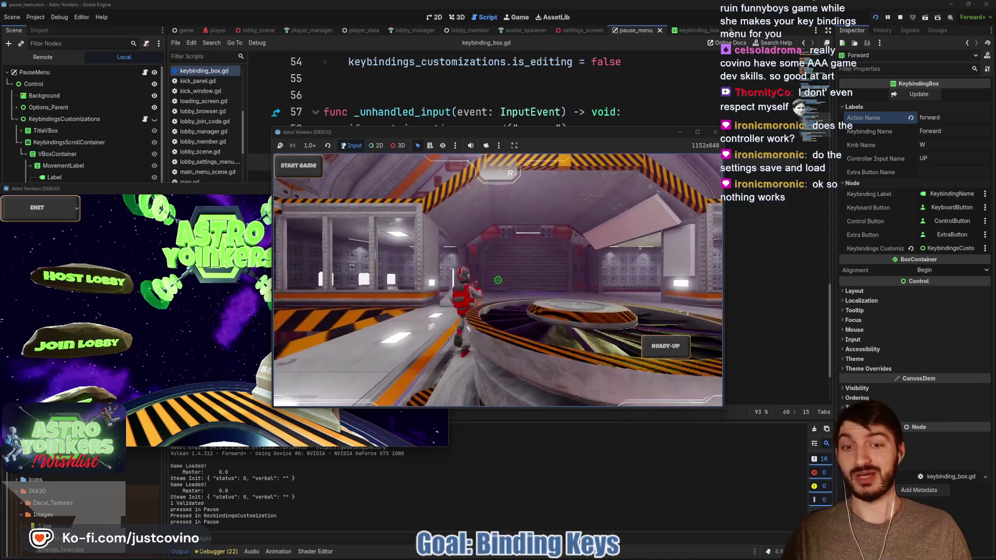
{"action": "key", "text": "w"}
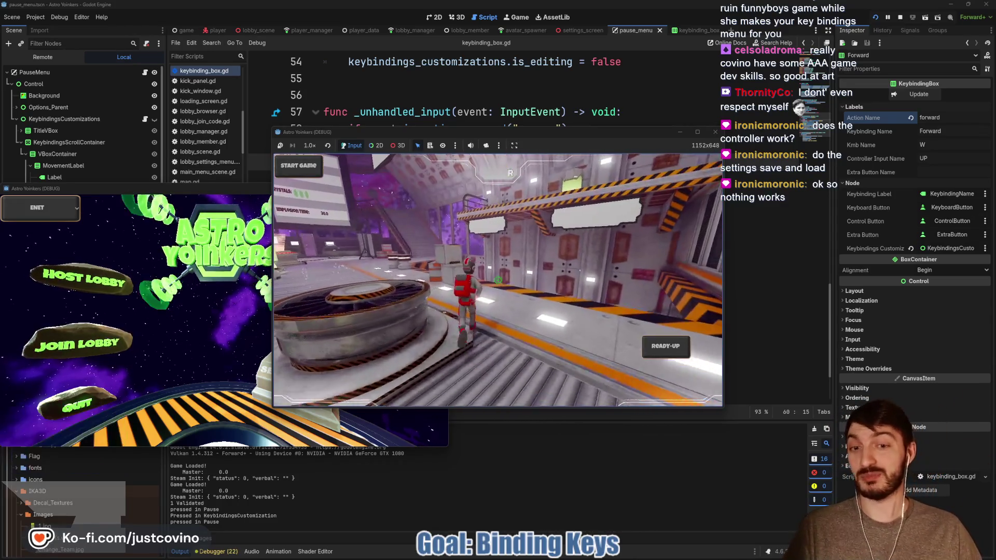
{"action": "key", "text": "w"}
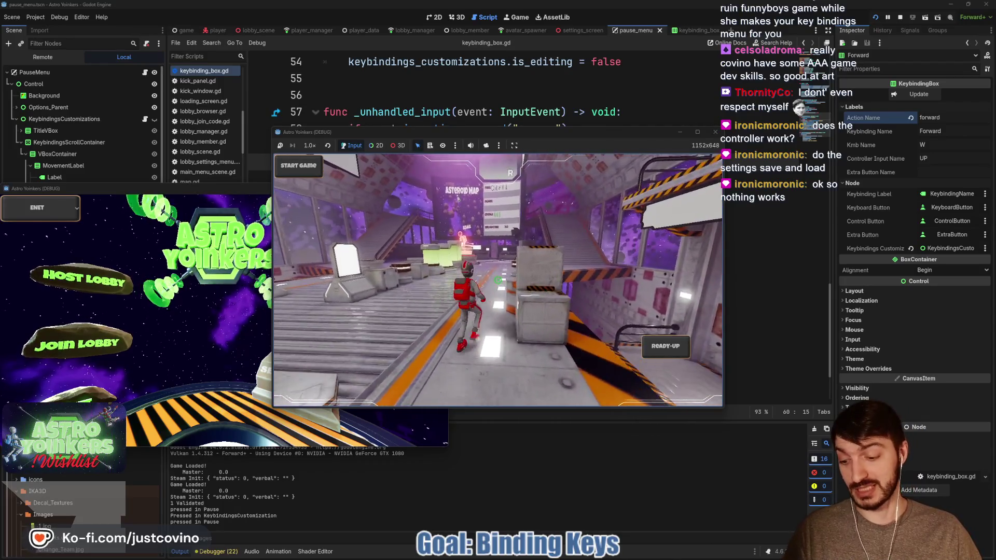
{"action": "key", "text": "w"}
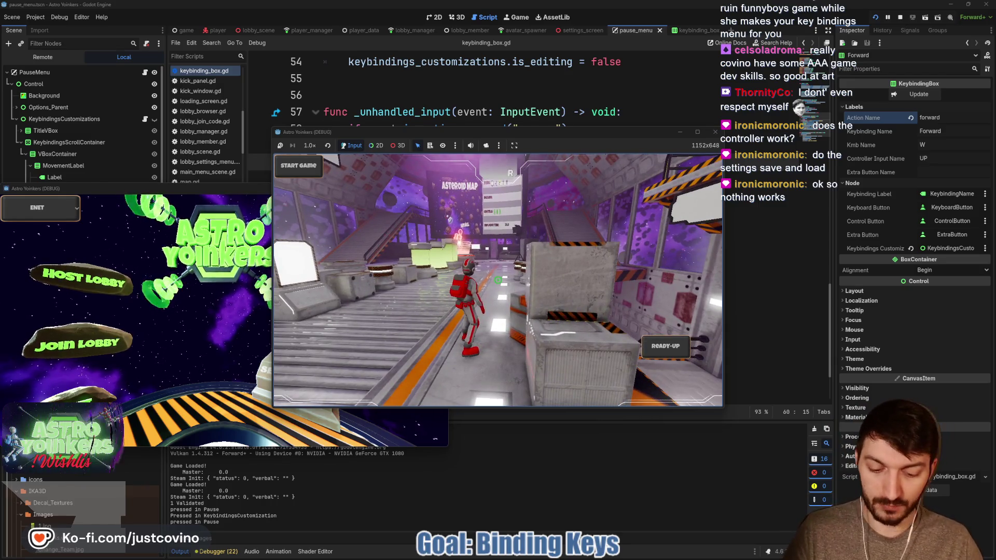
{"action": "left_click", "coordinate": [716, 131]}
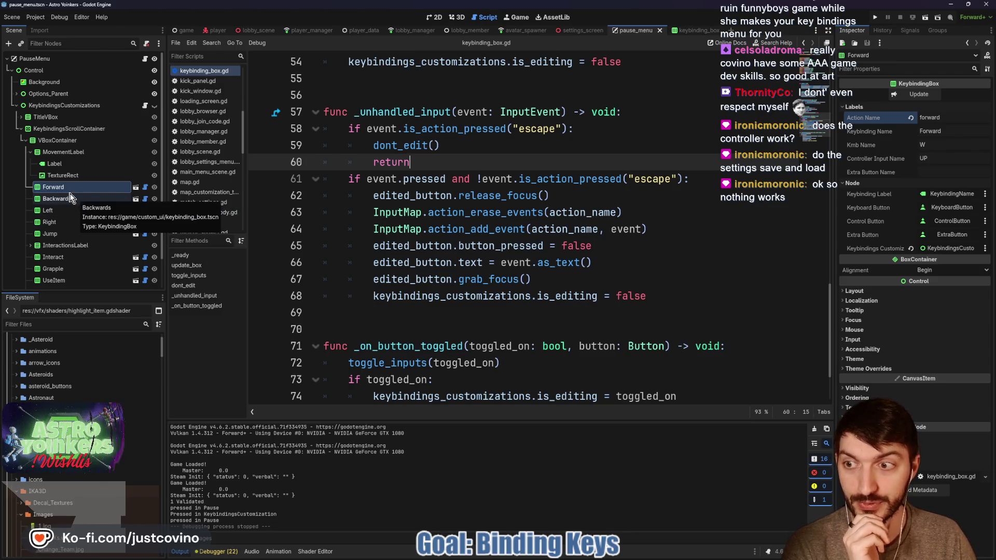
{"action": "scroll", "coordinate": [63, 259], "scroll_direction": "down", "scroll_amount": 2}
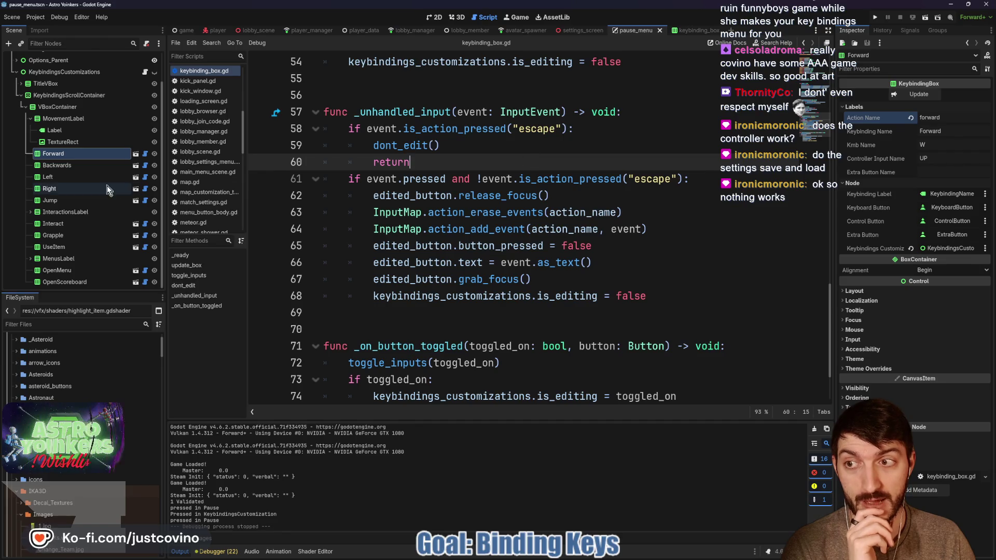
{"action": "left_click", "coordinate": [57, 165]}
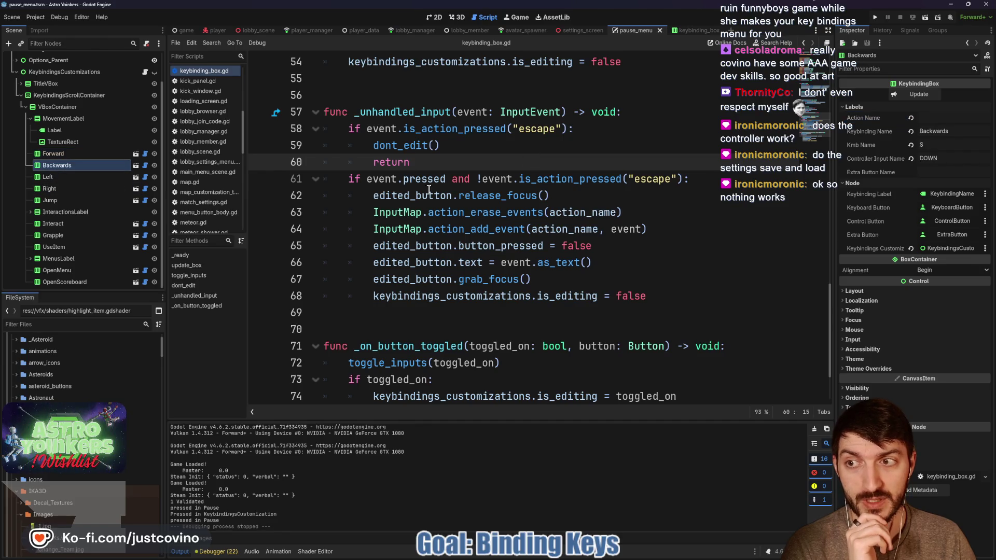
{"action": "left_click", "coordinate": [43, 17]}
{"action": "left_click", "coordinate": [47, 27]}
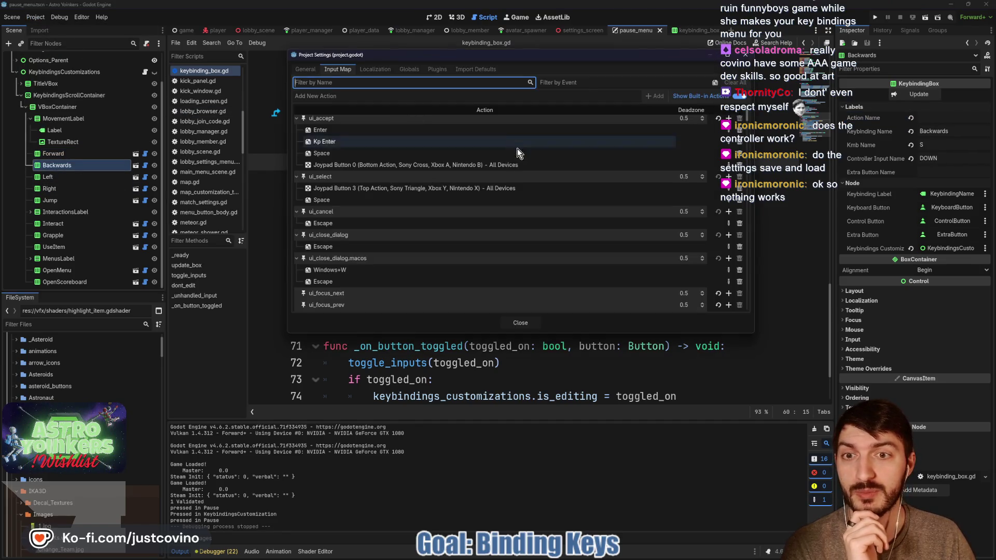
{"action": "left_click", "coordinate": [740, 96]}
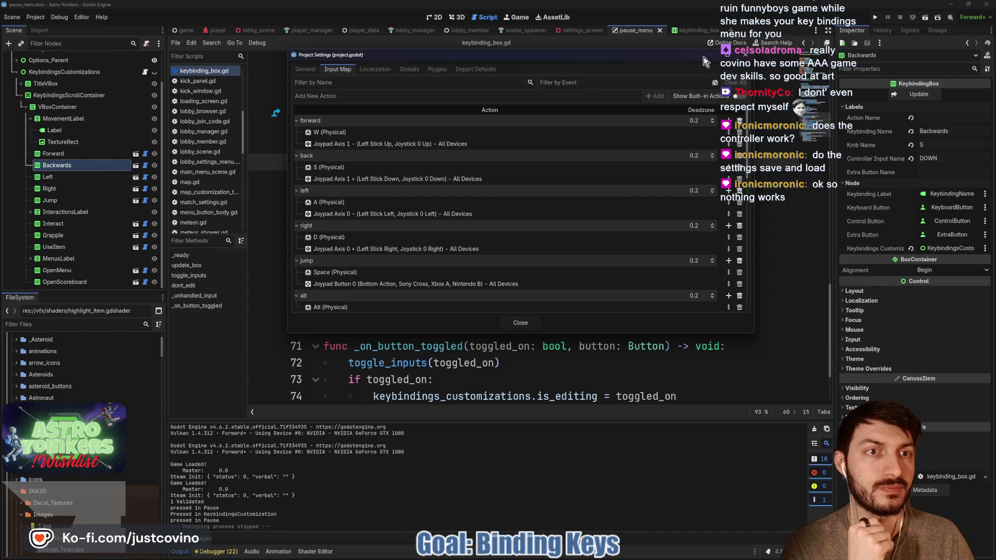
{"action": "left_click", "coordinate": [747, 56]}
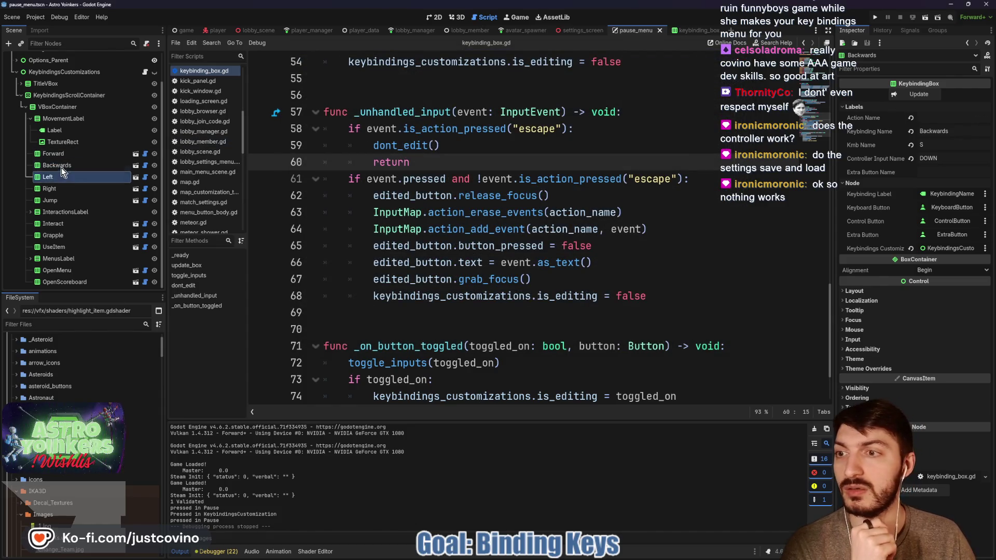
Step: Set the Backwards row's Action Name to 'back' and save the scene
{"action": "left_click", "coordinate": [937, 117]}
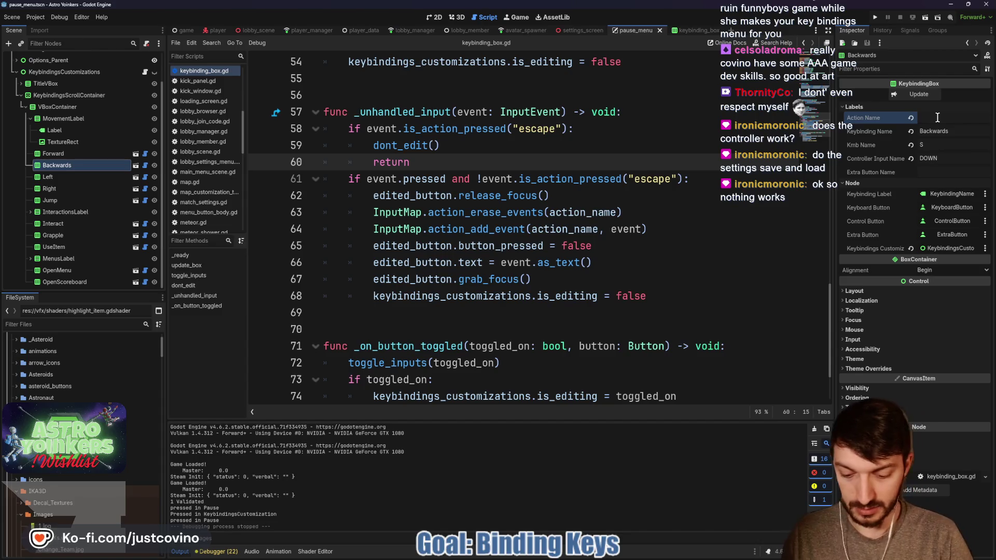
{"action": "type", "text": "back"}
{"action": "key", "text": "ctrl+s"}
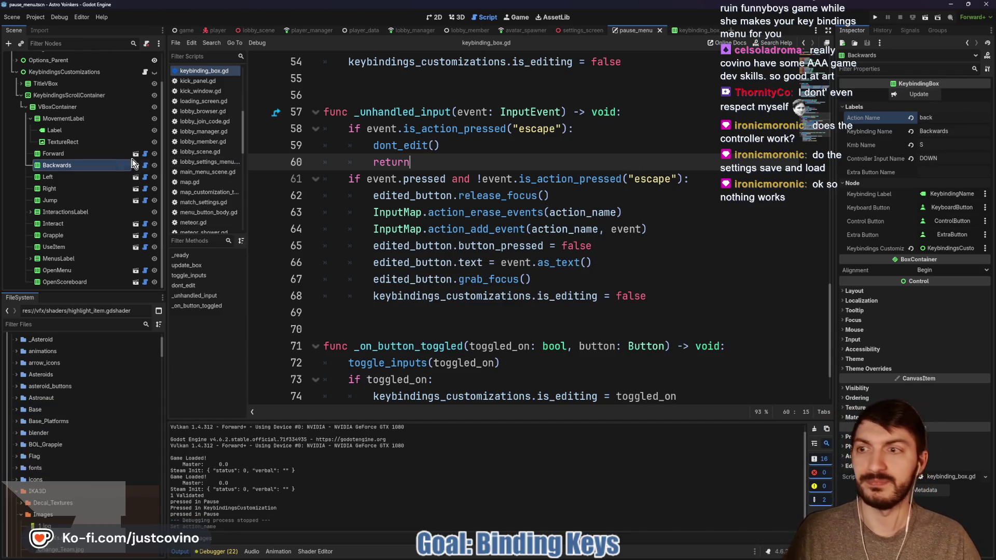
Step: Set the Left row's Action Name to 'left' and save the scene
{"action": "left_click", "coordinate": [78, 177]}
{"action": "left_click", "coordinate": [938, 118]}
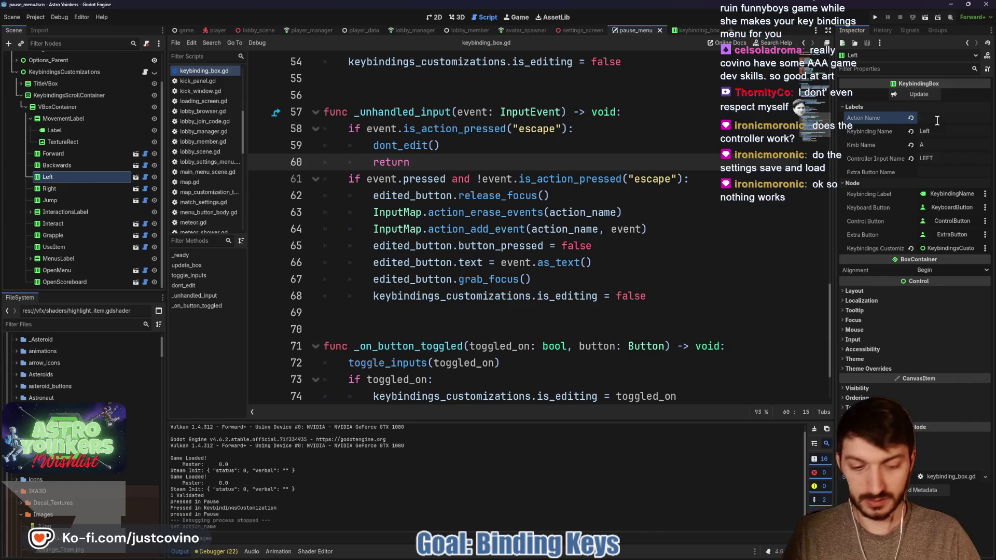
{"action": "type", "text": "left"}
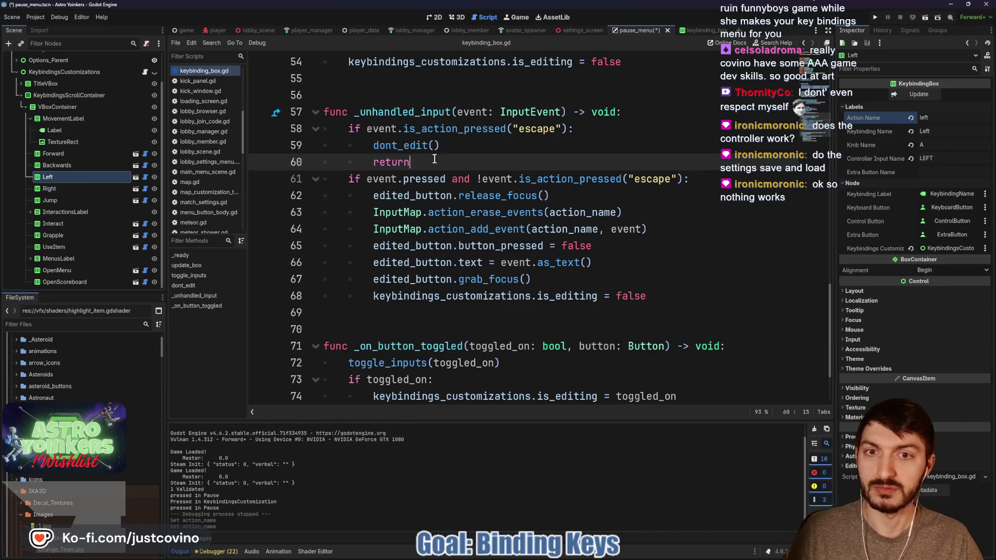
{"action": "key", "text": "ctrl+s"}
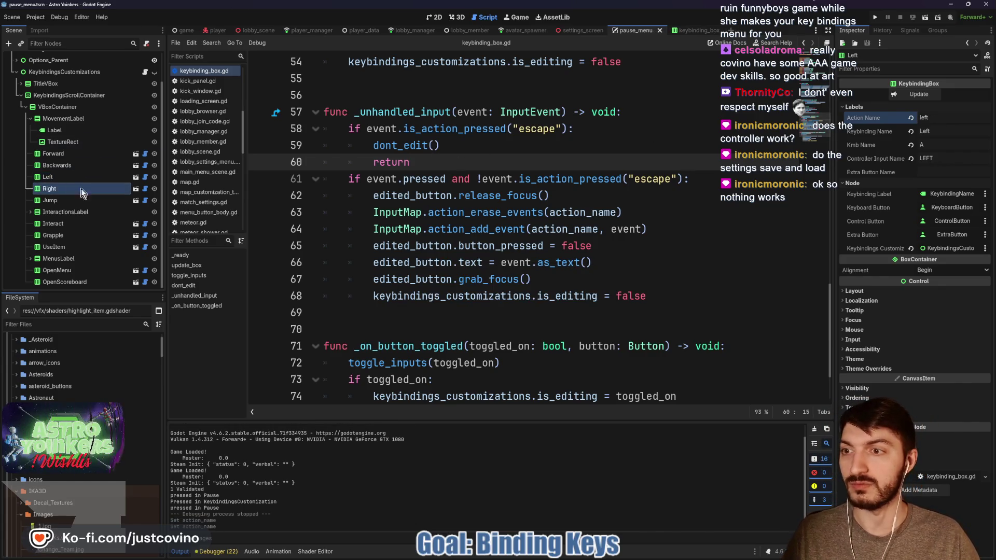
Step: Set the Right row's Action Name to 'right' and save the scene
{"action": "left_click", "coordinate": [81, 188]}
{"action": "type", "text": "right"}
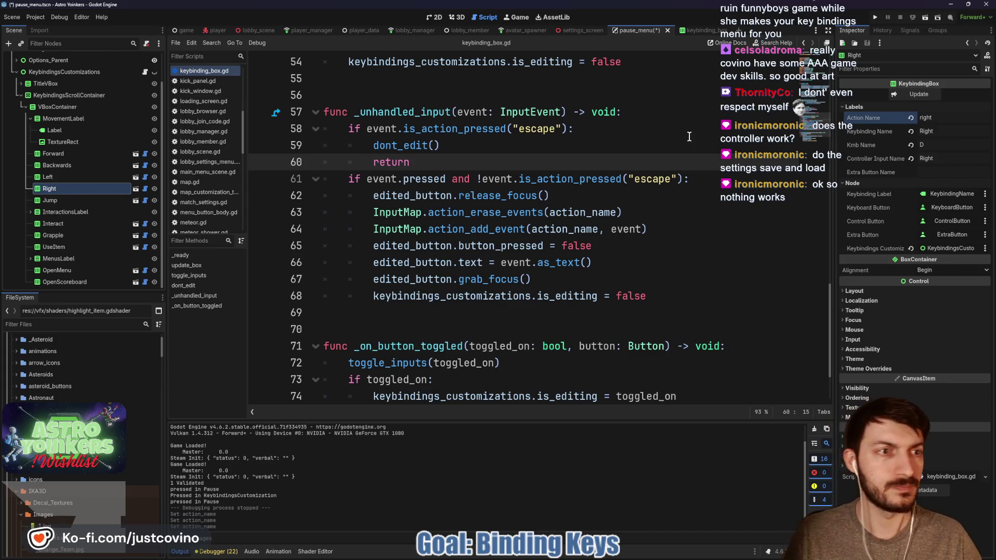
{"action": "left_click", "coordinate": [629, 178]}
{"action": "key", "text": "ctrl+s"}
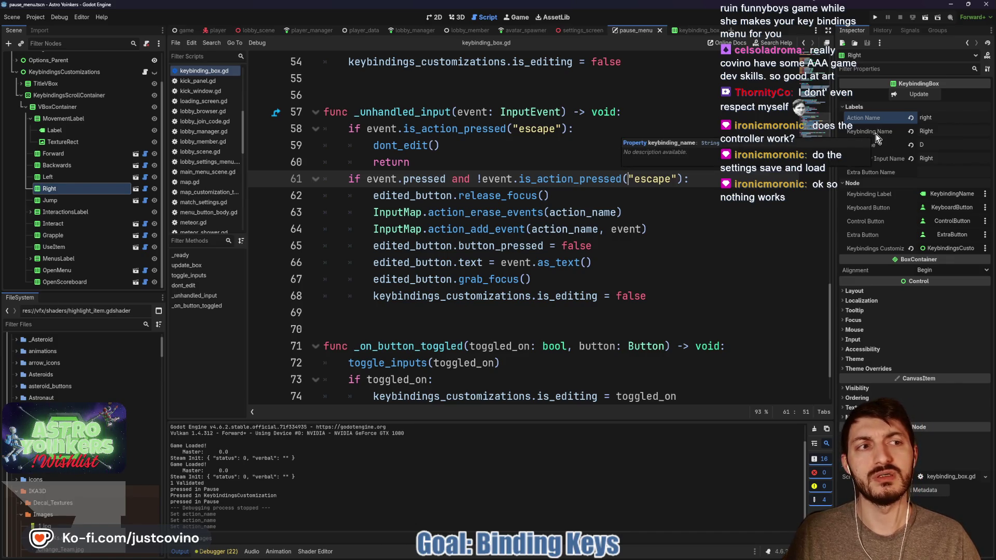
{"action": "scroll", "coordinate": [457, 171], "scroll_direction": "up", "scroll_amount": 8}
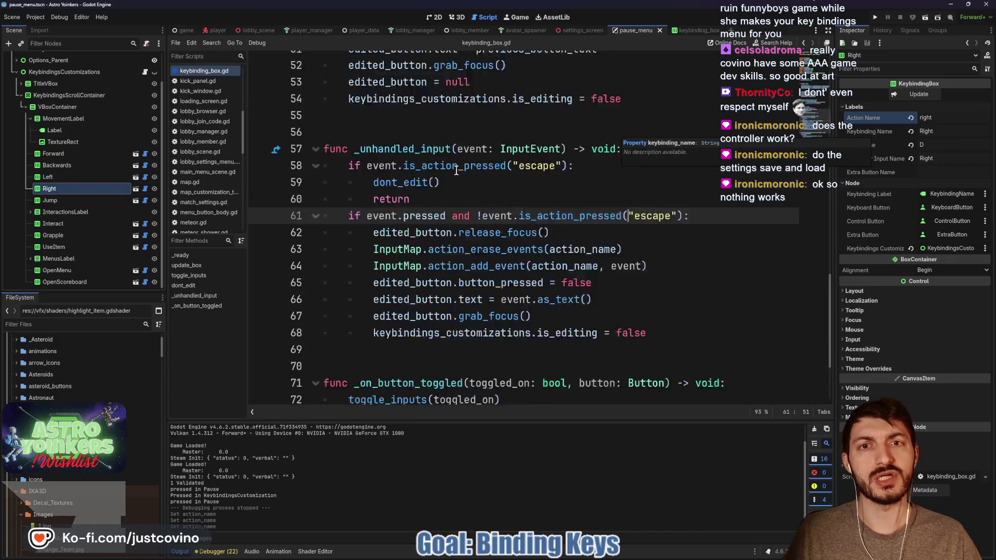
{"action": "scroll", "coordinate": [432, 195], "scroll_direction": "up", "scroll_amount": 3}
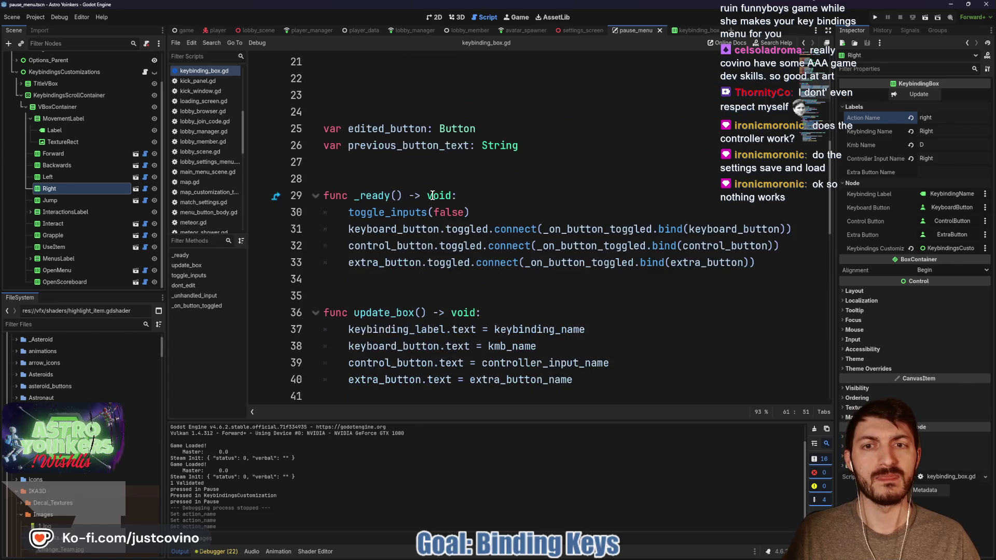
Step: Insert an update_box() call as the first line of _ready, before toggle_inputs(false), and save
{"action": "double_click", "coordinate": [373, 313]}
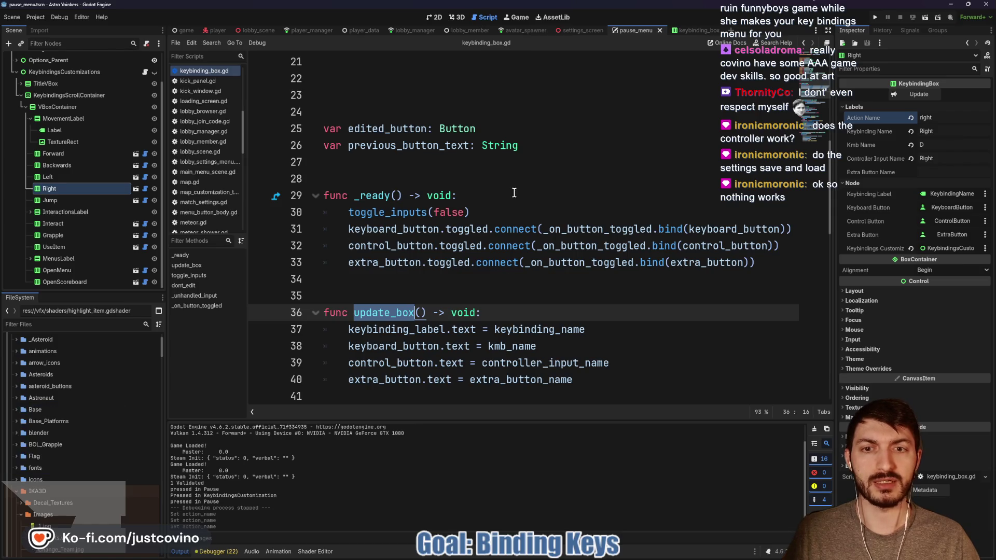
{"action": "left_click", "coordinate": [478, 198]}
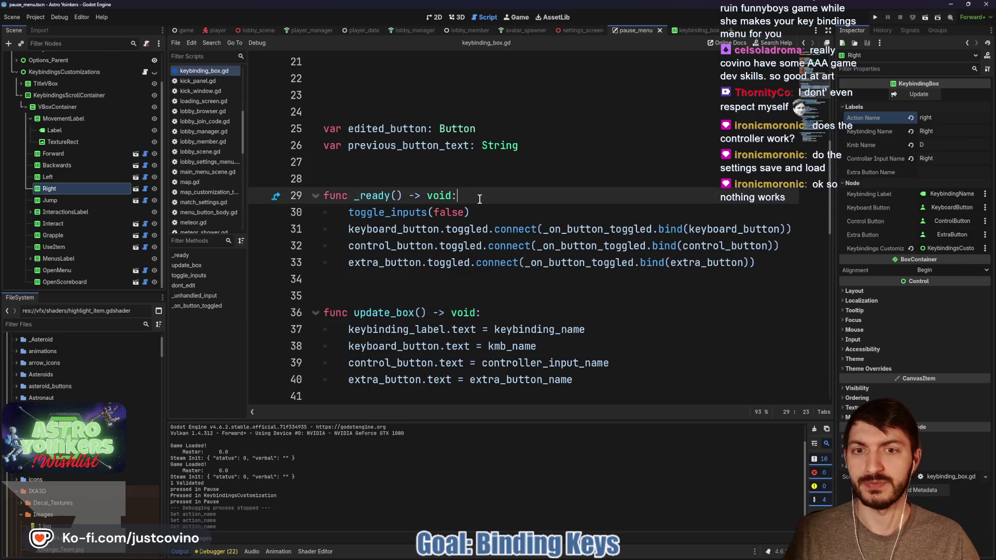
{"action": "key", "text": "Return"}
{"action": "type", "text": "update"}
{"action": "key", "text": "Escape"}
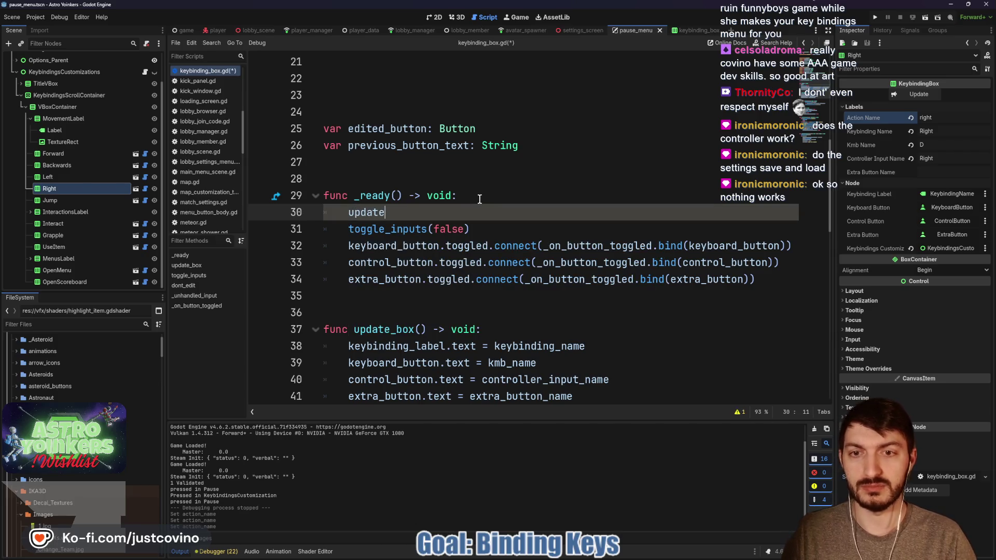
{"action": "key", "text": "Return"}
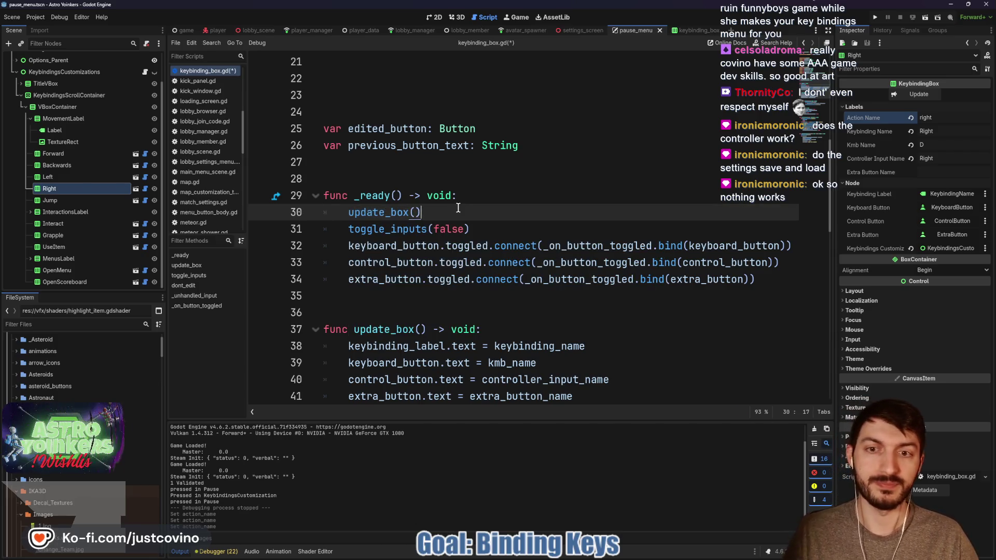
{"action": "key", "text": "ctrl+s"}
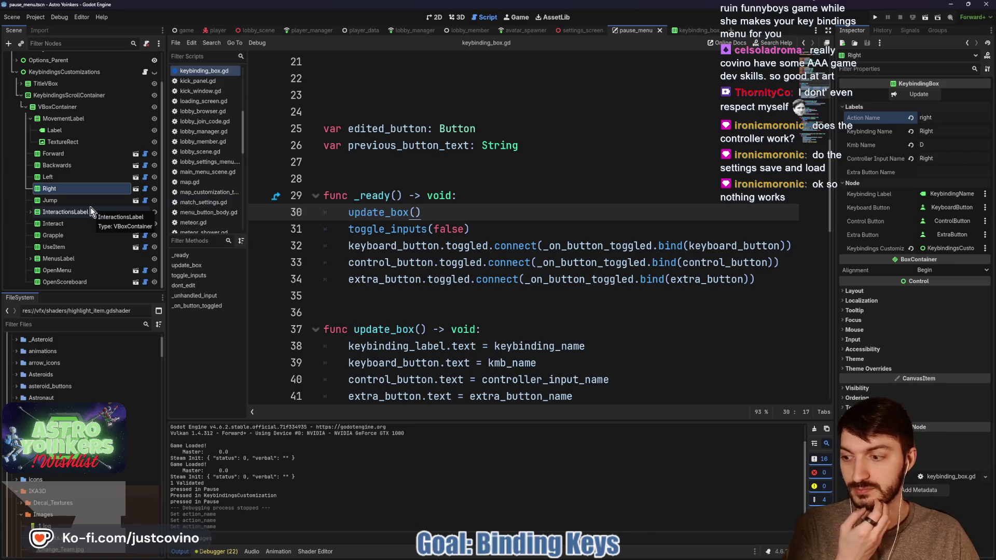
Step: Give the Jump and Interact rows their action names, saving the scene after each
{"action": "left_click", "coordinate": [90, 202]}
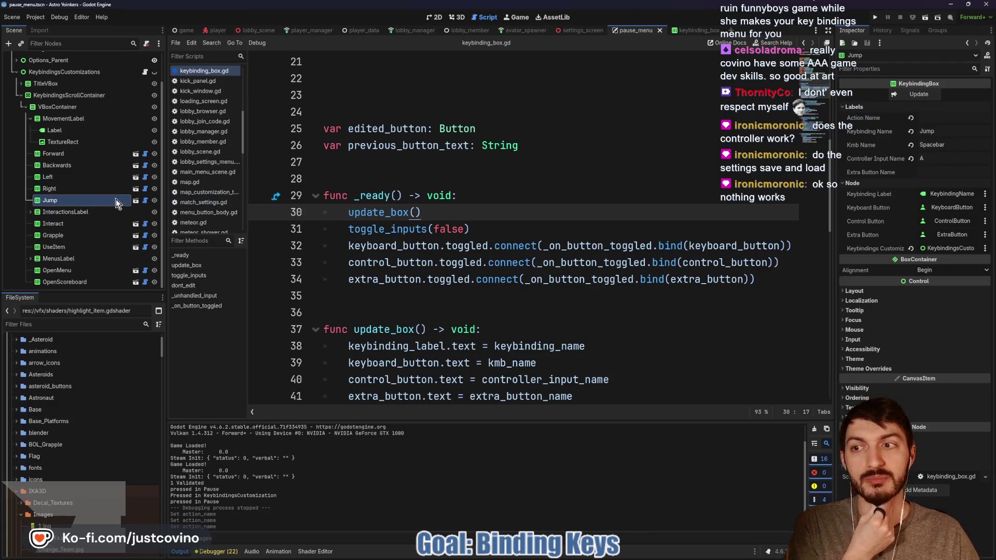
{"action": "type", "text": "jump"}
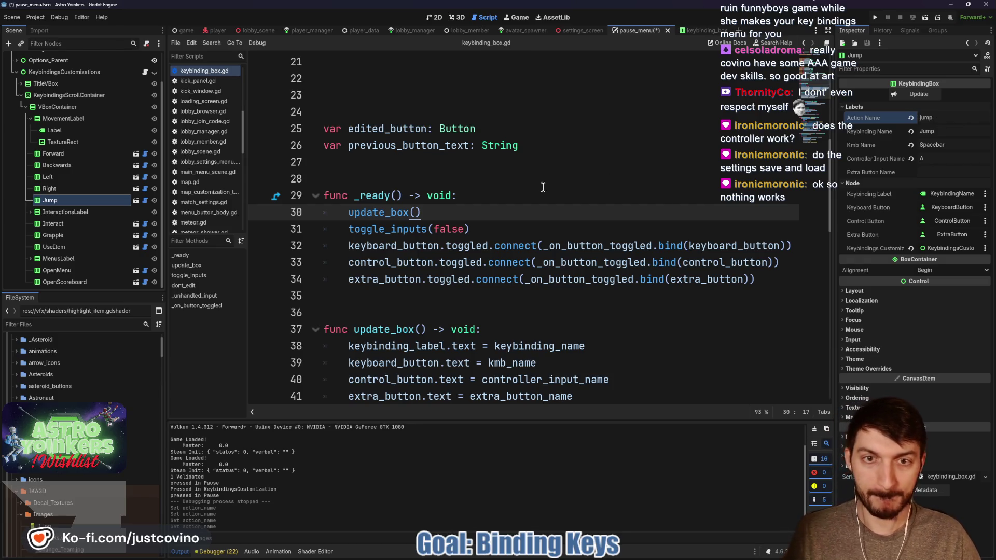
{"action": "left_click", "coordinate": [544, 187]}
{"action": "key", "text": "ctrl+s"}
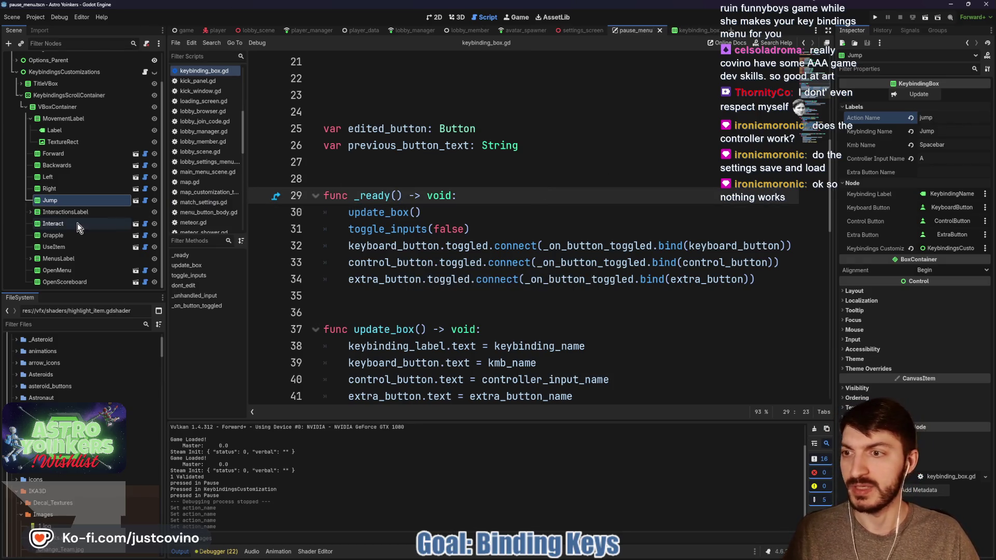
{"action": "left_click", "coordinate": [78, 223]}
{"action": "left_click", "coordinate": [927, 115]}
{"action": "type", "text": "interact"}
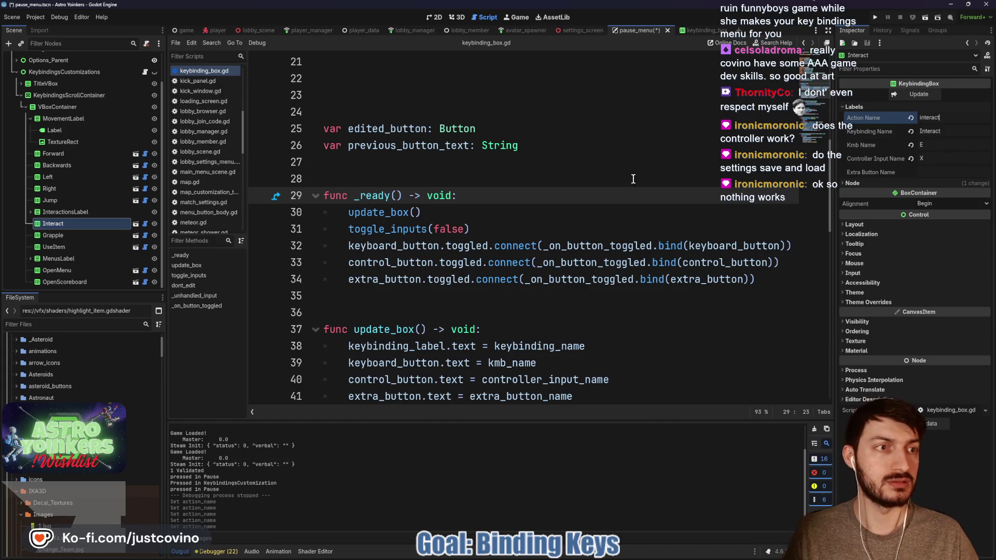
{"action": "left_click", "coordinate": [633, 179]}
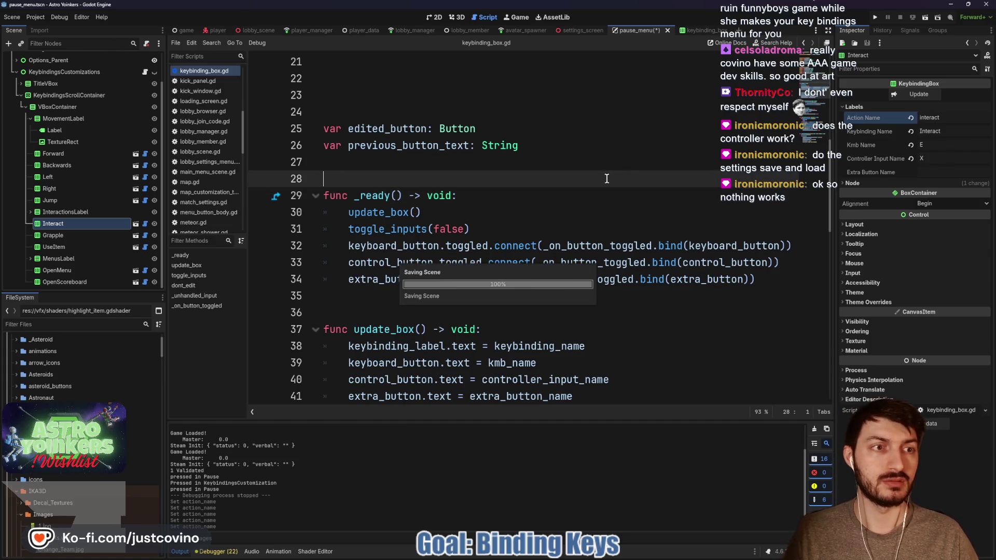
{"action": "key", "text": "ctrl+s"}
Step: Name the Grapple row 'Grapple' with Kmb Name MB1 and Controller Input Name RT, and save
{"action": "left_click", "coordinate": [66, 238]}
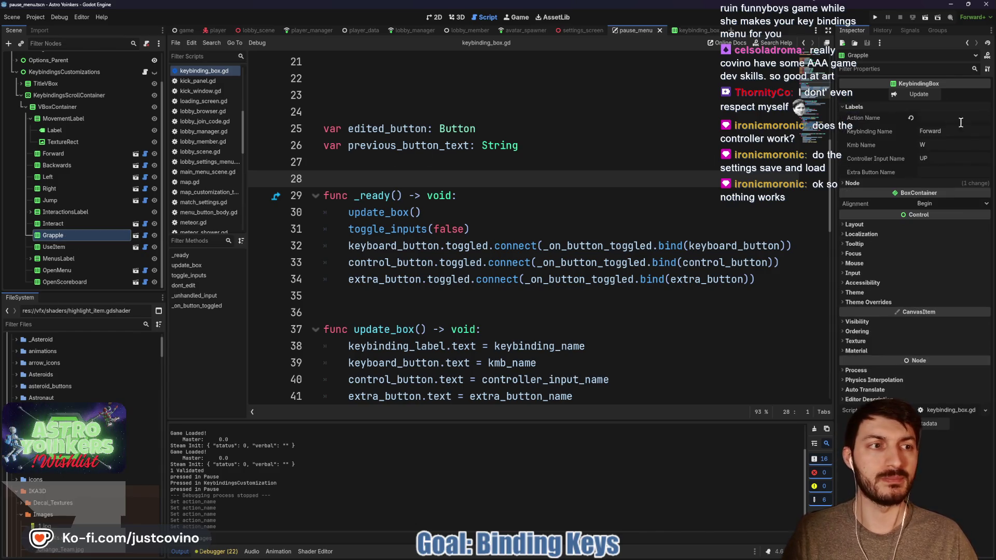
{"action": "type", "text": "Grapp"}
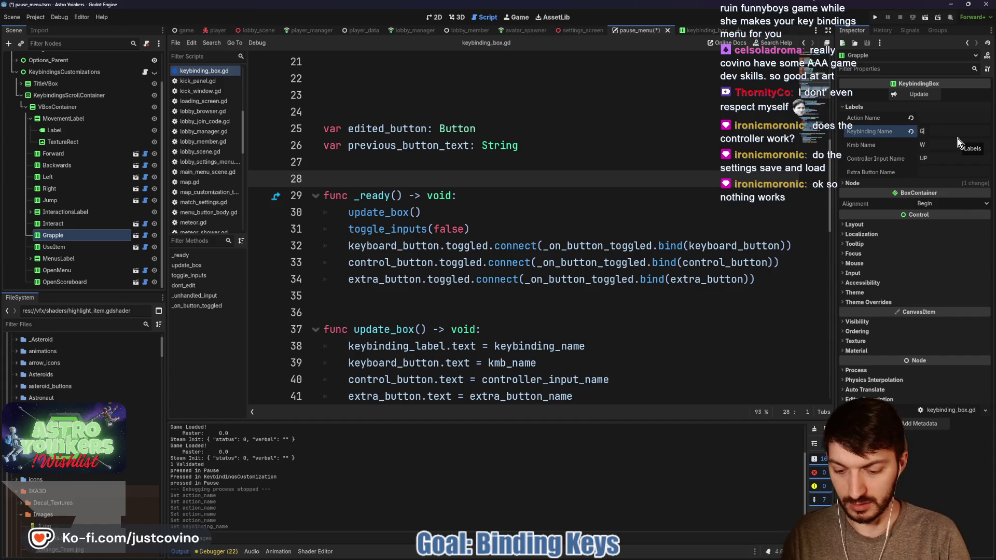
{"action": "type", "text": "le"}
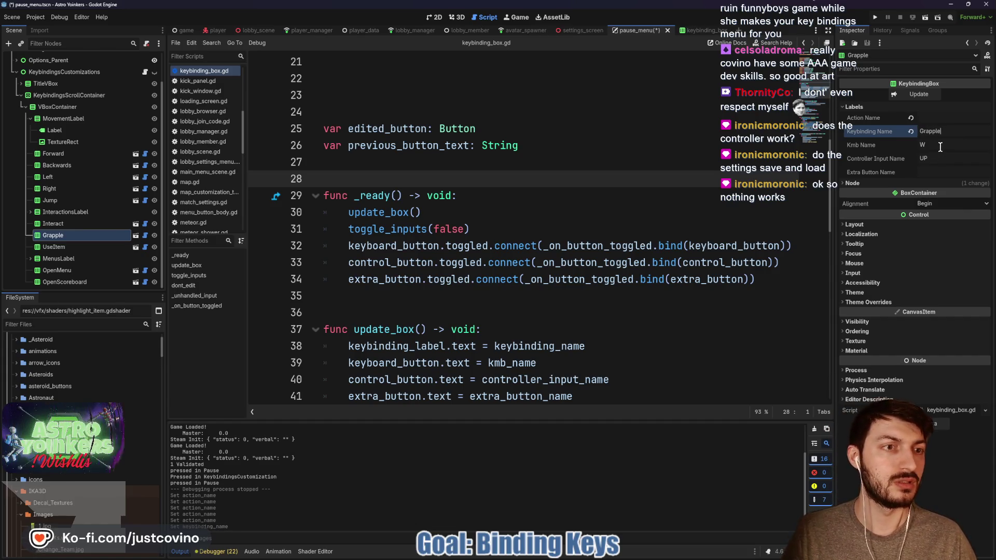
{"action": "left_click", "coordinate": [941, 148]}
{"action": "type", "text": "MB"}
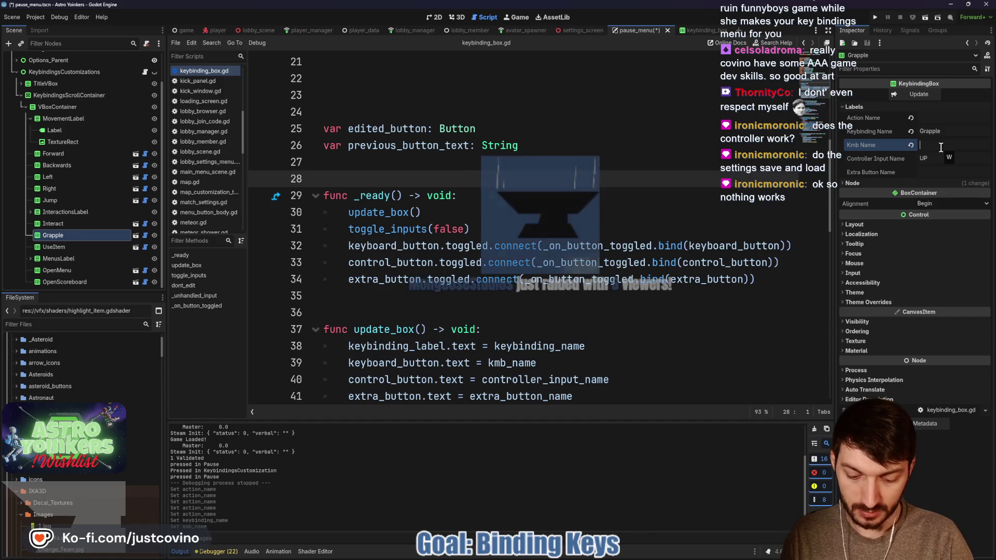
{"action": "type", "text": "1"}
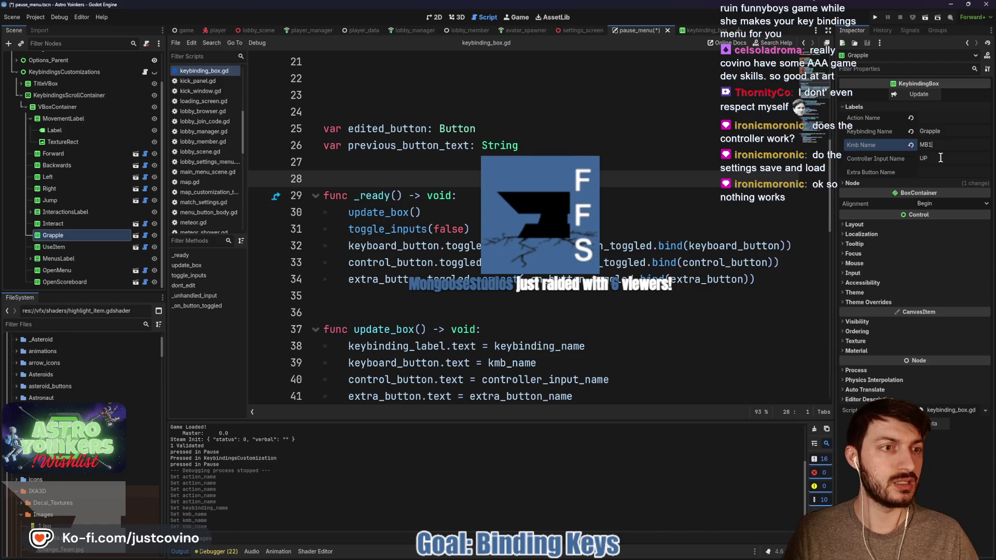
{"action": "left_click", "coordinate": [940, 158]}
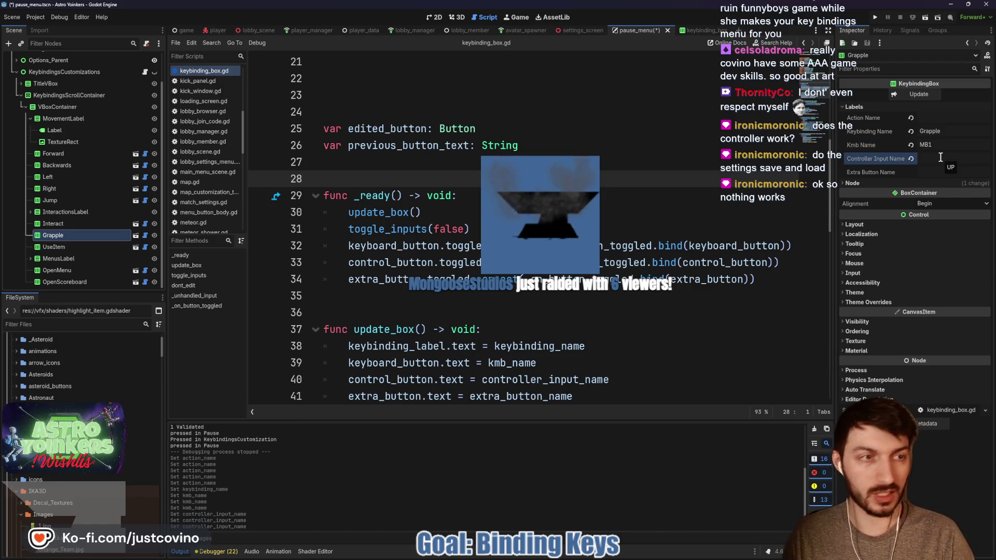
{"action": "type", "text": "RT"}
{"action": "key", "text": "ctrl+s"}
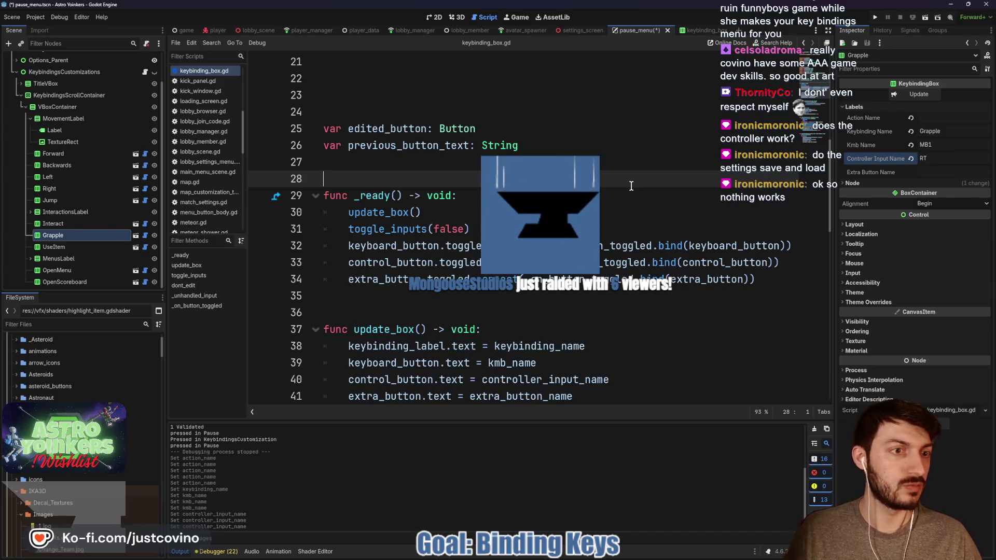
Step: Inspect the Grapple row's node reference properties and line 30 of the script
{"action": "left_click", "coordinate": [852, 183]}
{"action": "left_click", "coordinate": [564, 210]}
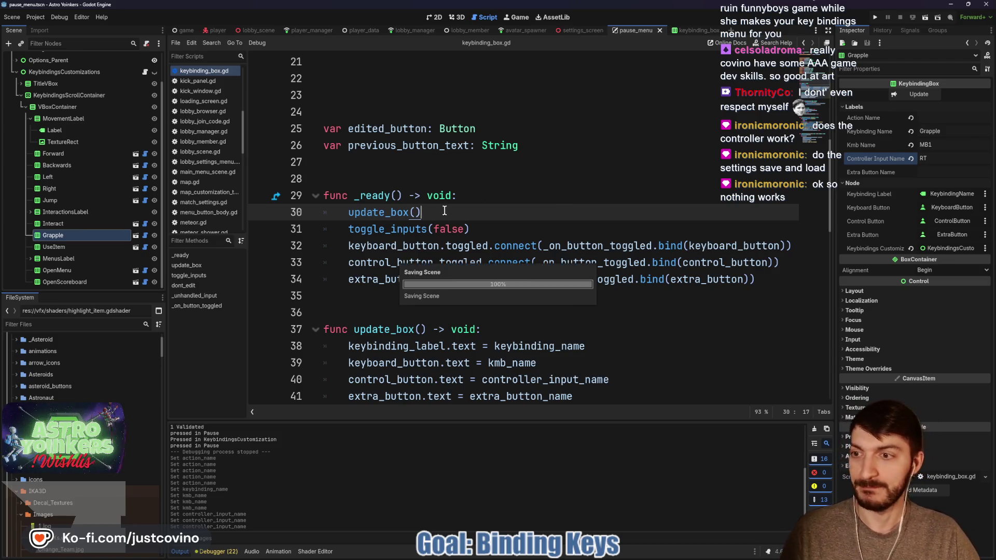
{"action": "left_click", "coordinate": [30, 15]}
Step: Review the project's Input Map actions in Project Settings, then close it
{"action": "left_click", "coordinate": [45, 31]}
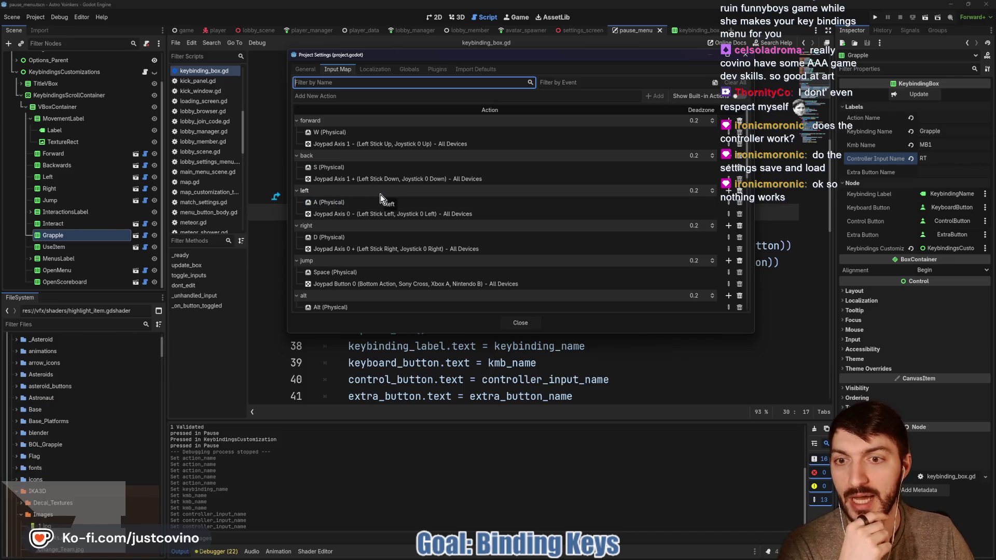
{"action": "scroll", "coordinate": [380, 200], "scroll_direction": "down", "scroll_amount": 2}
{"action": "scroll", "coordinate": [379, 207], "scroll_direction": "down", "scroll_amount": 2}
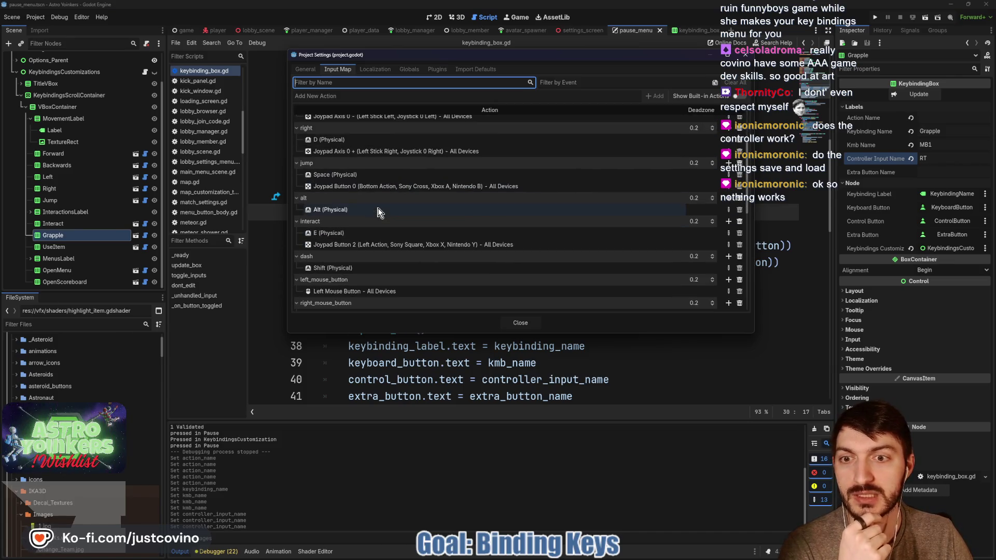
{"action": "scroll", "coordinate": [363, 221], "scroll_direction": "down", "scroll_amount": 1}
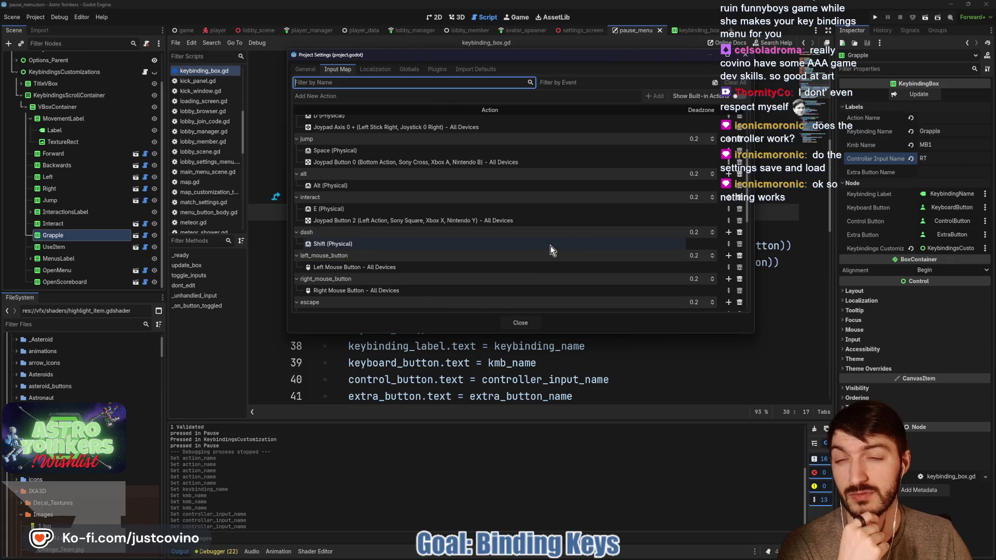
{"action": "left_click", "coordinate": [519, 325]}
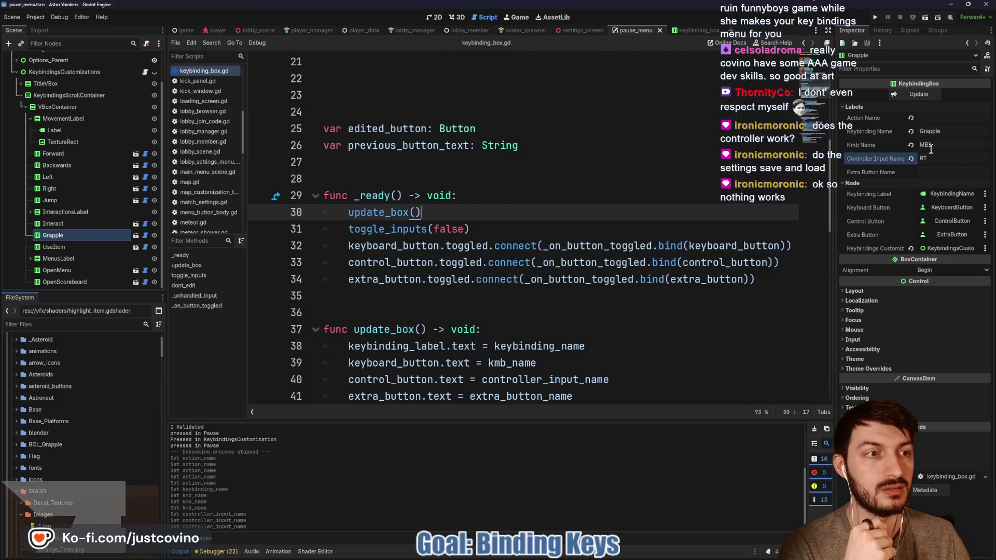
Step: Set the Grapple row's Action Name to left_mouse_button and save the scene
{"action": "left_click", "coordinate": [933, 115]}
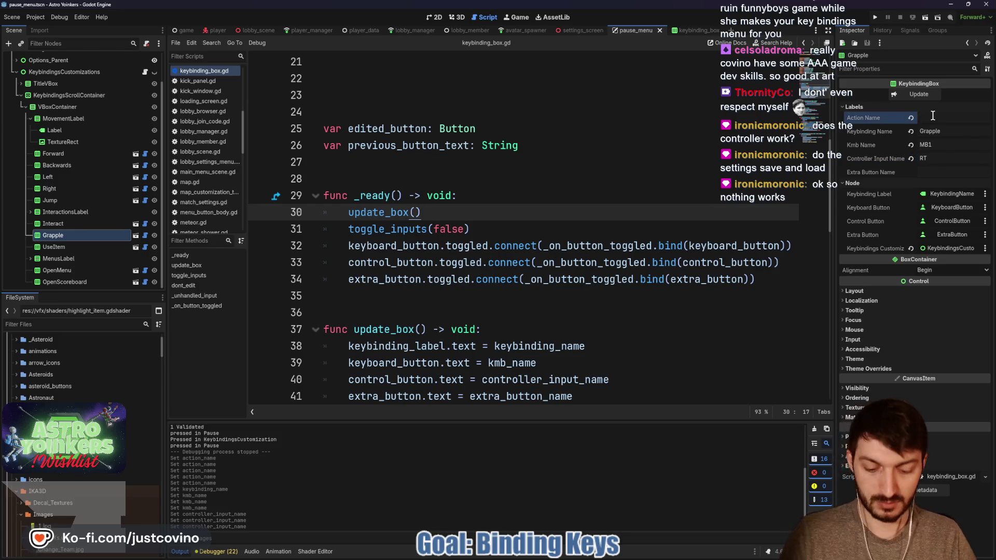
{"action": "type", "text": "left_mouse"}
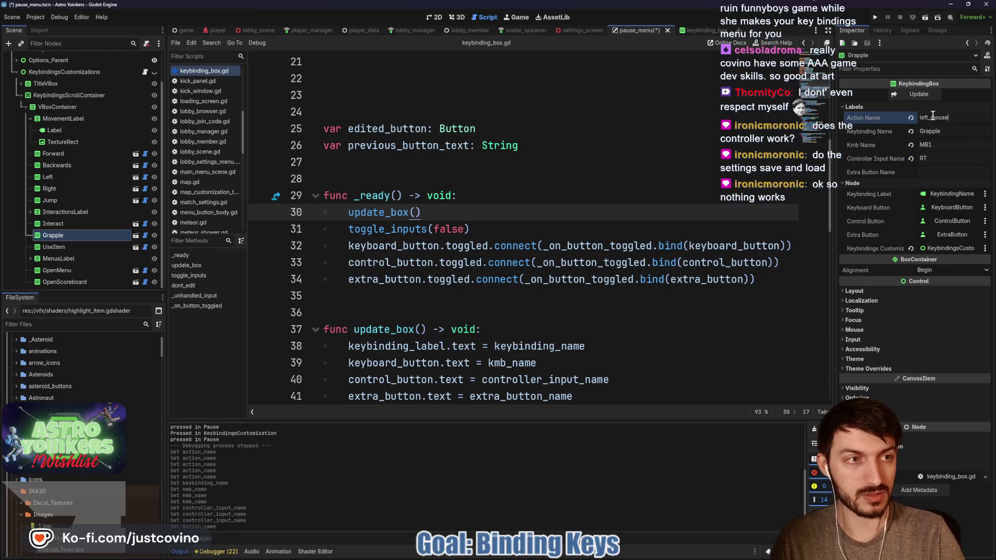
{"action": "type", "text": "ton"}
{"action": "key", "text": "ctrl+s"}
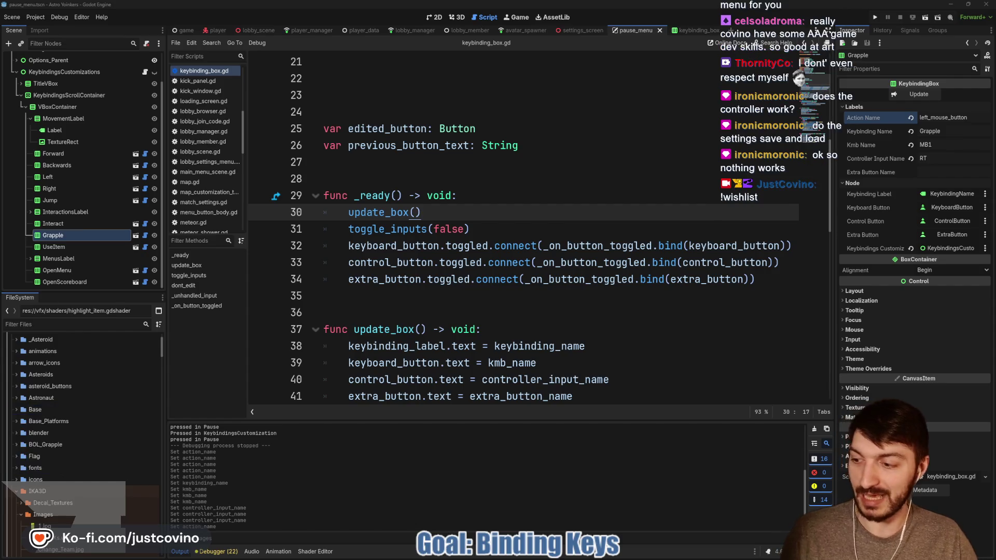
{"action": "left_click", "coordinate": [519, 229]}
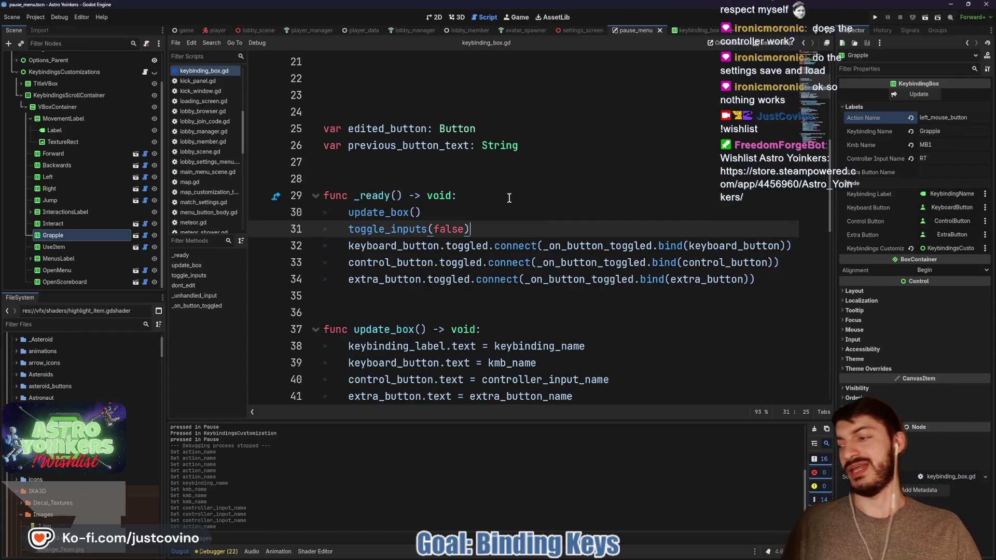
{"action": "key", "text": "Up"}
{"action": "key", "text": "Up"}
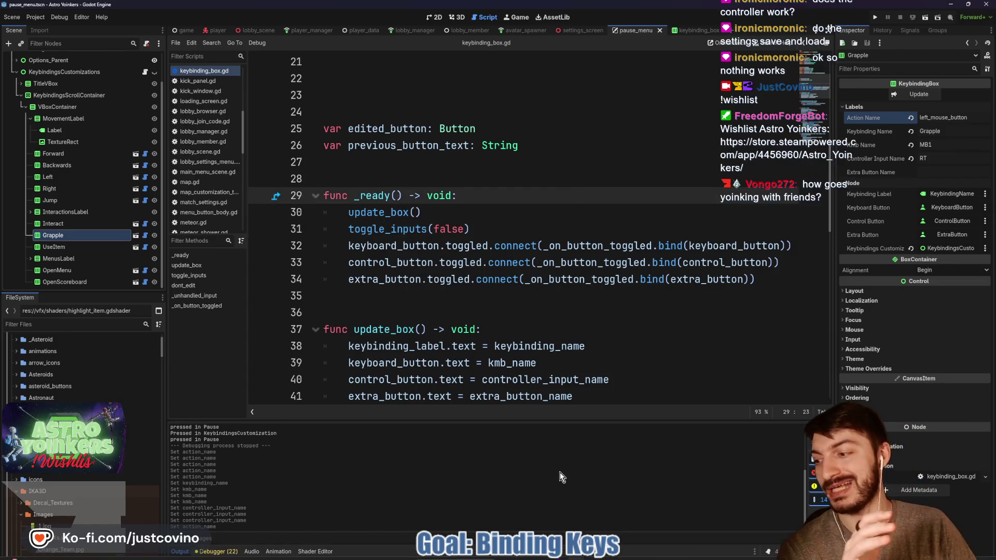
{"action": "left_click", "coordinate": [596, 556]}
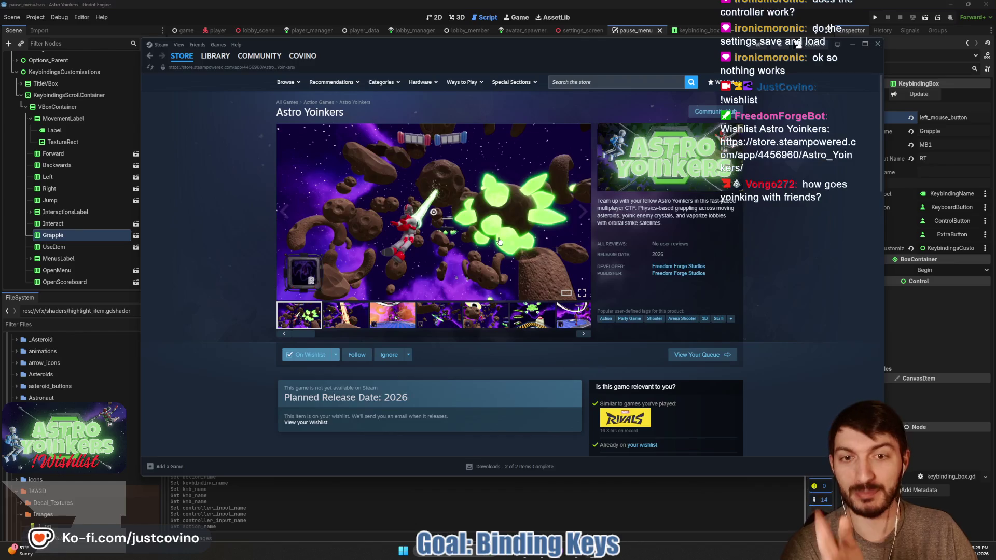
{"action": "left_click", "coordinate": [389, 320]}
{"action": "left_click", "coordinate": [439, 318]}
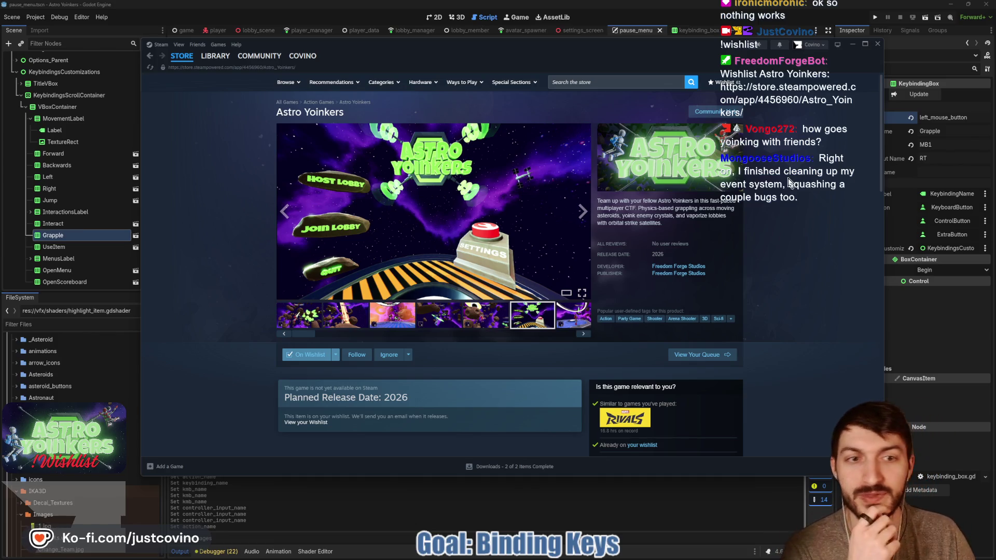
{"action": "scroll", "coordinate": [416, 217], "scroll_direction": "down", "scroll_amount": 2}
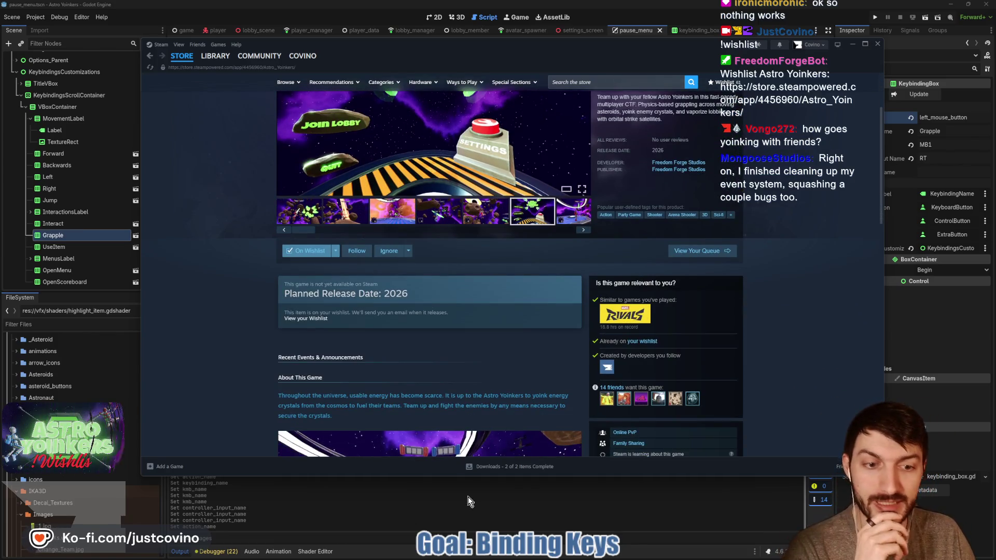
{"action": "left_click", "coordinate": [456, 510]}
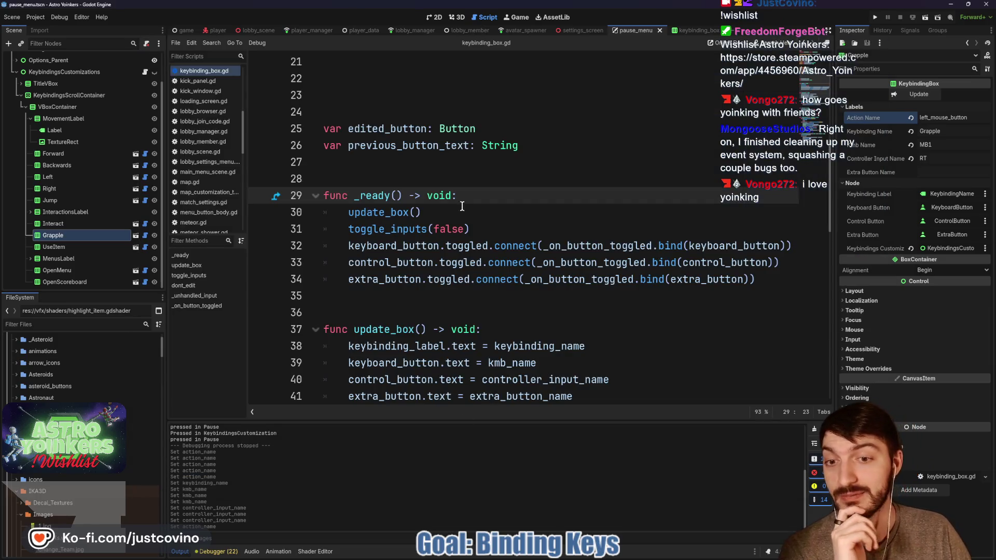
Step: Run the project with F5 and host a lobby in the game
{"action": "left_click", "coordinate": [434, 313]}
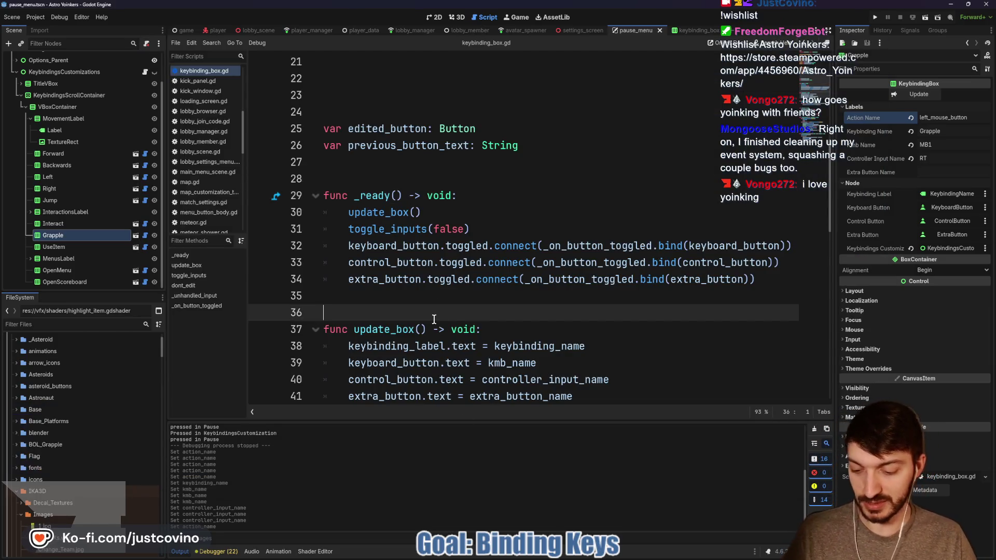
{"action": "key", "text": "F5"}
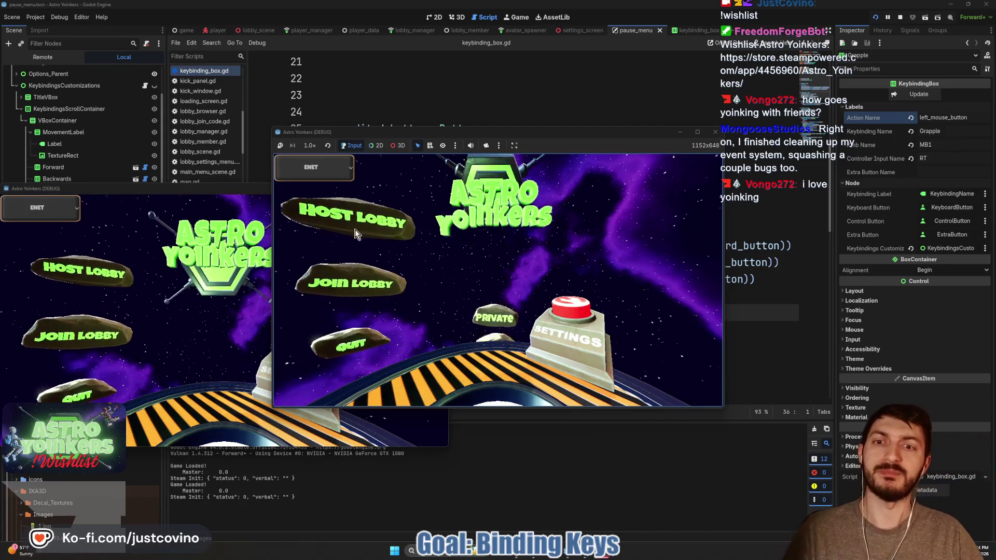
{"action": "left_click", "coordinate": [355, 230]}
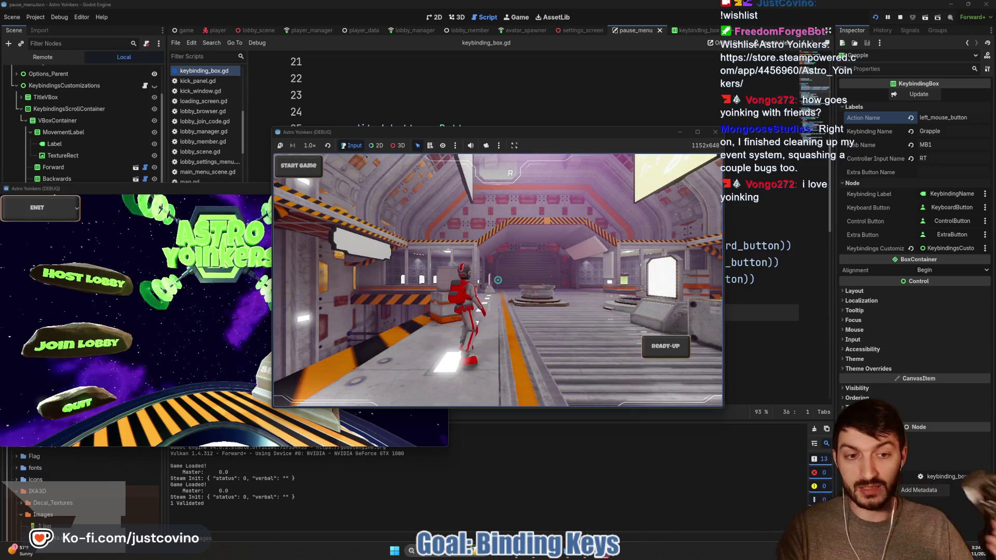
Step: Rebind Forward from W to G in the in-game keybindings screen
{"action": "key", "text": "Escape"}
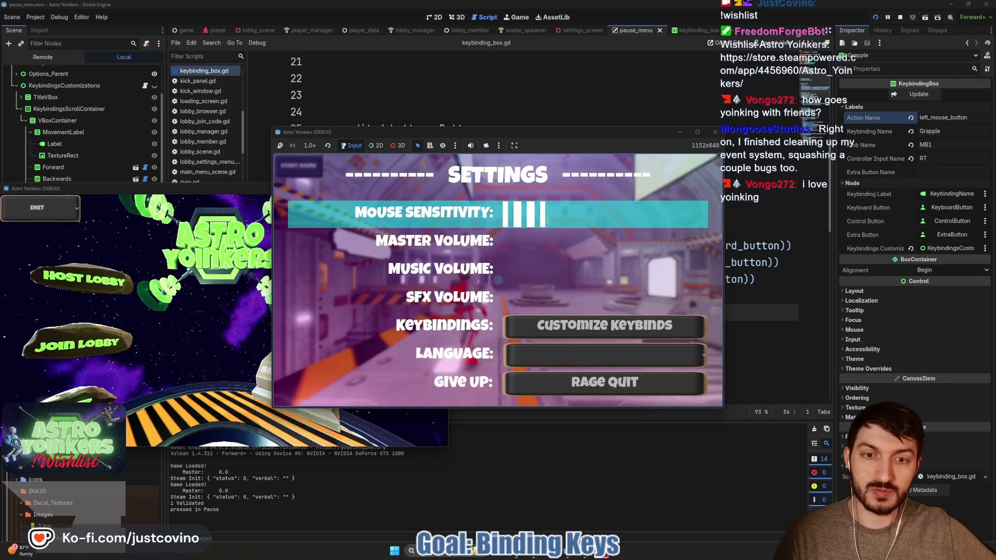
{"action": "key", "text": "Down"}
{"action": "key", "text": "Down"}
{"action": "key", "text": "Down"}
{"action": "key", "text": "Down"}
{"action": "key", "text": "Return"}
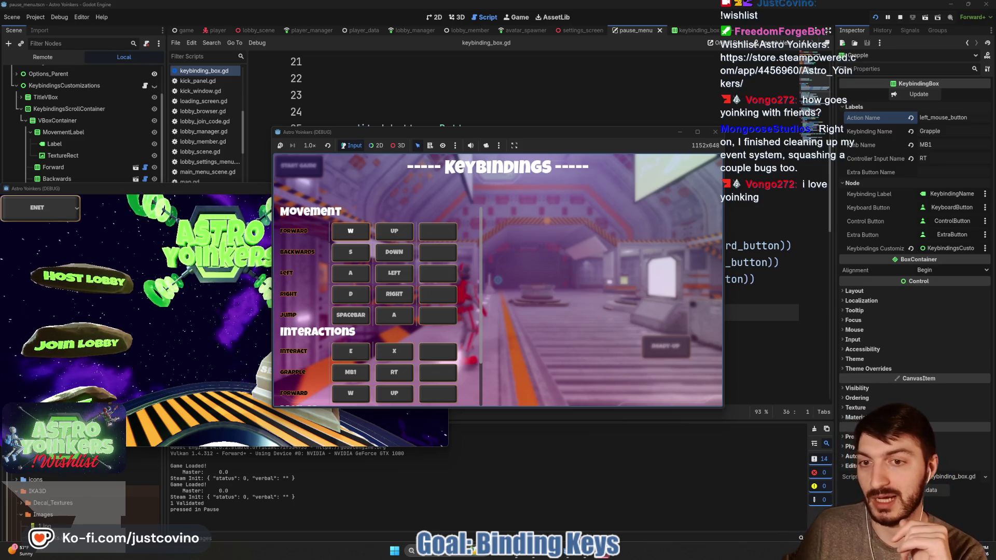
{"action": "left_click", "coordinate": [350, 231]}
{"action": "key", "text": "g"}
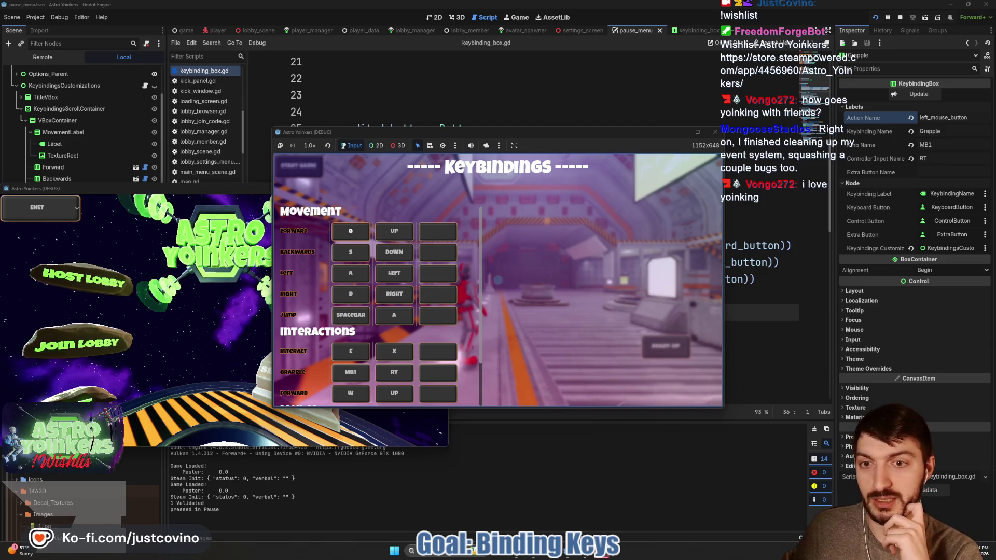
{"action": "key", "text": "Escape"}
Step: Test movement with the new G binding, recheck the keybindings screen, and resume play
{"action": "key", "text": "d"}
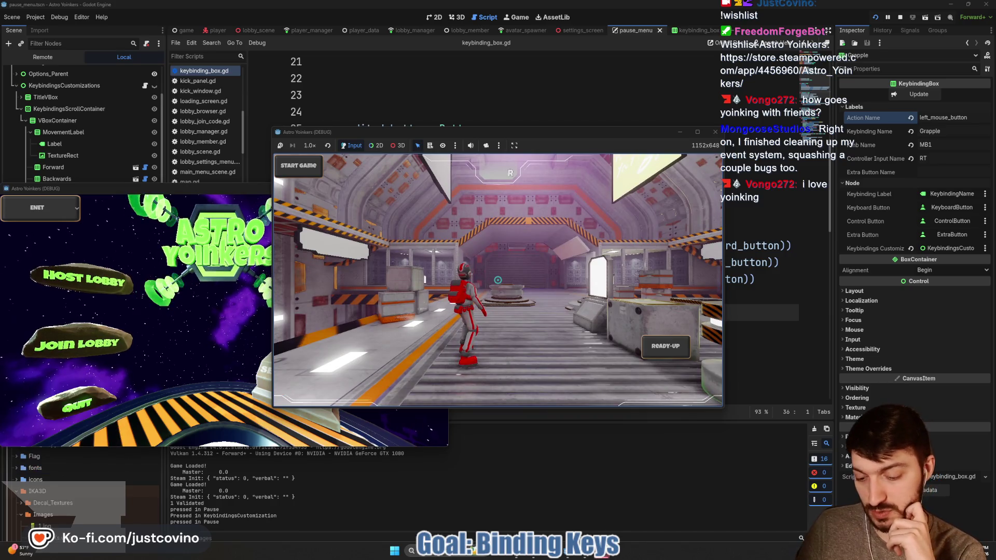
{"action": "key", "text": "g"}
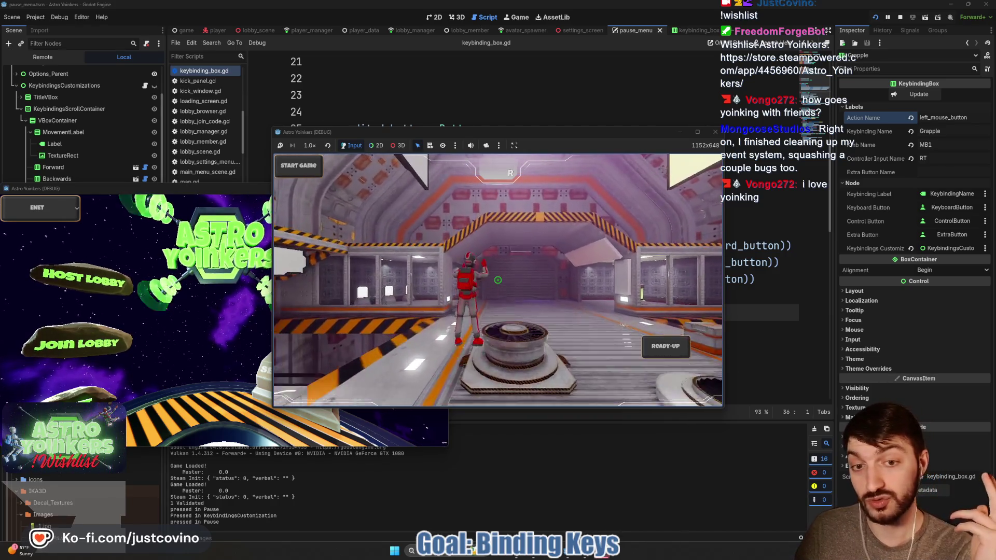
{"action": "key", "text": "Escape"}
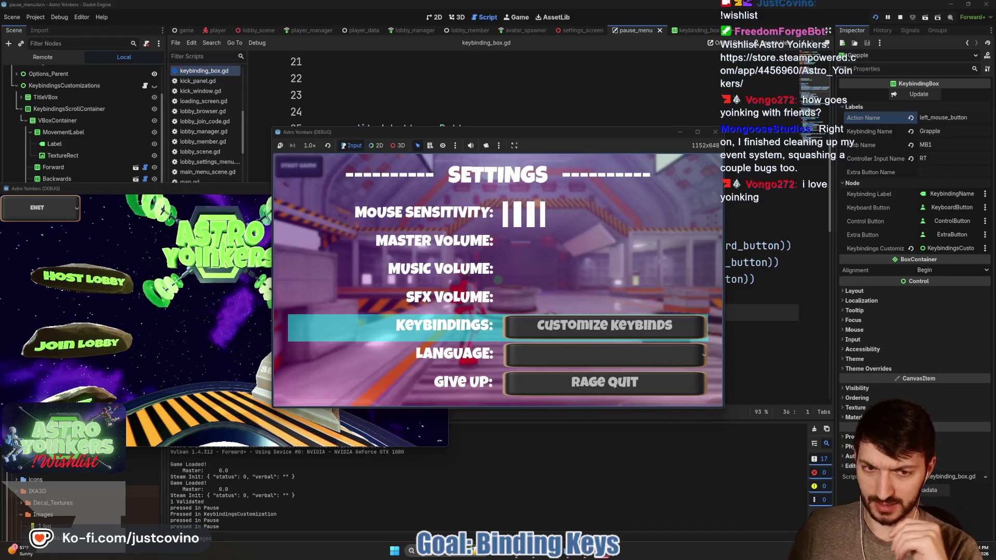
{"action": "key", "text": "Return"}
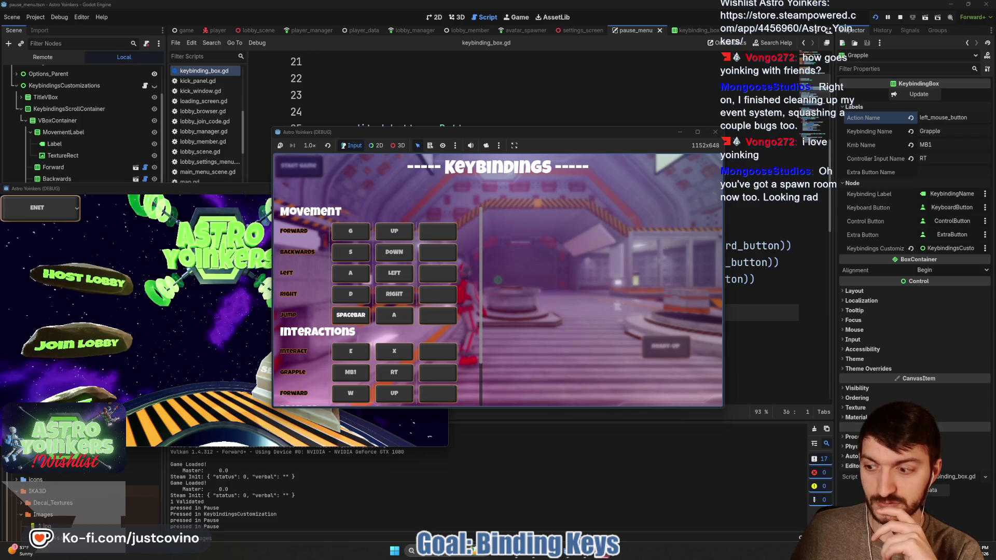
{"action": "key", "text": "Escape"}
{"action": "key", "text": "Escape"}
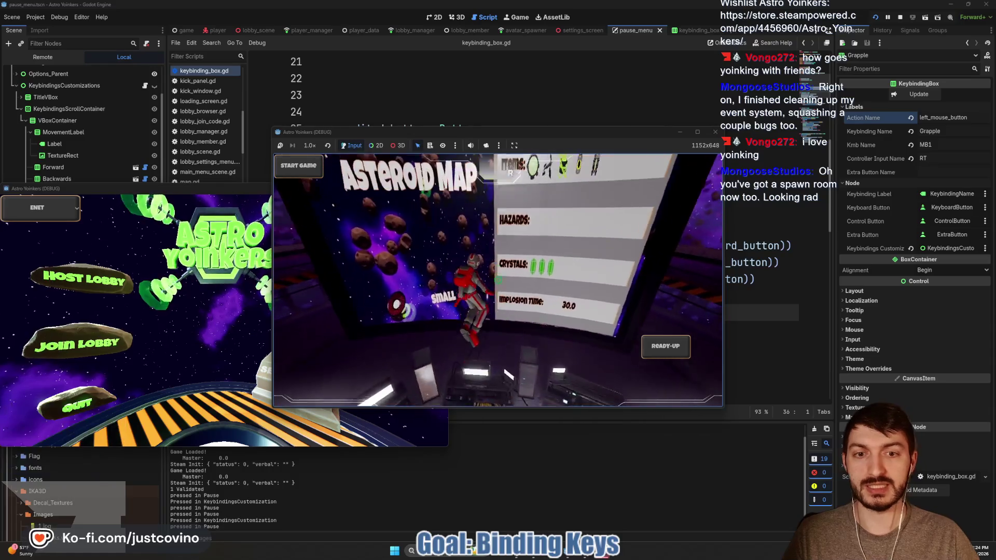
Step: Open the map selection and match customization panel, browsing hazards like Pulsar Emitter
{"action": "key", "text": "e"}
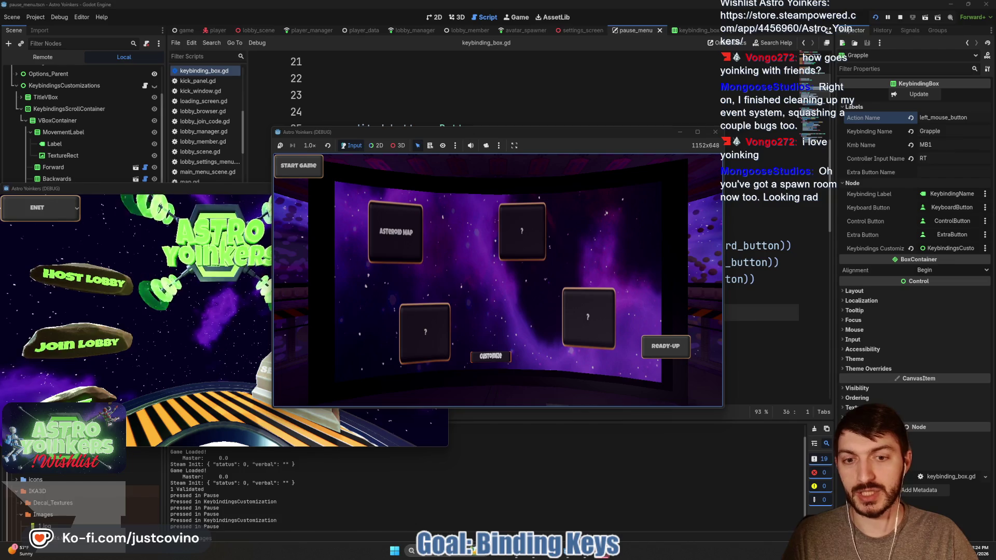
{"action": "key", "text": "e"}
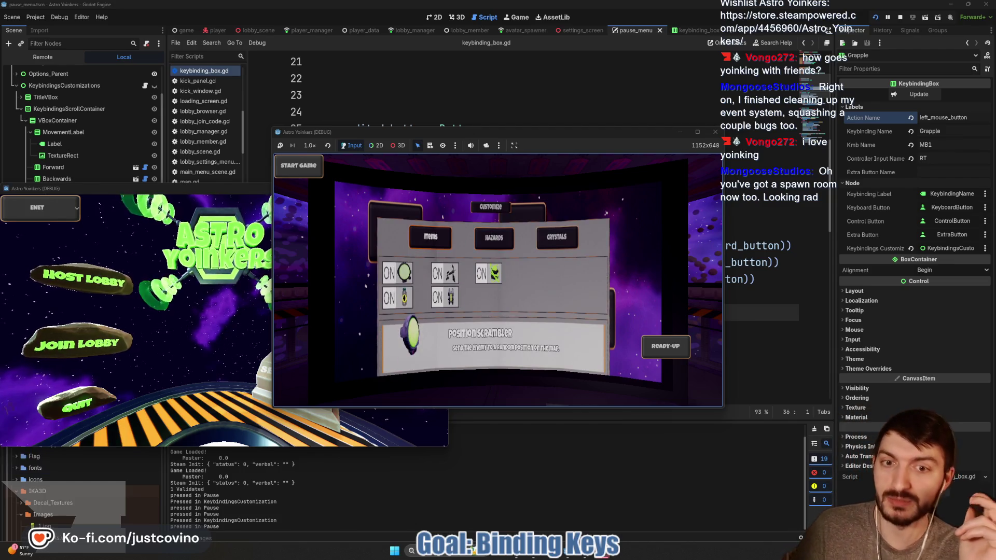
{"action": "key", "text": "Right"}
{"action": "key", "text": "Right"}
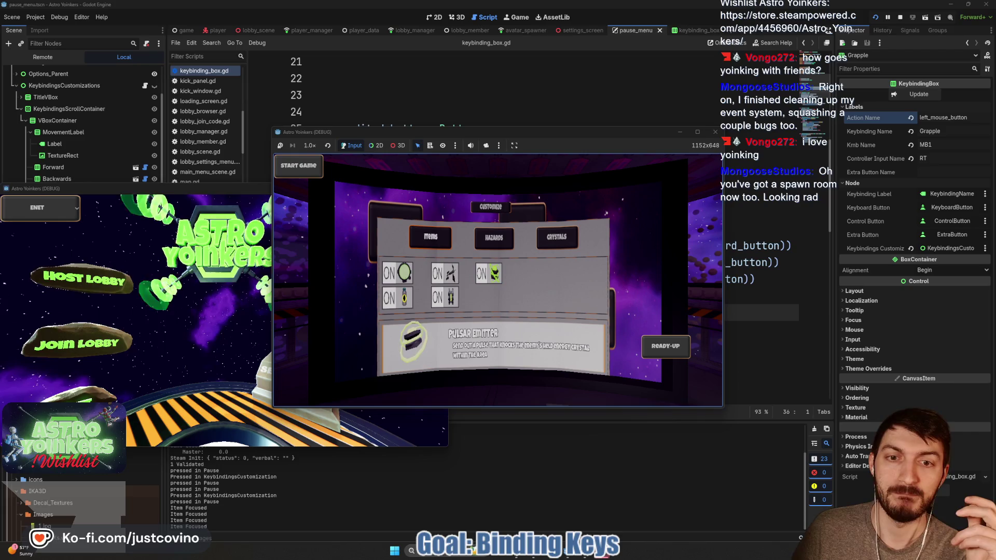
{"action": "key", "text": "e"}
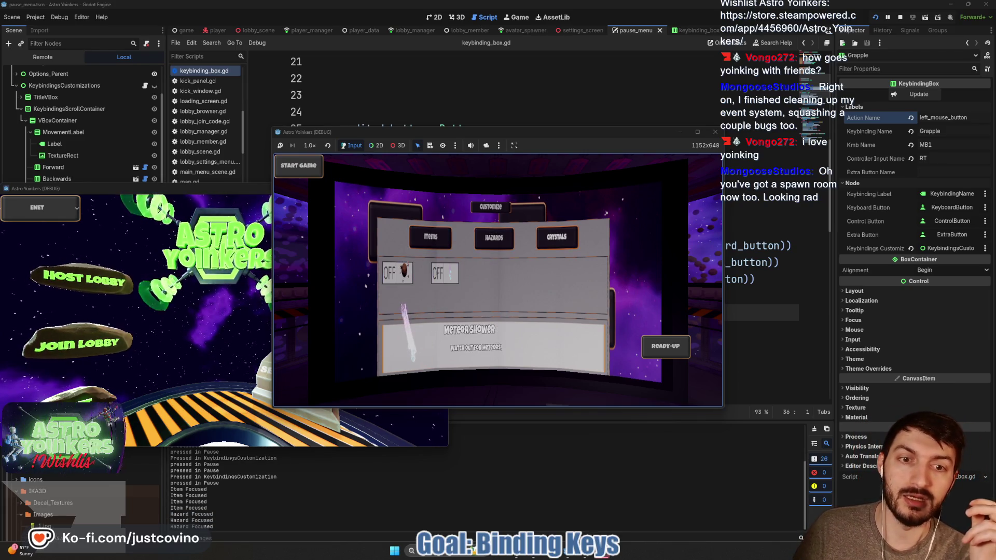
Step: Browse the Crystals options Implosion Time and Captures Required, close Customize, and walk toward the hologram pad
{"action": "key", "text": "e"}
{"action": "key", "text": "Right"}
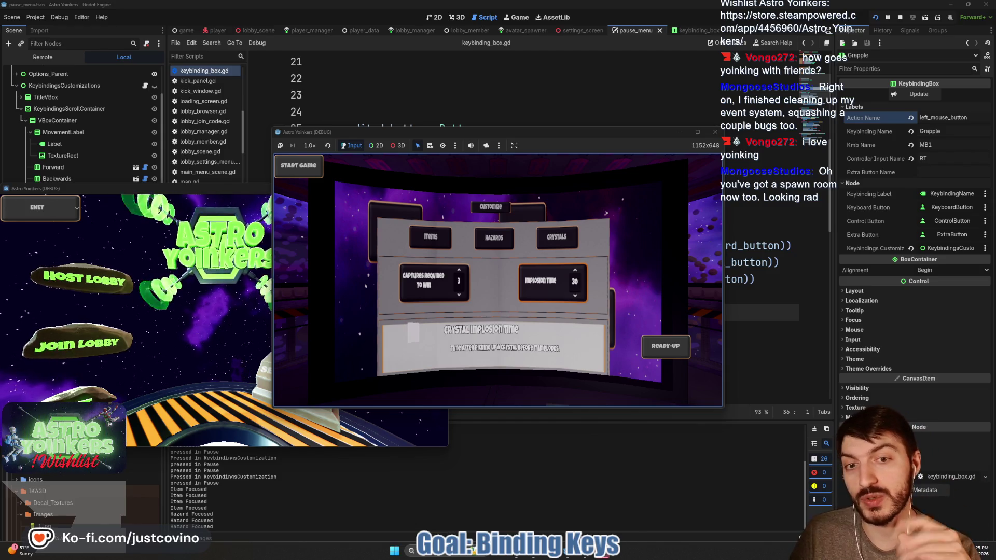
{"action": "key", "text": "Left"}
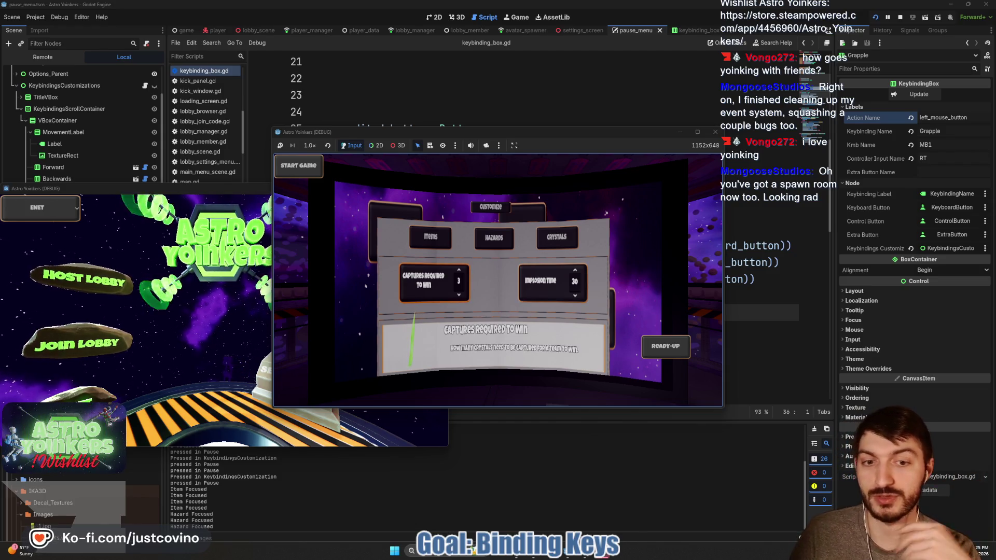
{"action": "key", "text": "Escape"}
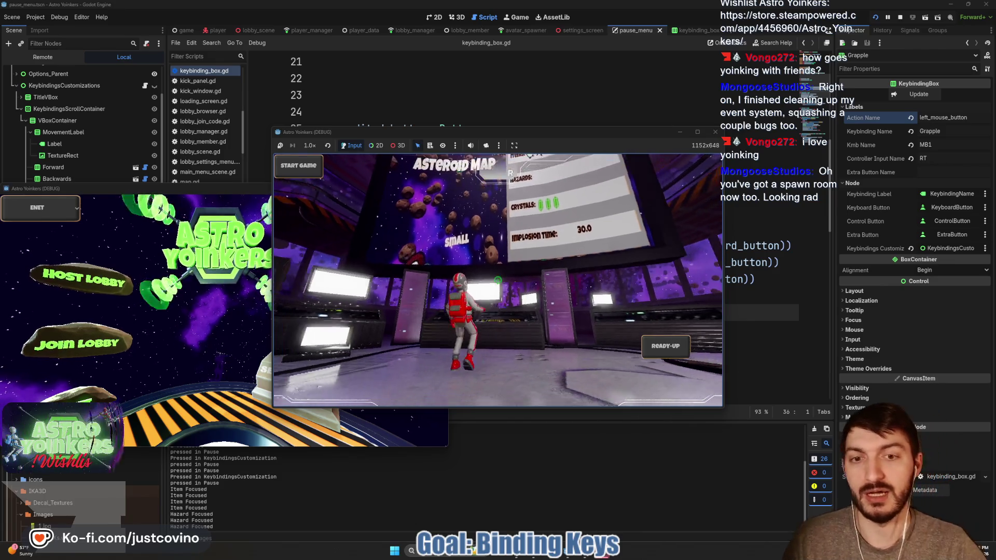
{"action": "key", "text": "w"}
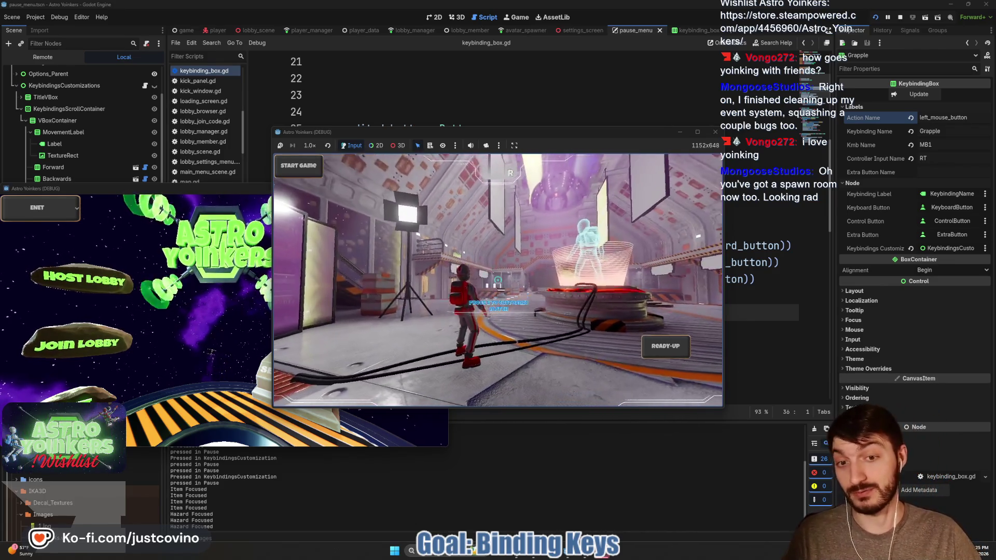
Step: Try rebinding Forward in the keybindings screen, run across the lobby, and mark the player ready
{"action": "key", "text": "Escape"}
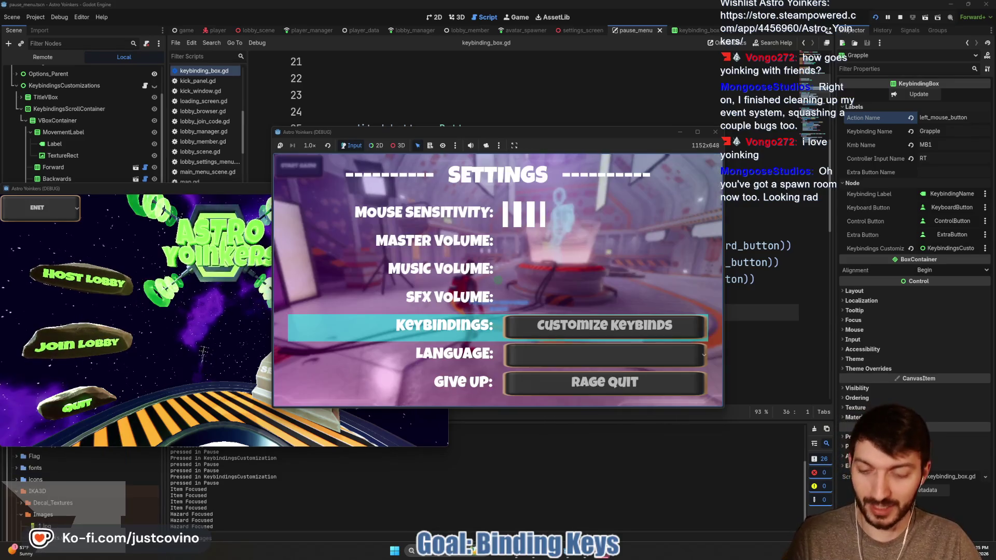
{"action": "key", "text": "Return"}
{"action": "key", "text": "Return"}
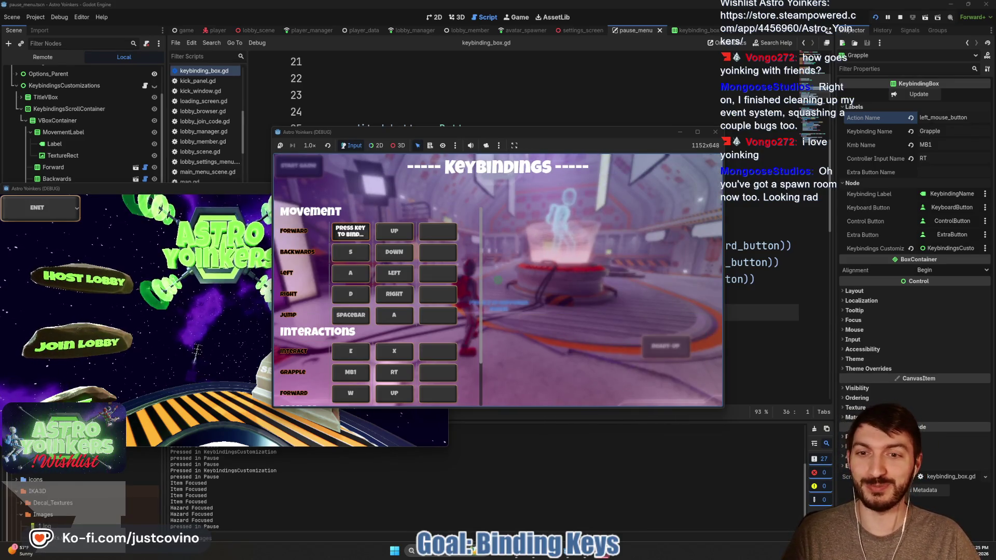
{"action": "key", "text": "Escape"}
{"action": "key", "text": "w"}
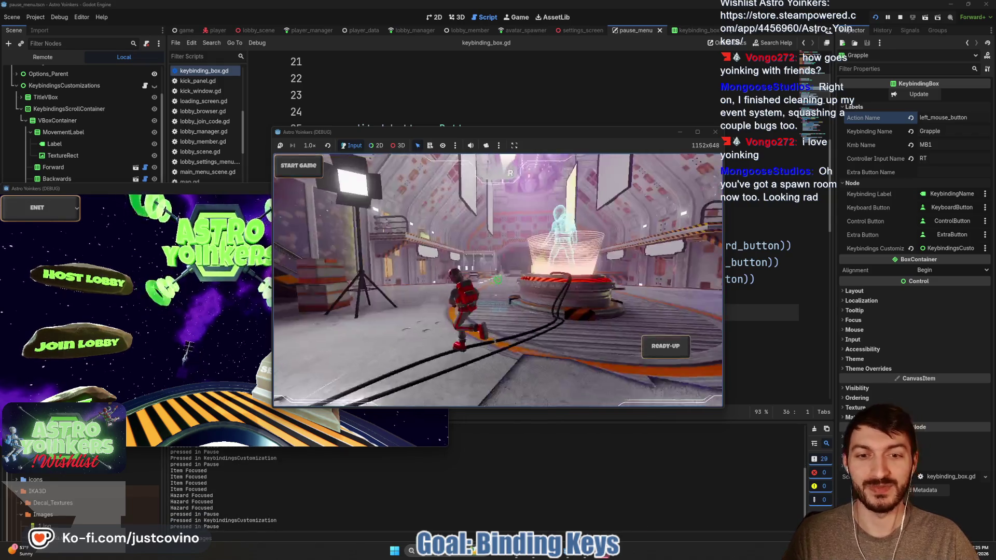
{"action": "key", "text": "r"}
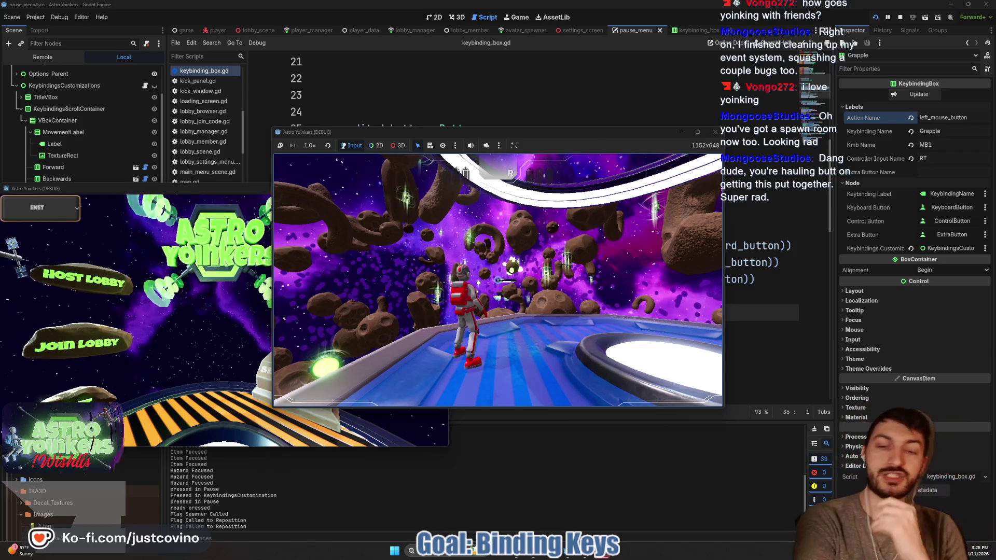
Step: Close the pause menu, stop the game with F8, and return to the script
{"action": "key", "text": "Escape"}
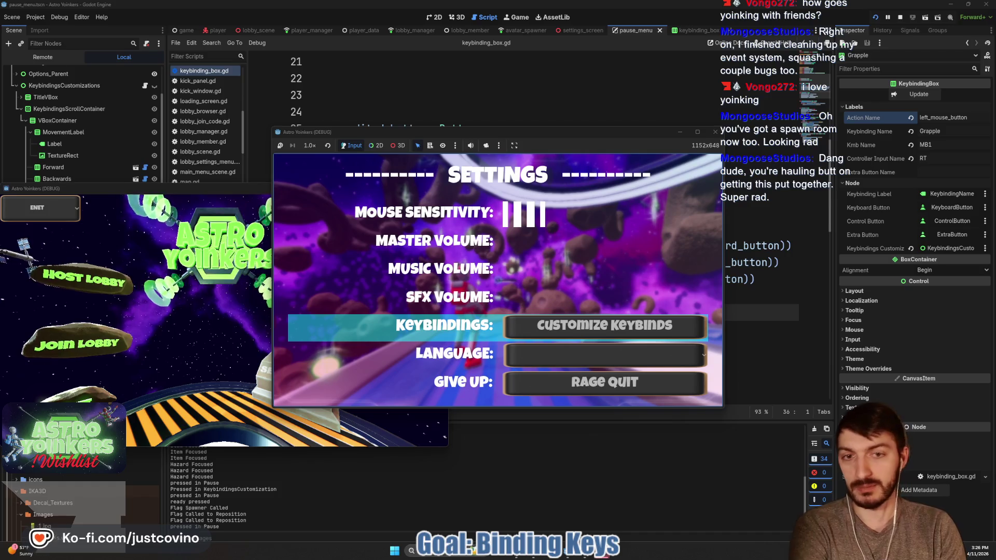
{"action": "key", "text": "Escape"}
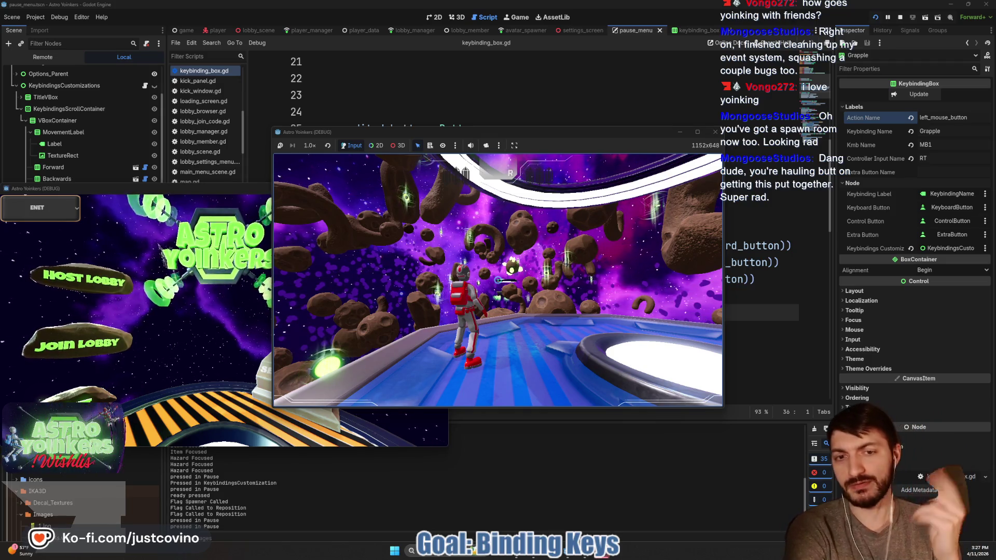
{"action": "key", "text": "F8"}
{"action": "left_click", "coordinate": [444, 296]}
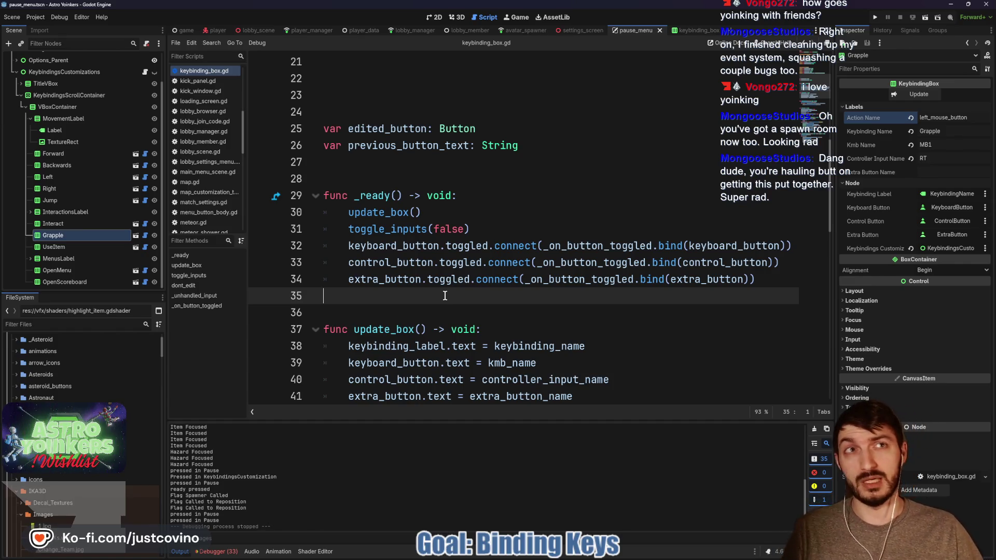
Step: Review the _ready code around lines 27–28 of keybinding_box.gd, then select the UseItem row
{"action": "left_click", "coordinate": [385, 180]}
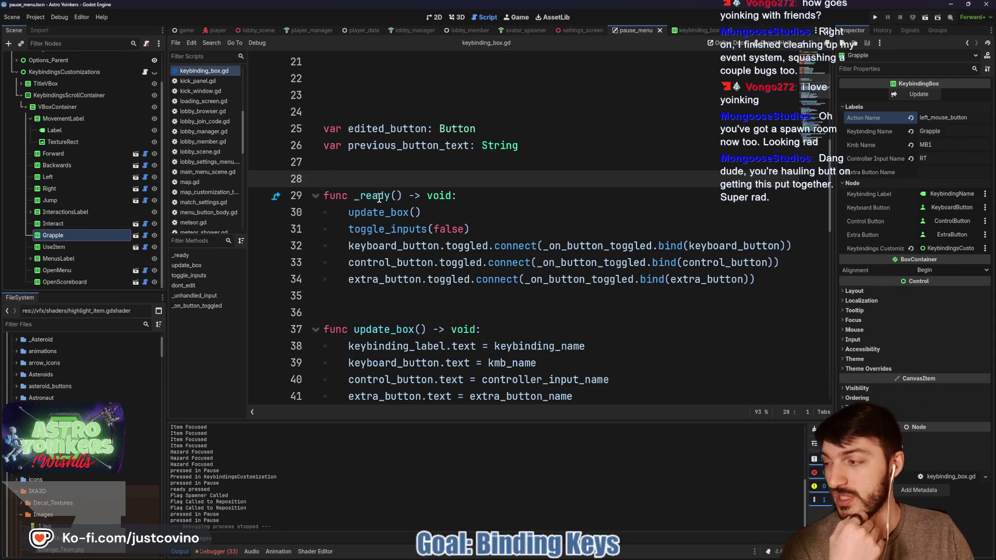
{"action": "mouse_move", "coordinate": [393, 196]}
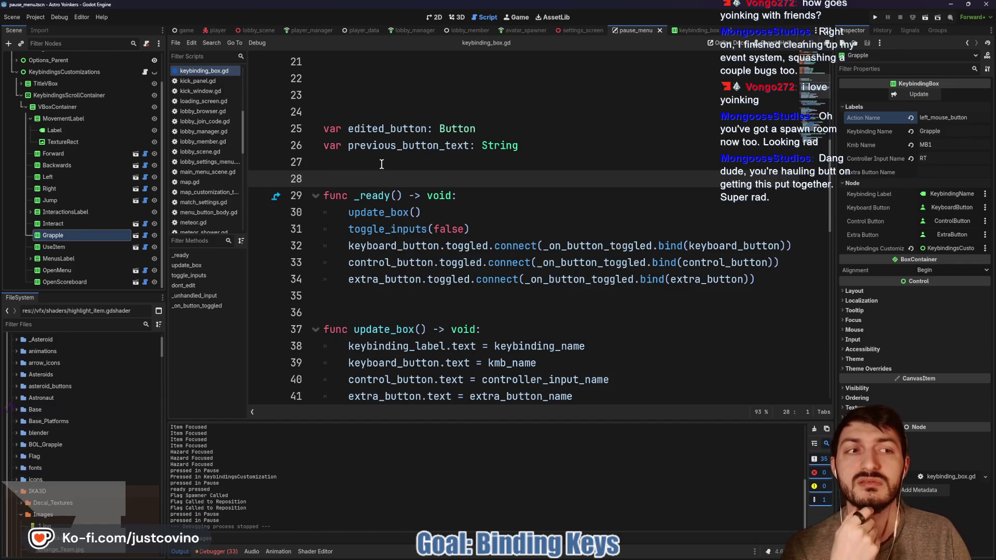
{"action": "left_click", "coordinate": [382, 163]}
{"action": "scroll", "coordinate": [396, 195], "scroll_direction": "down", "scroll_amount": 4}
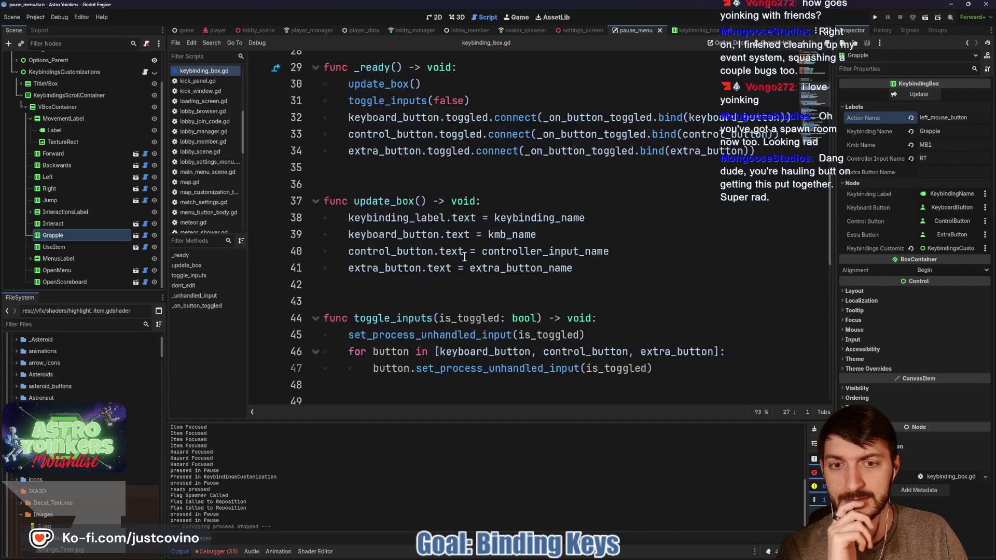
{"action": "scroll", "coordinate": [396, 195], "scroll_direction": "up", "scroll_amount": 1}
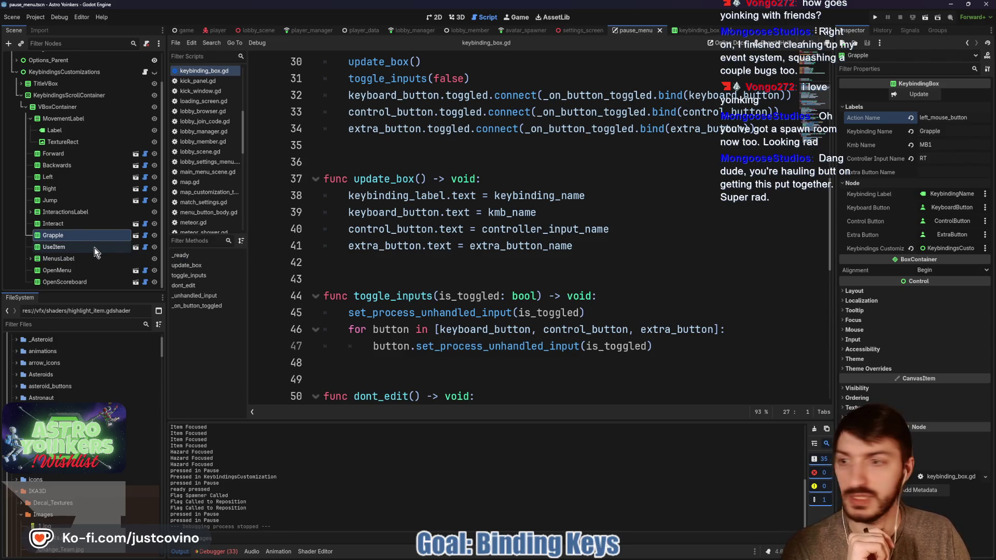
{"action": "left_click", "coordinate": [54, 247]}
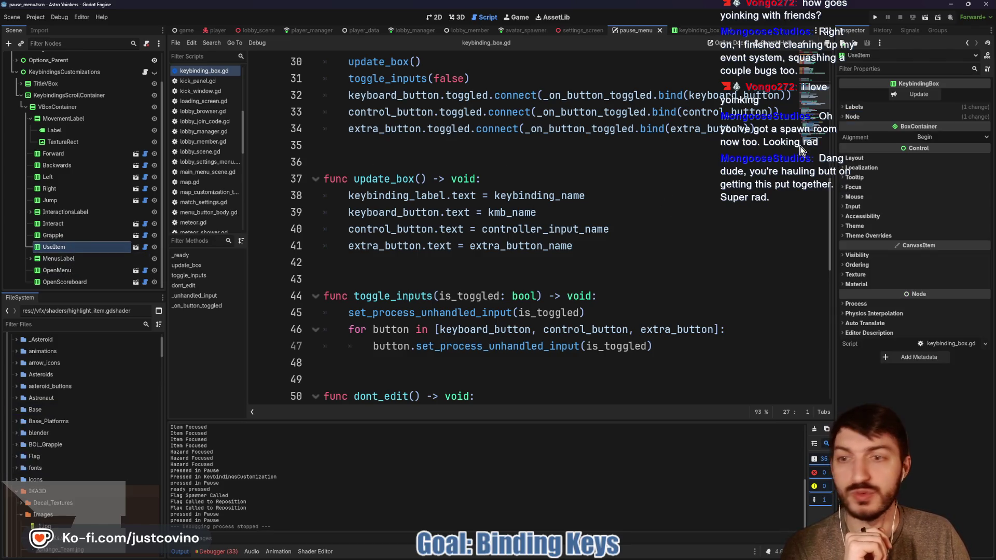
Step: Check the input actions list in Project Settings, then close it
{"action": "left_click", "coordinate": [917, 104]}
{"action": "left_click", "coordinate": [868, 116]}
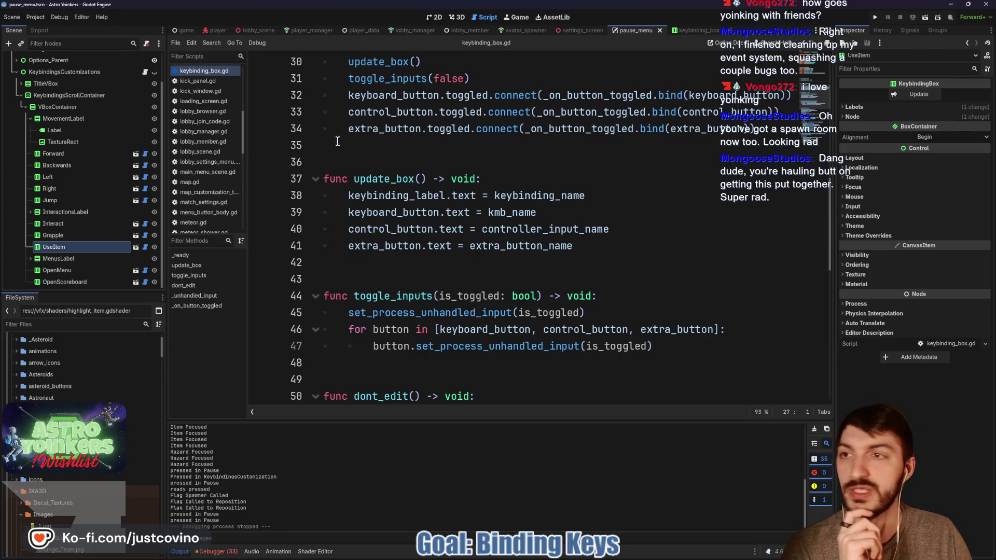
{"action": "left_click", "coordinate": [35, 17]}
{"action": "left_click", "coordinate": [49, 32]}
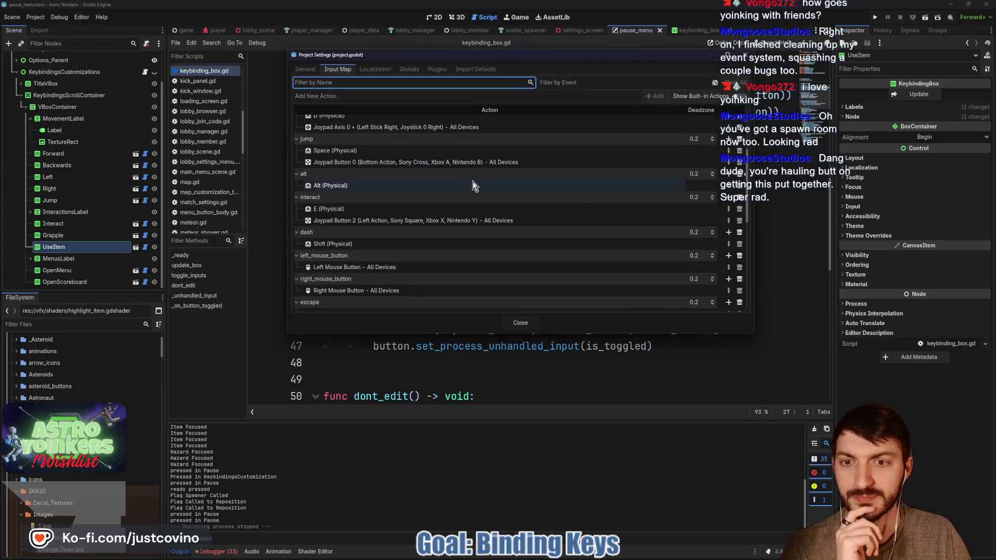
{"action": "key", "text": "Escape"}
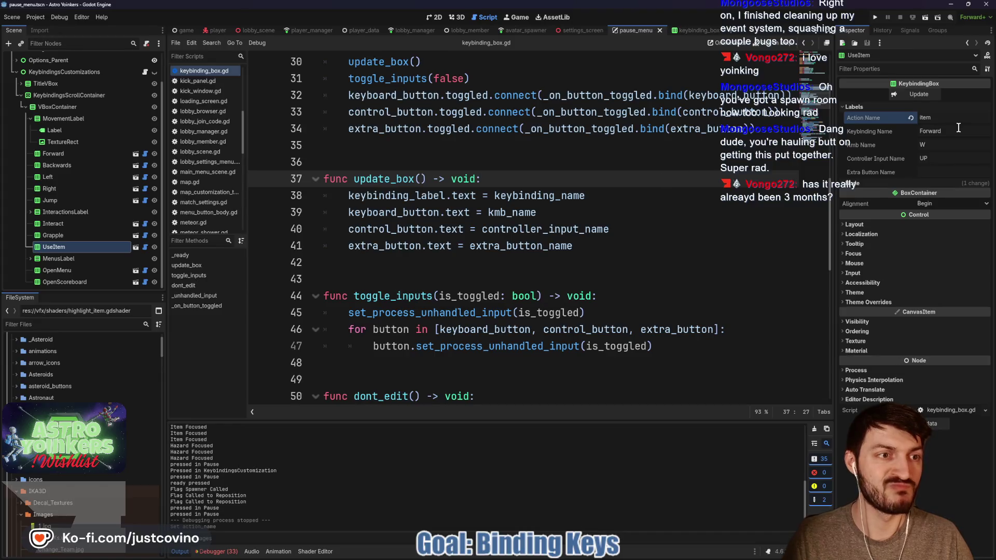
Step: Give UseItem Keybinding Name 'Use Item', Kmb Name R, controller input X, save, then expand OpenMenu's labels
{"action": "left_click", "coordinate": [854, 107]}
{"action": "type", "text": "R"}
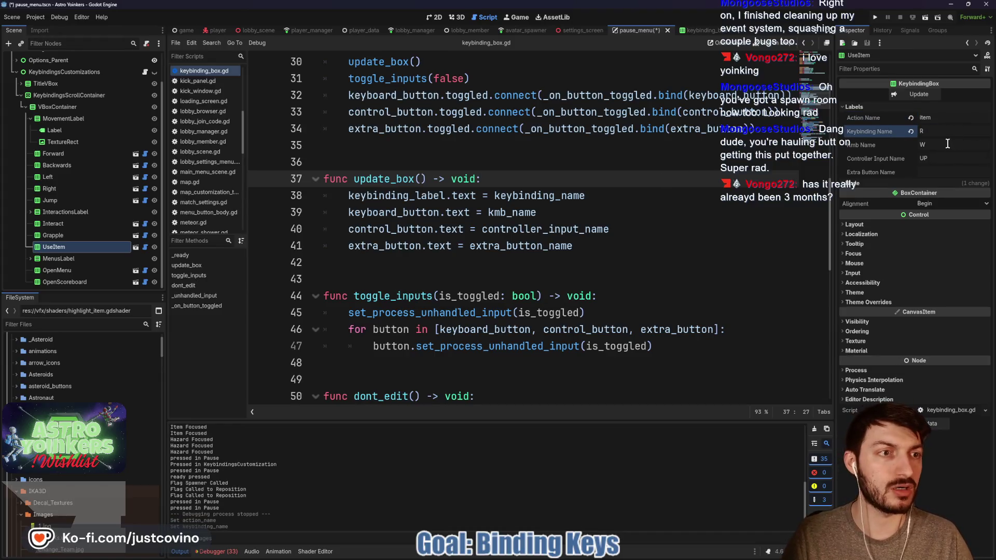
{"action": "left_click", "coordinate": [918, 145]}
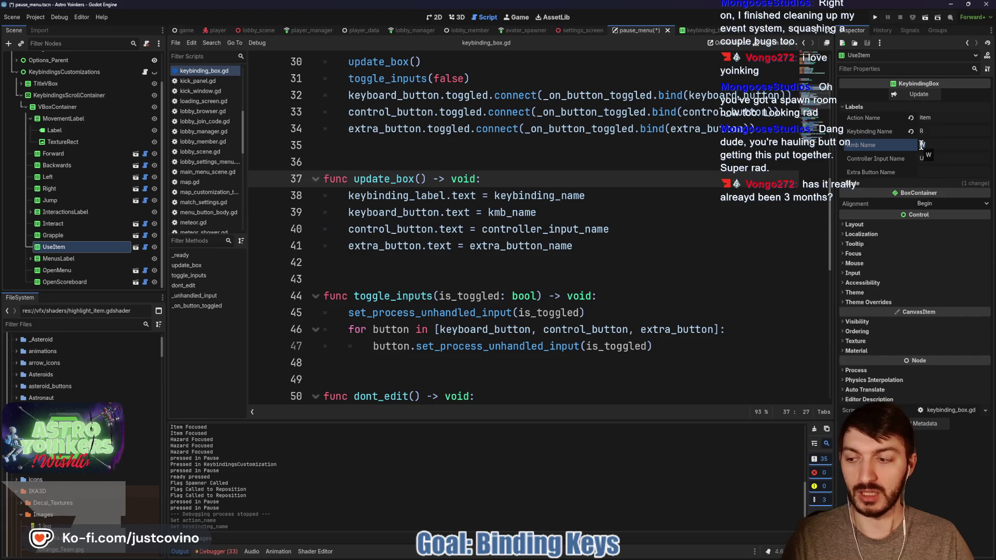
{"action": "type", "text": "E"}
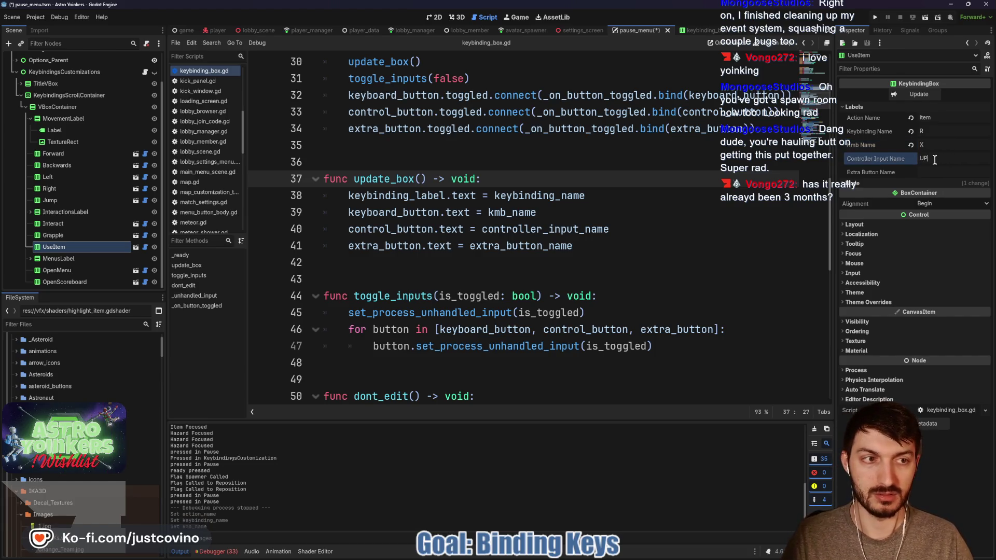
{"action": "type", "text": "R"}
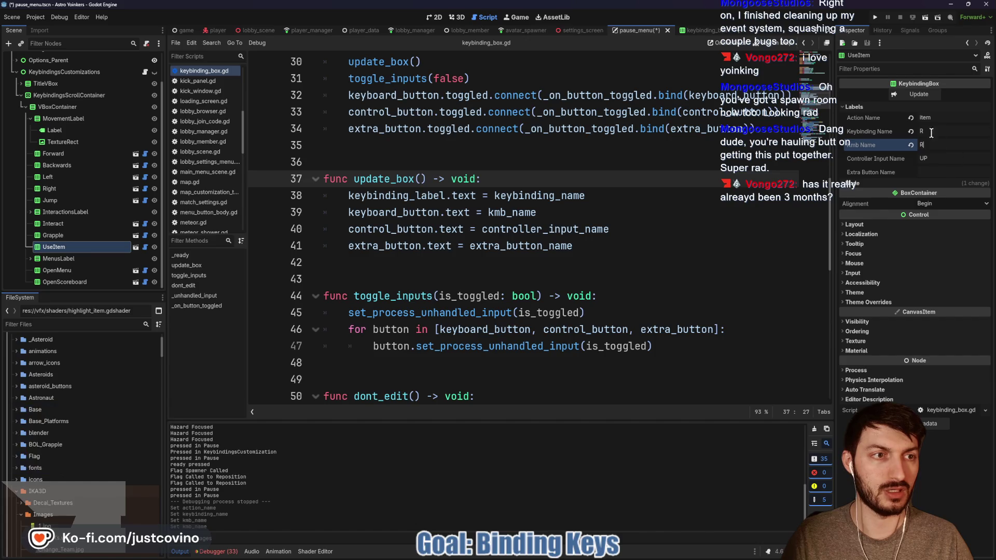
{"action": "left_click", "coordinate": [959, 133]}
{"action": "type", "text": "Use Item"}
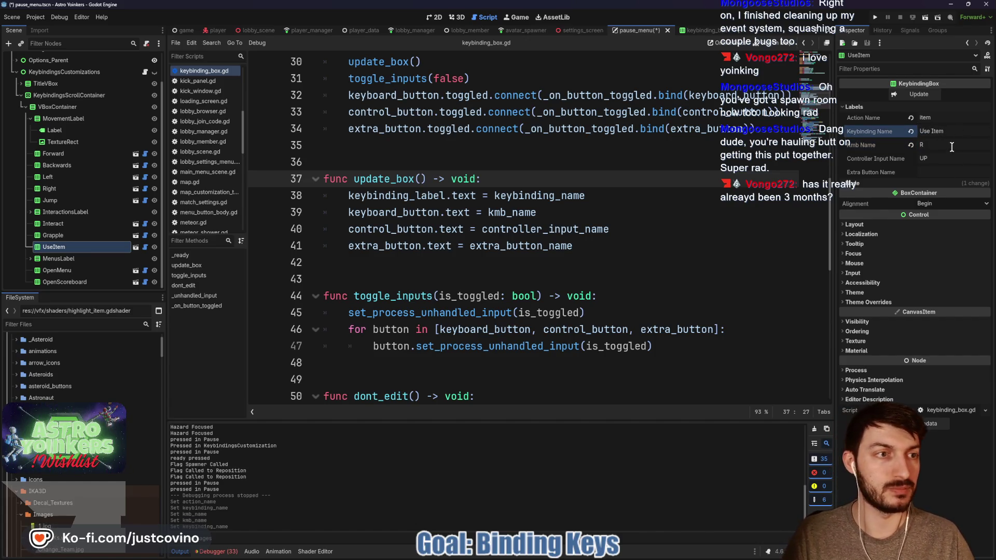
{"action": "left_click", "coordinate": [932, 160]}
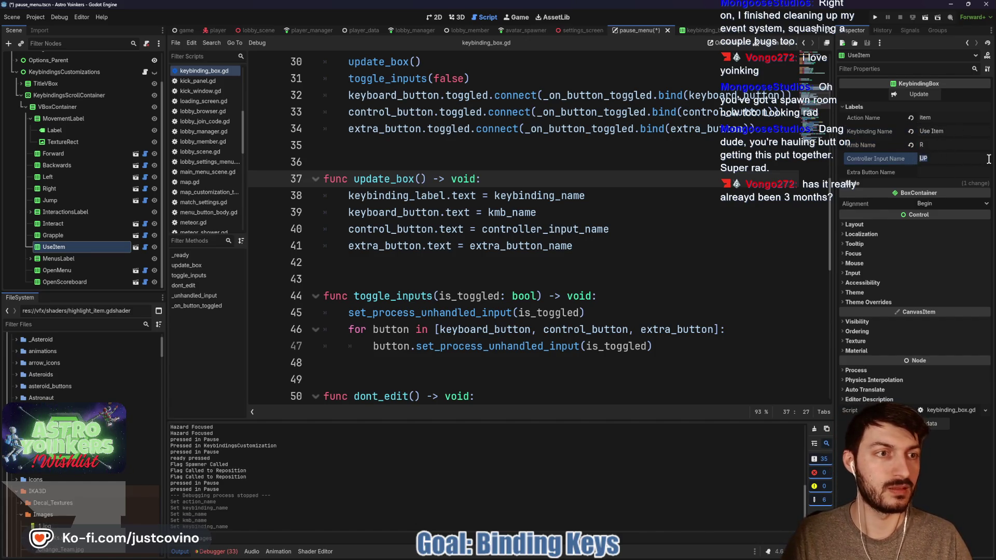
{"action": "type", "text": "X"}
{"action": "key", "text": "Return"}
{"action": "key", "text": "ctrl+s"}
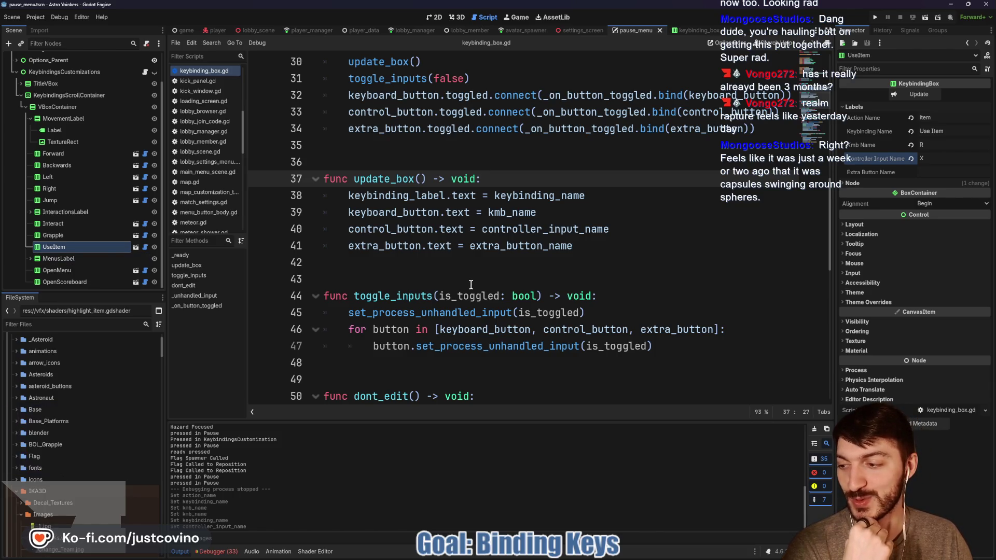
{"action": "left_click", "coordinate": [81, 270]}
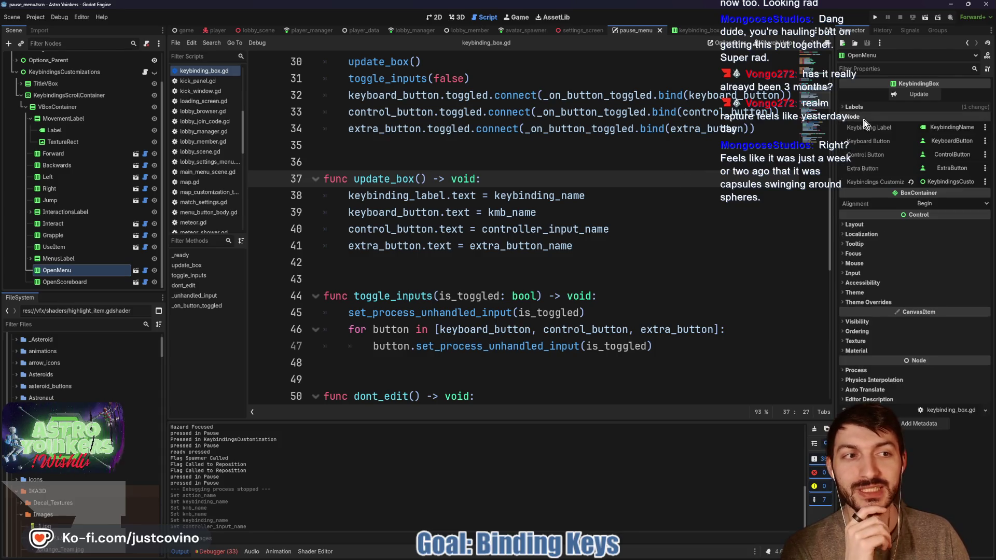
{"action": "left_click", "coordinate": [856, 108]}
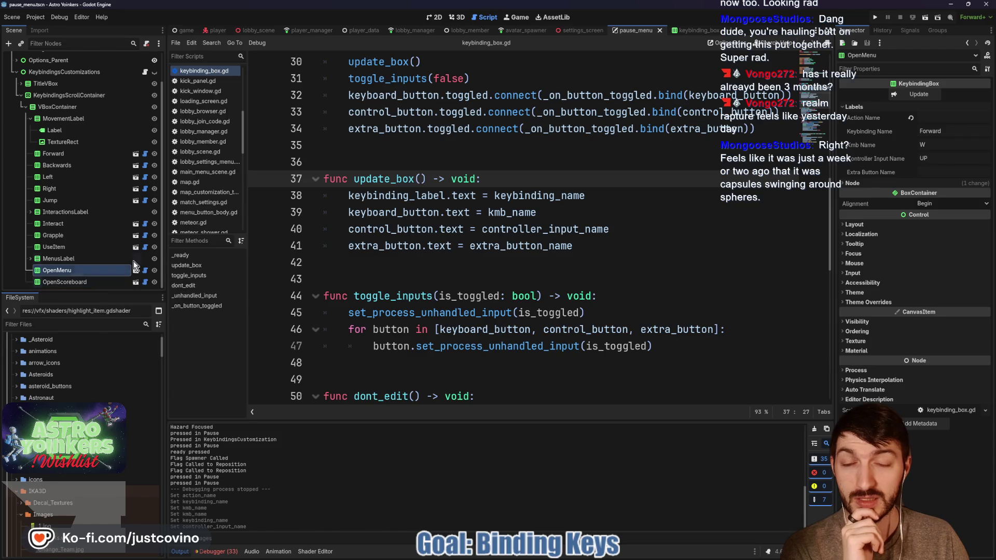
Step: Start the OpenMenu action name and check the Input Map in Project Settings
{"action": "left_click", "coordinate": [944, 120]}
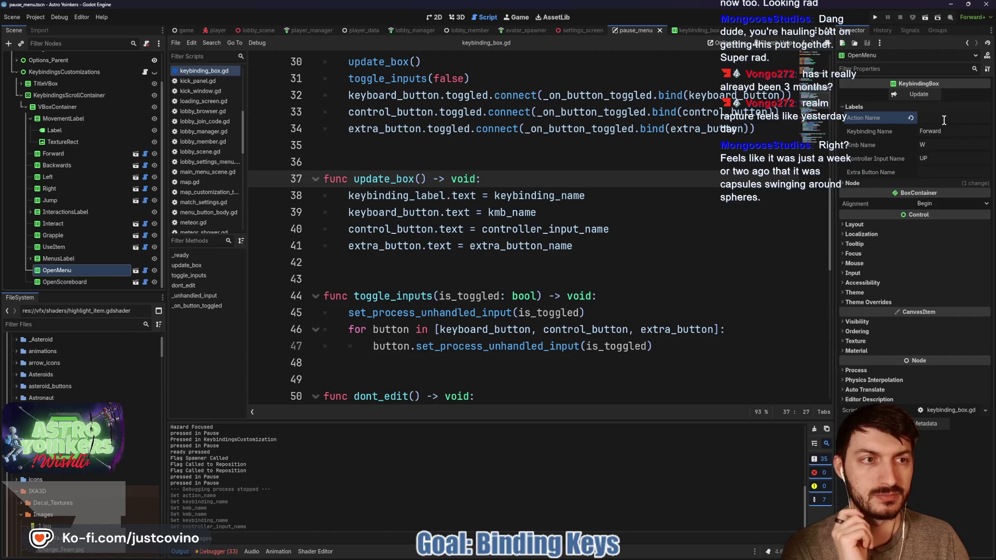
{"action": "type", "text": "esc"}
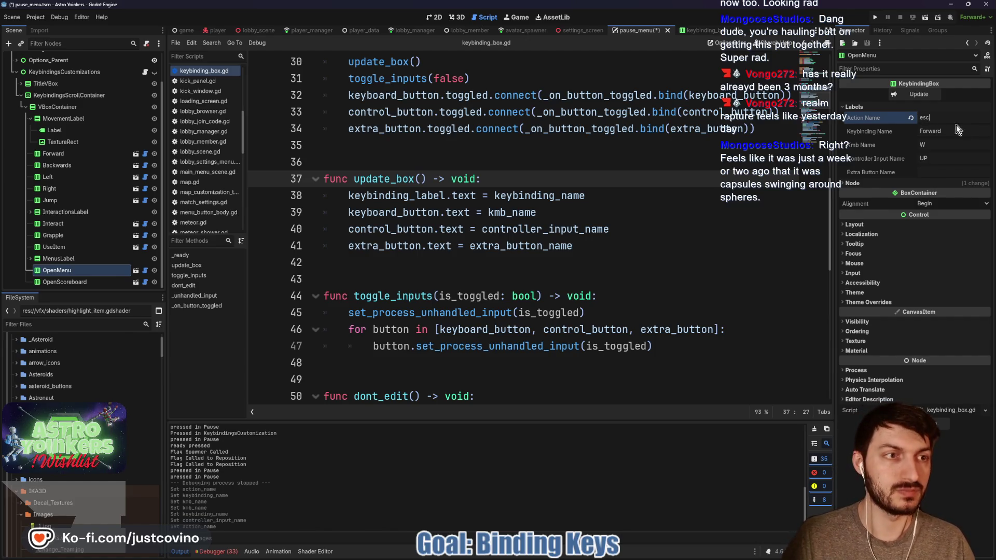
{"action": "left_click", "coordinate": [961, 130]}
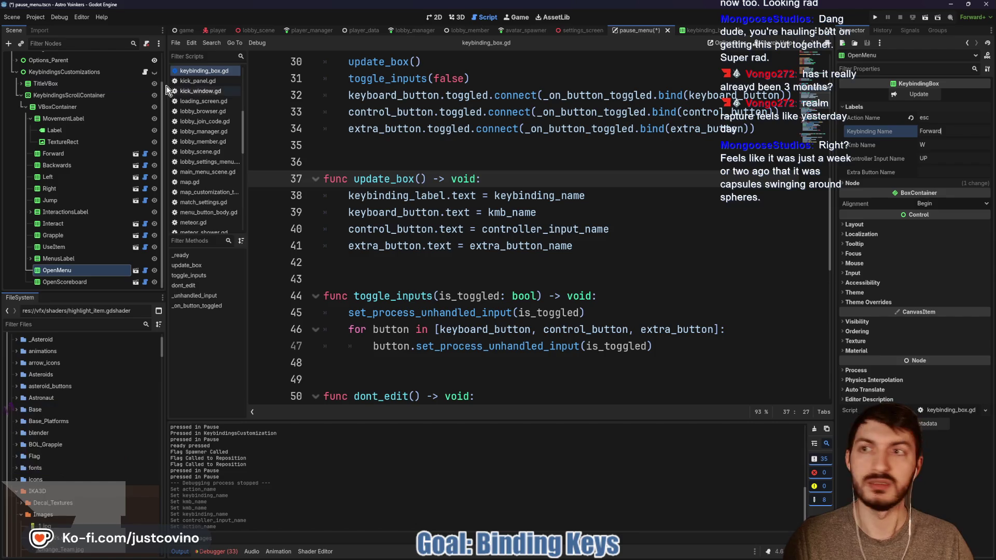
{"action": "left_click", "coordinate": [35, 20]}
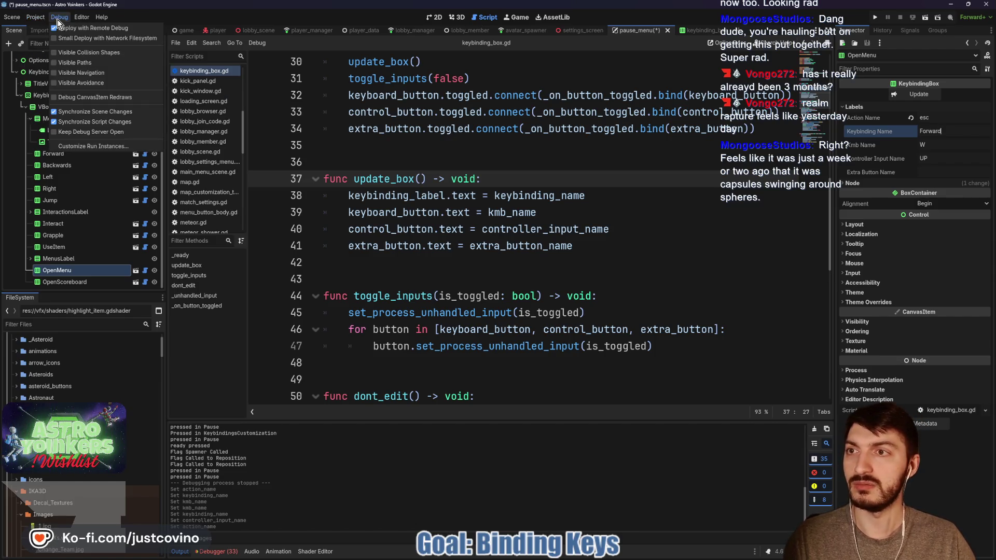
{"action": "left_click", "coordinate": [35, 17]}
{"action": "left_click", "coordinate": [45, 29]}
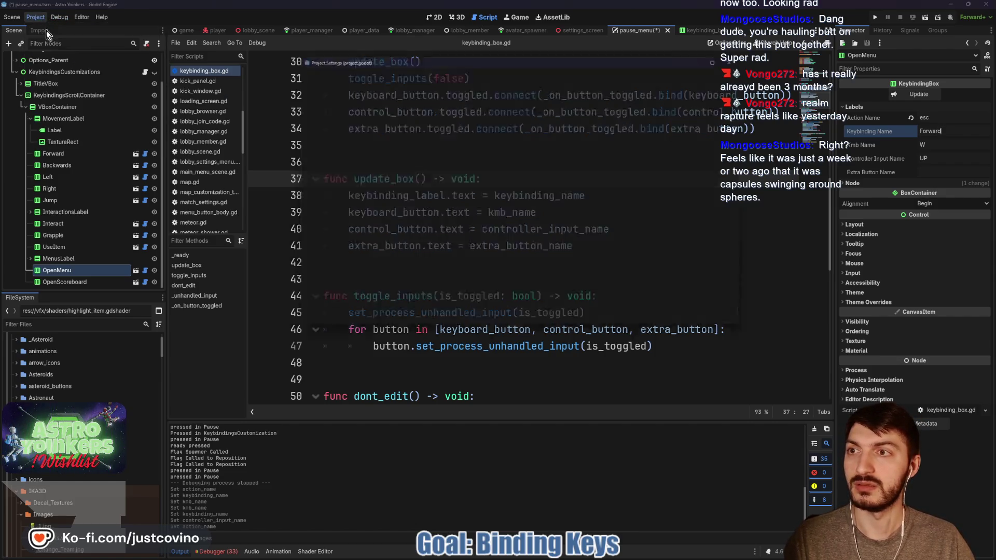
{"action": "scroll", "coordinate": [506, 201], "scroll_direction": "down", "scroll_amount": 3}
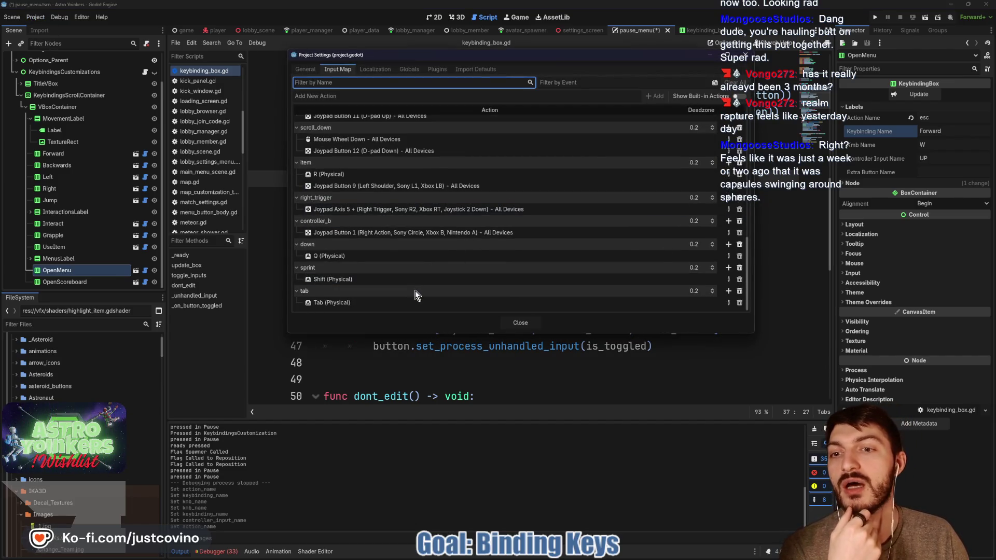
{"action": "scroll", "coordinate": [416, 291], "scroll_direction": "up", "scroll_amount": 2}
{"action": "scroll", "coordinate": [415, 291], "scroll_direction": "up", "scroll_amount": 3}
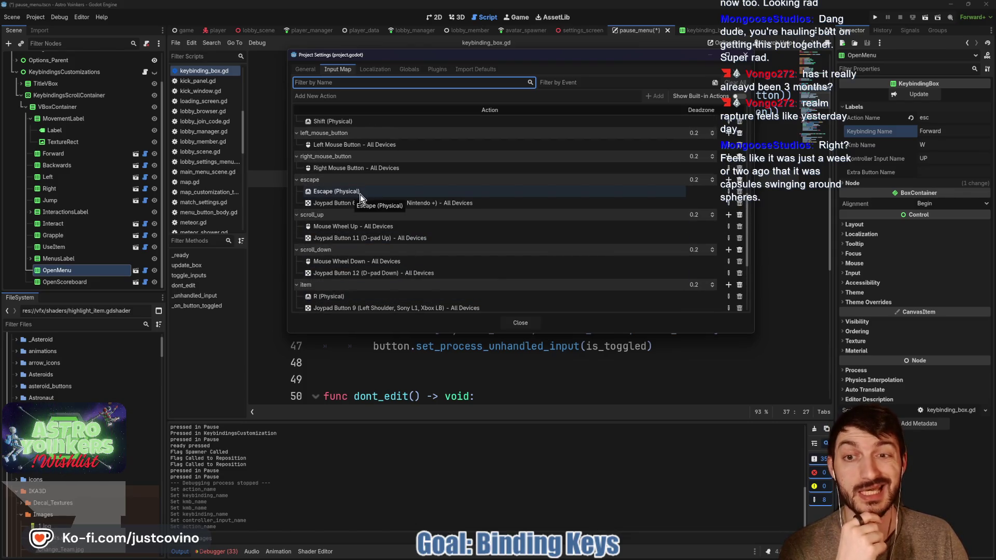
{"action": "left_click", "coordinate": [521, 323]}
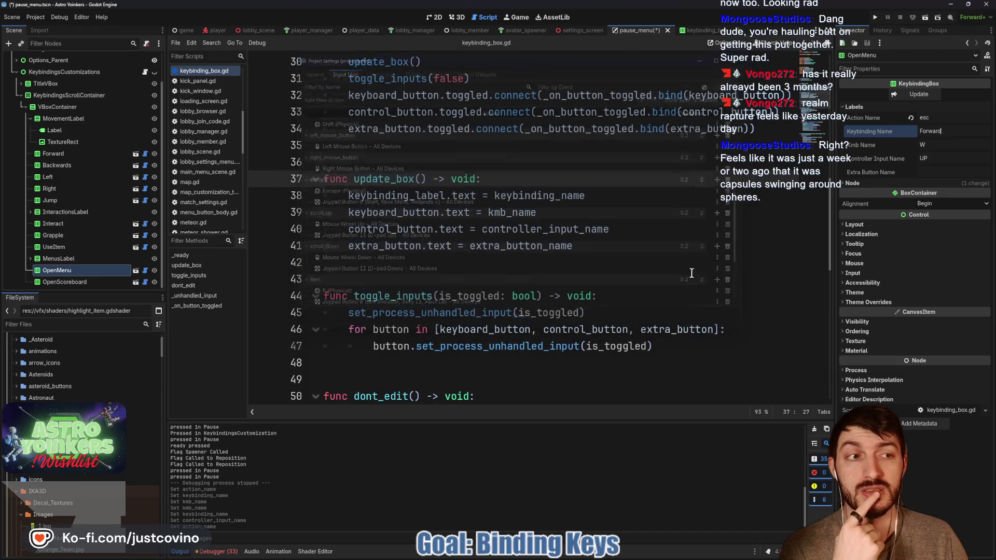
Step: Set OpenMenu to action escape, label Open Menu, key ESC, controller START, and save
{"action": "left_click", "coordinate": [947, 119]}
{"action": "type", "text": "ape"}
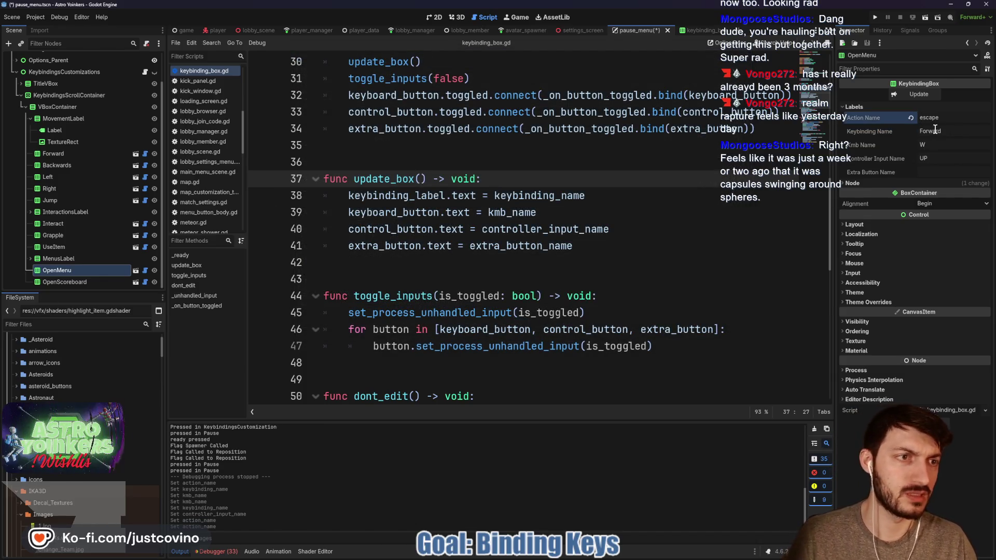
{"action": "double_click", "coordinate": [936, 130]}
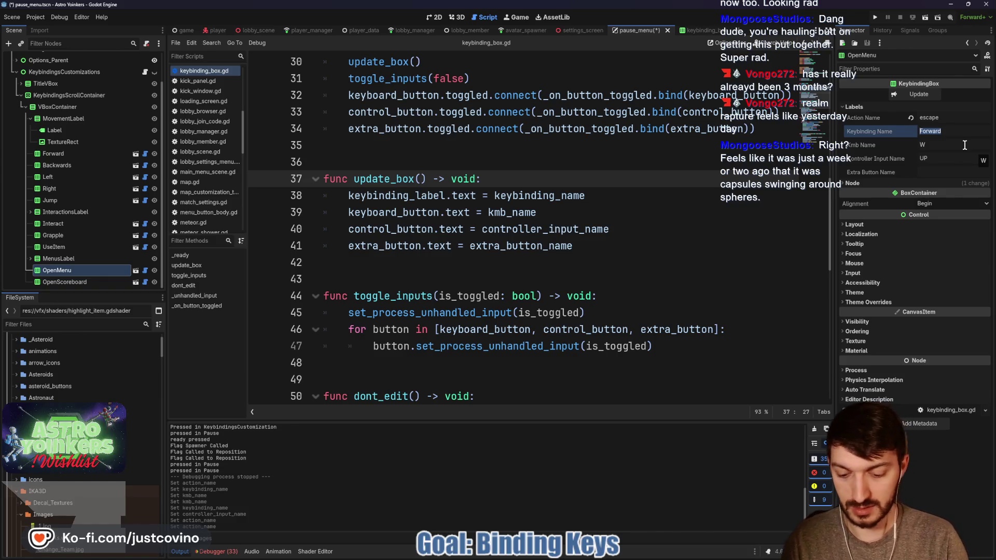
{"action": "type", "text": "Open Menu"}
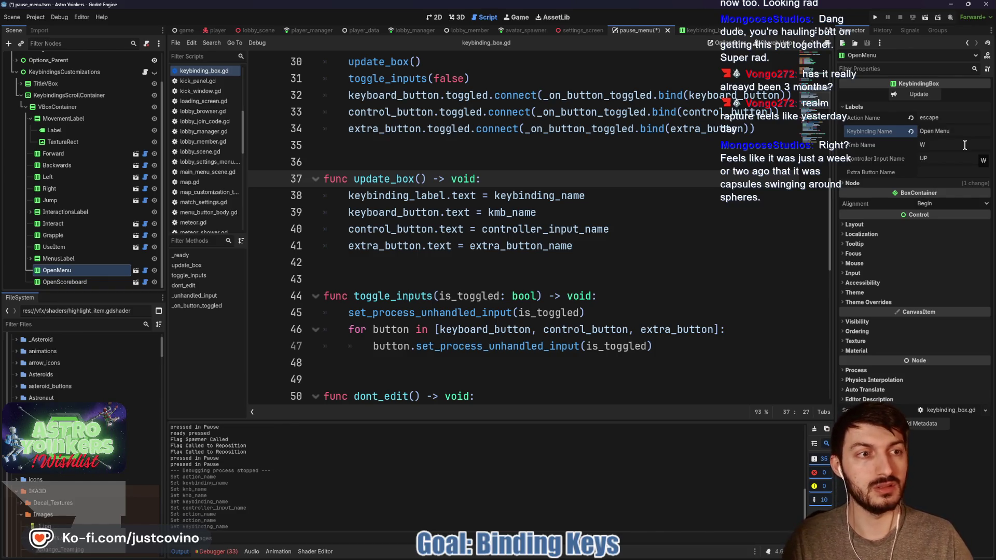
{"action": "key", "text": "Tab"}
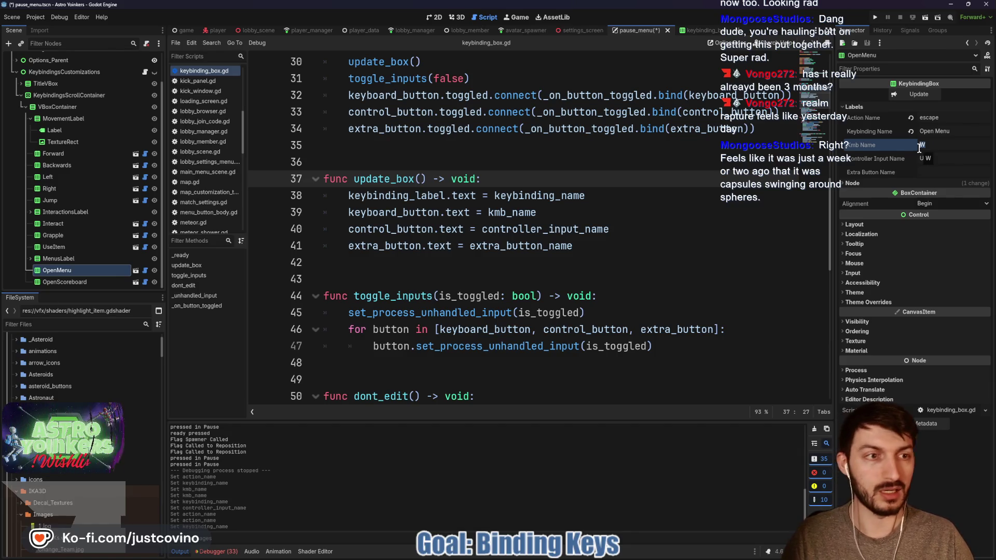
{"action": "type", "text": "ES"}
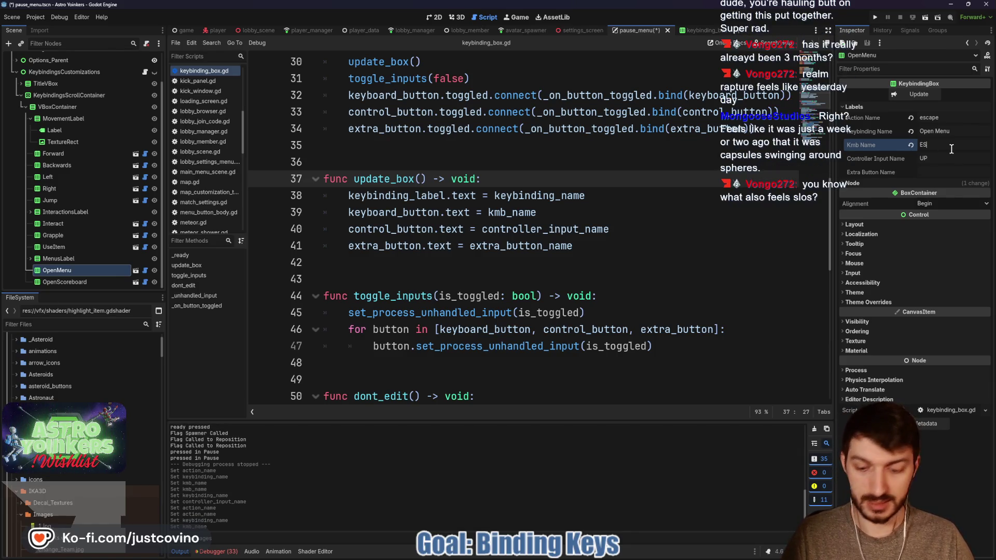
{"action": "type", "text": "C"}
{"action": "key", "text": "Tab"}
{"action": "type", "text": "START"}
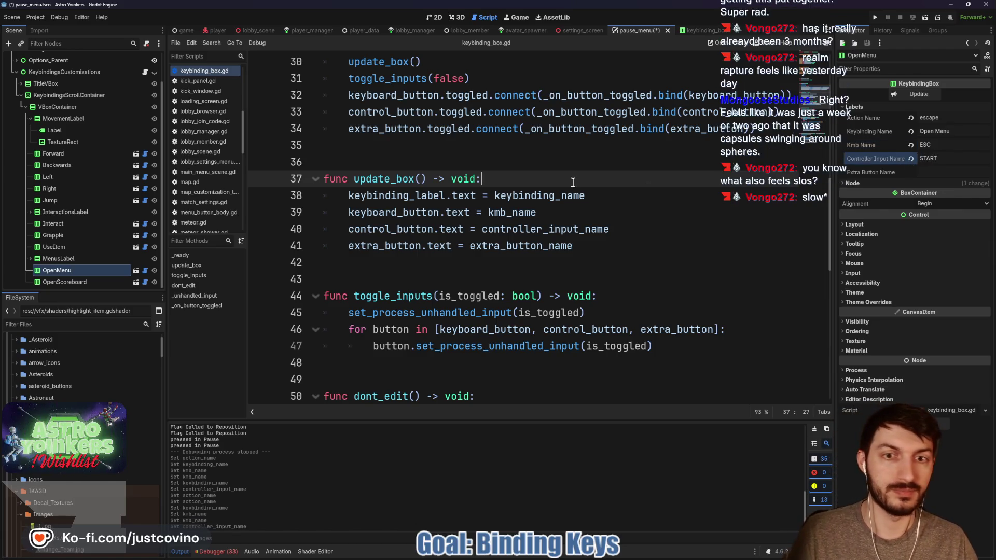
{"action": "key", "text": "ctrl+s"}
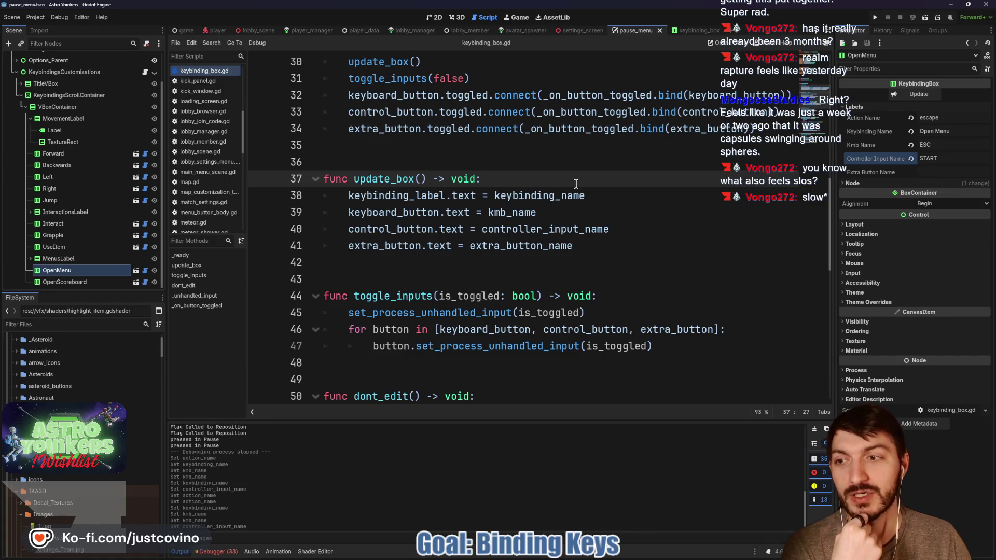
{"action": "left_click", "coordinate": [83, 280]}
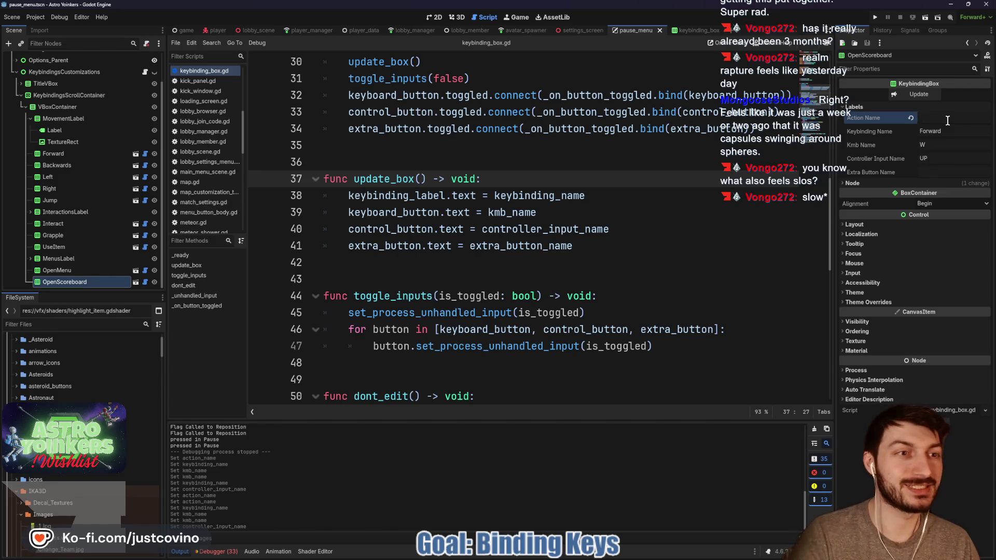
Step: Set OpenScoreboard to action tab, label Scoreboard, key TAB, controller SELECT, and save
{"action": "left_click", "coordinate": [947, 120]}
{"action": "type", "text": "tab"}
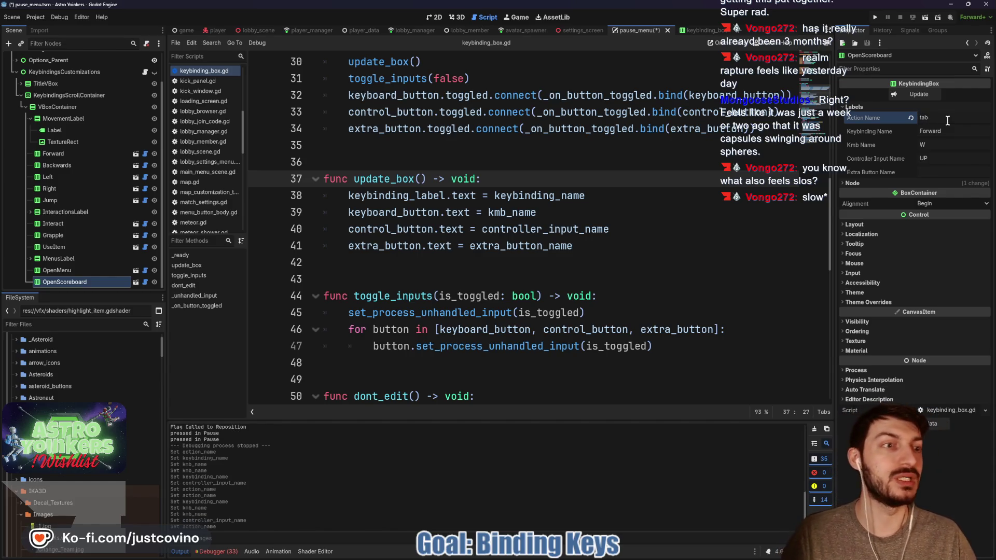
{"action": "key", "text": "Tab"}
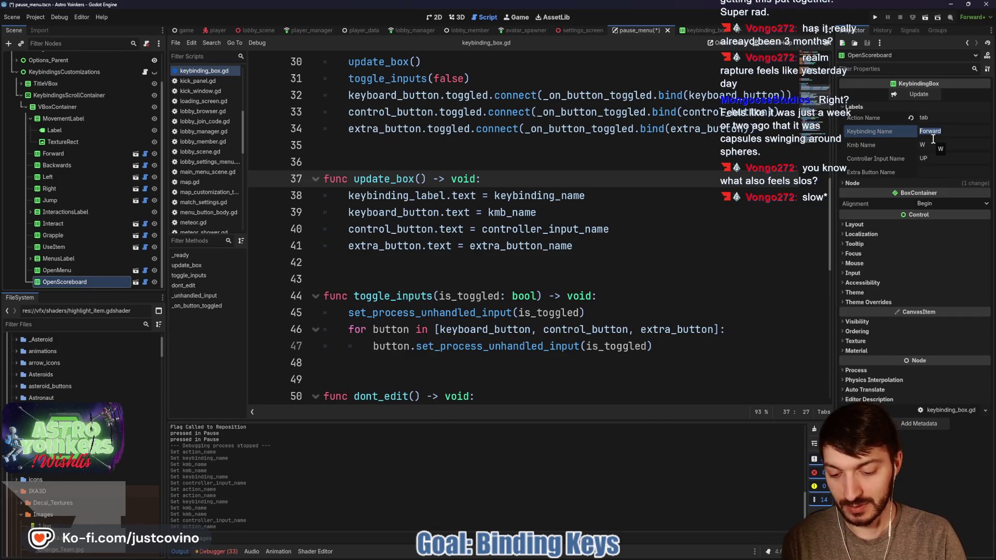
{"action": "type", "text": "Sc"}
{"action": "key", "text": "BackSpace"}
{"action": "key", "text": "BackSpace"}
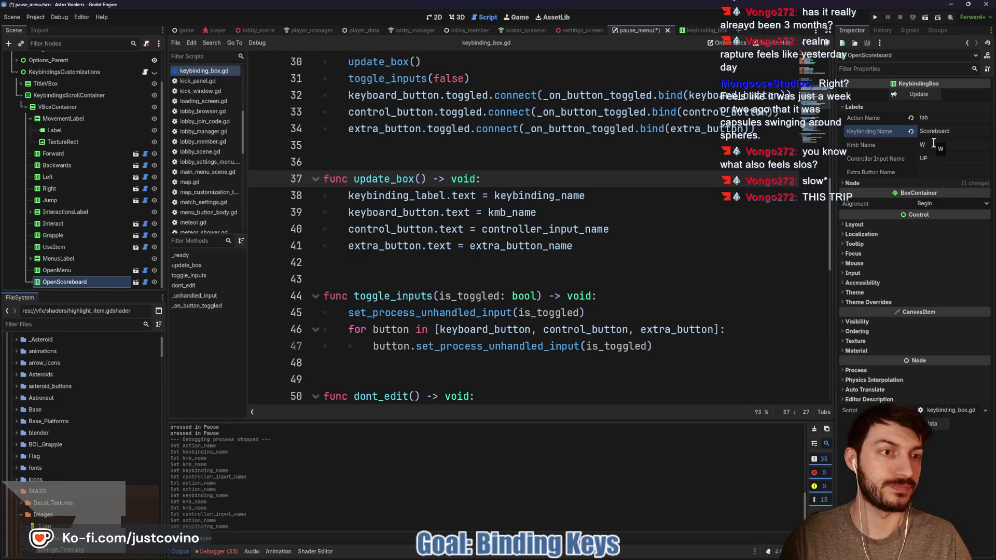
{"action": "key", "text": "Tab"}
{"action": "type", "text": "TAB"}
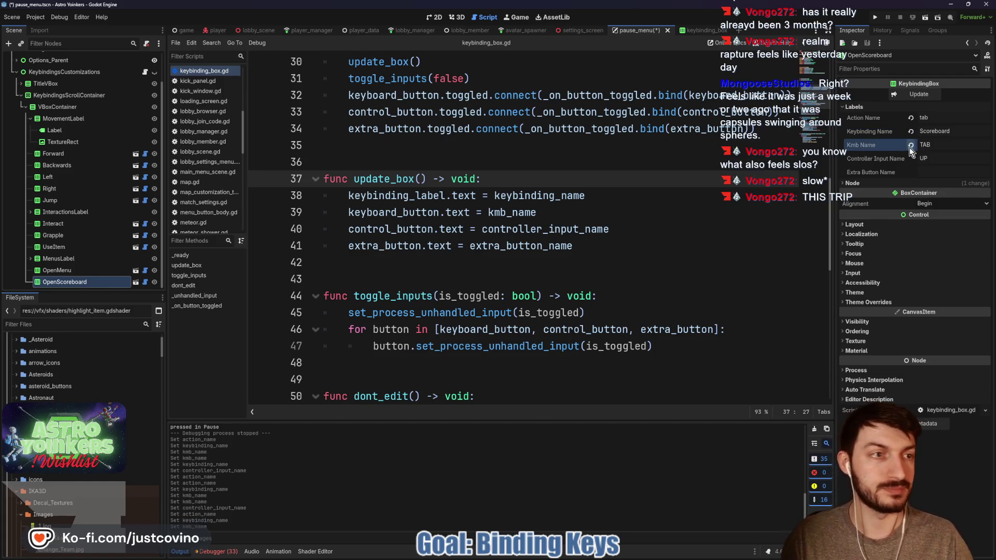
{"action": "key", "text": "Tab"}
{"action": "type", "text": "SELECT"}
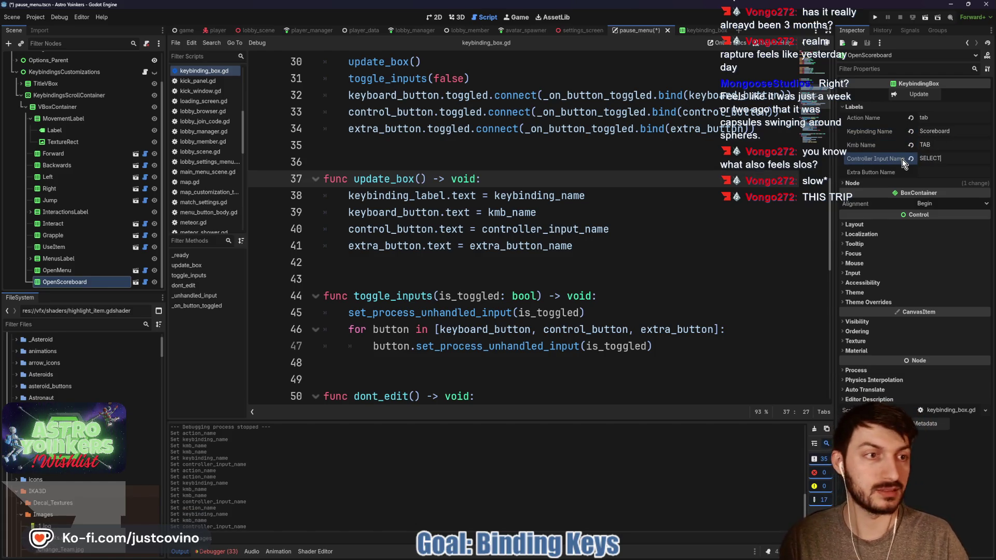
{"action": "key", "text": "ctrl+s"}
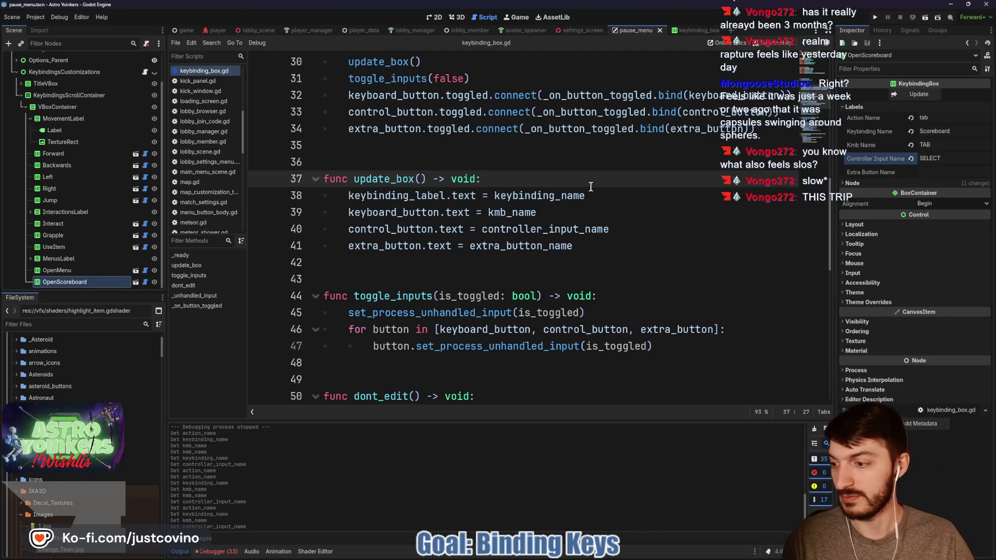
Step: Delete the two extra blank lines above edited_button in keybinding_box.gd and save
{"action": "left_click", "coordinate": [558, 195]}
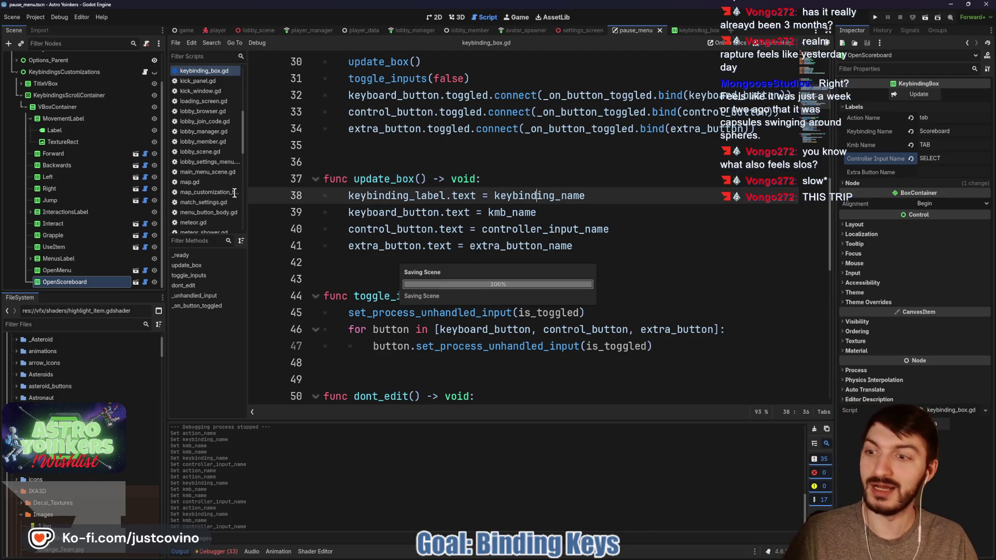
{"action": "scroll", "coordinate": [81, 237], "scroll_direction": "up", "scroll_amount": 2}
{"action": "left_click", "coordinate": [549, 181]}
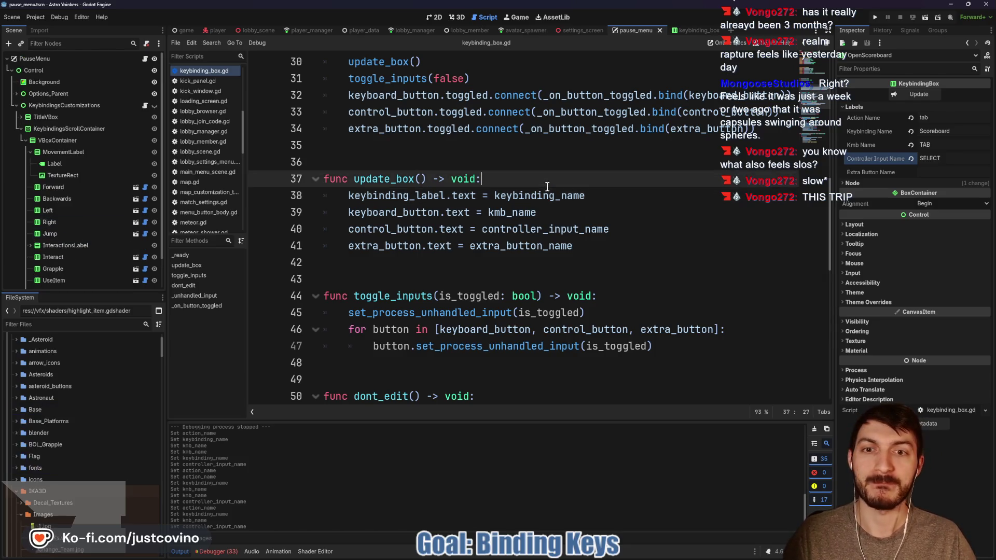
{"action": "key", "text": "ctrl+s"}
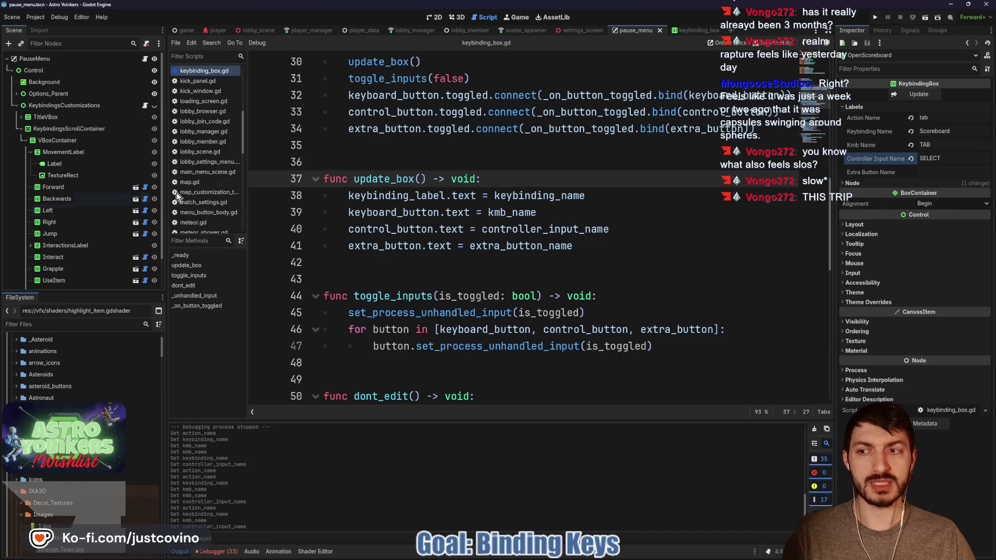
{"action": "scroll", "coordinate": [442, 175], "scroll_direction": "up", "scroll_amount": 4}
{"action": "left_click", "coordinate": [384, 141]}
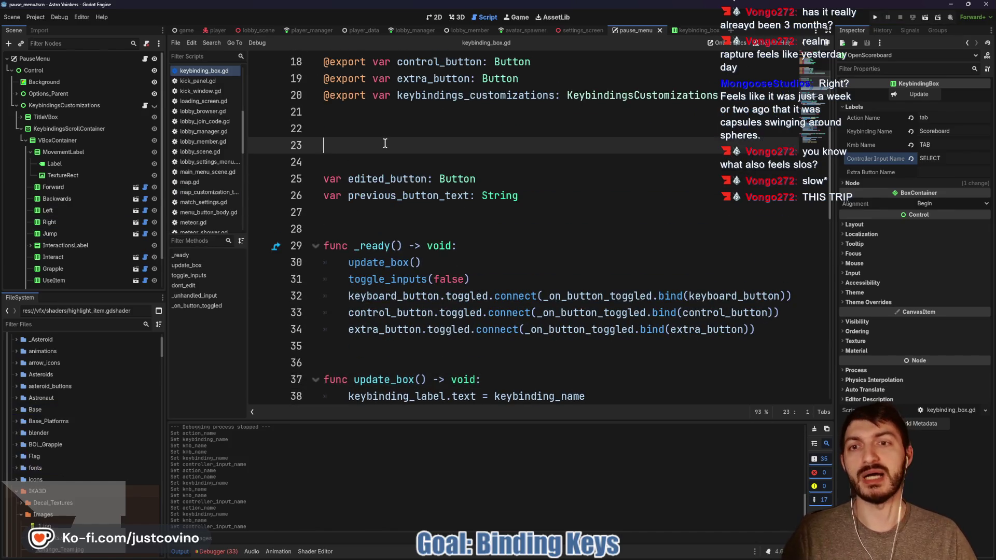
{"action": "key", "text": "BackSpace"}
{"action": "key", "text": "Delete"}
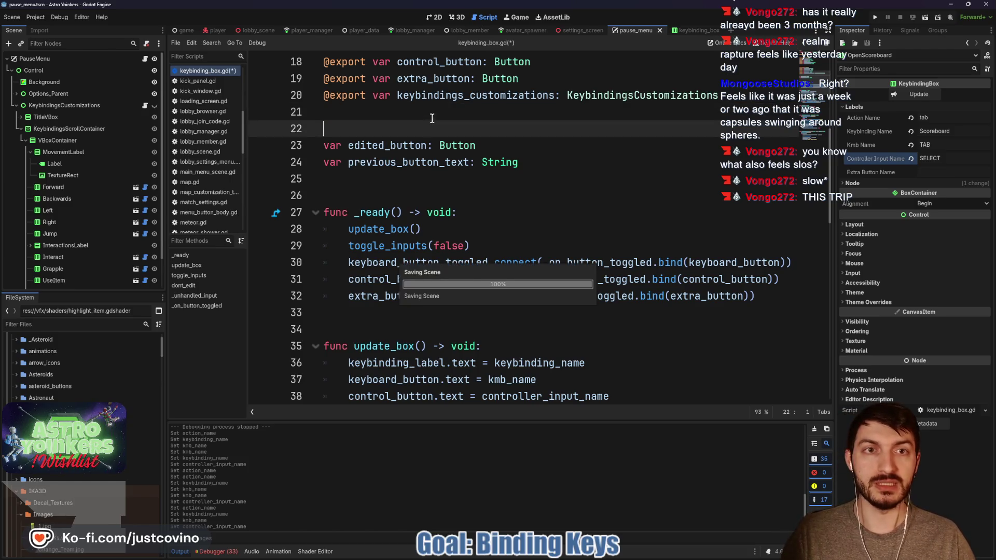
{"action": "key", "text": "ctrl+s"}
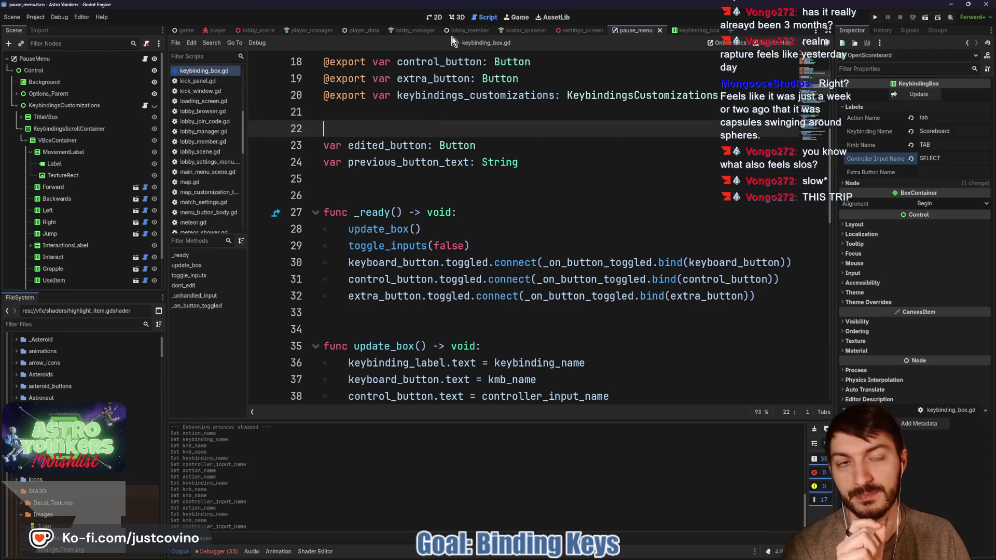
Step: In the 2D view, show KeybindingsCustomizations, hide Options_Parent, and save the pause menu
{"action": "left_click", "coordinate": [441, 17]}
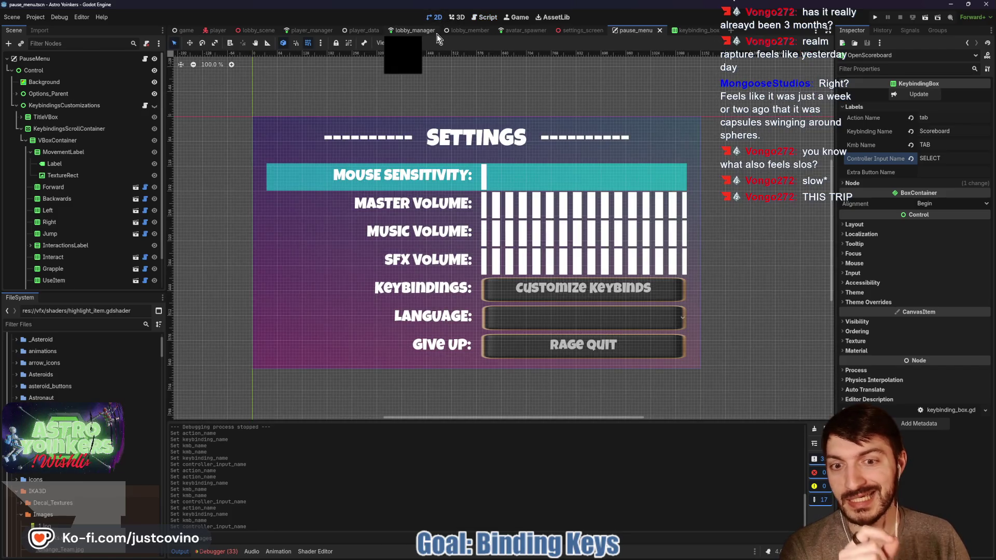
{"action": "left_click", "coordinate": [154, 106]}
{"action": "left_click", "coordinate": [155, 95]}
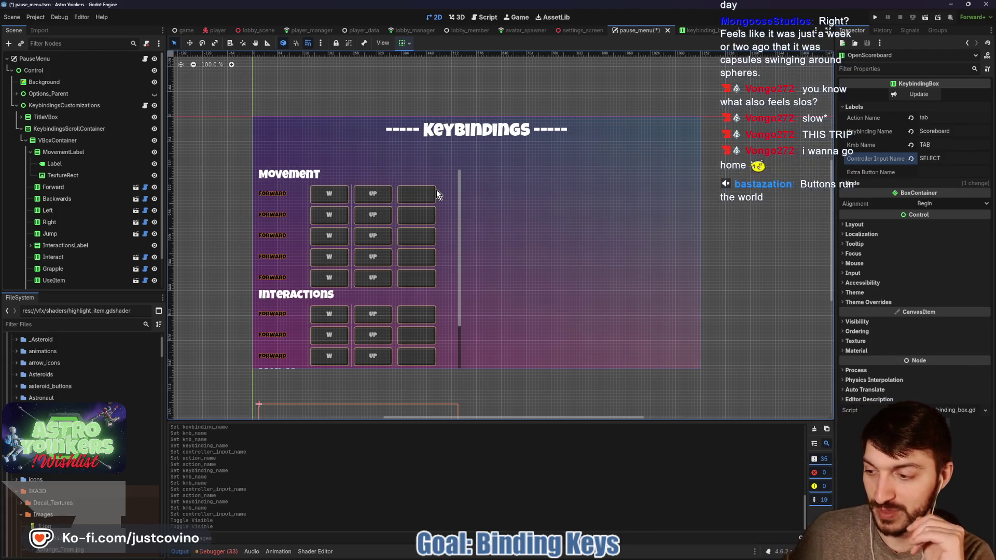
{"action": "key", "text": "ctrl+s"}
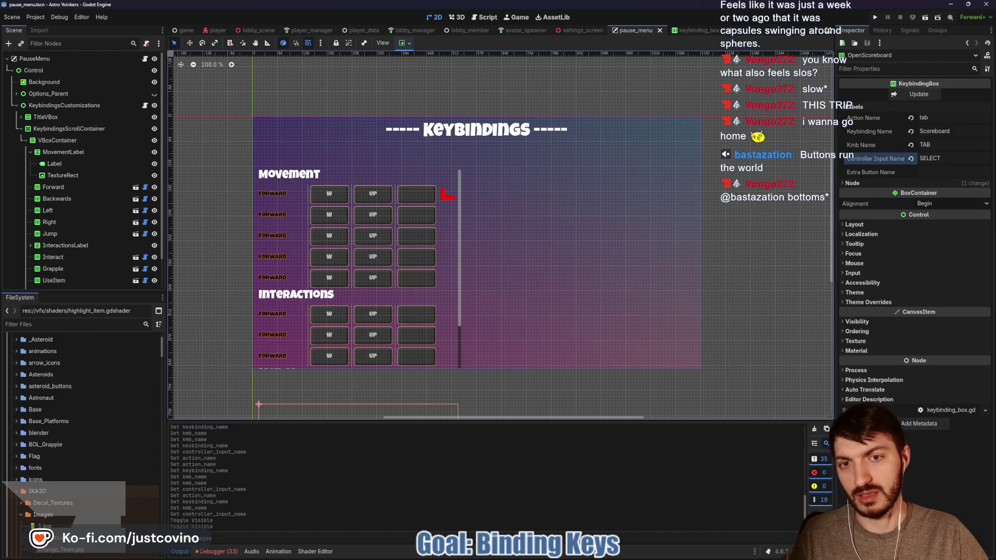
Step: Mark where reset buttons would sit beside the keybinding rows
{"action": "left_click", "coordinate": [448, 193]}
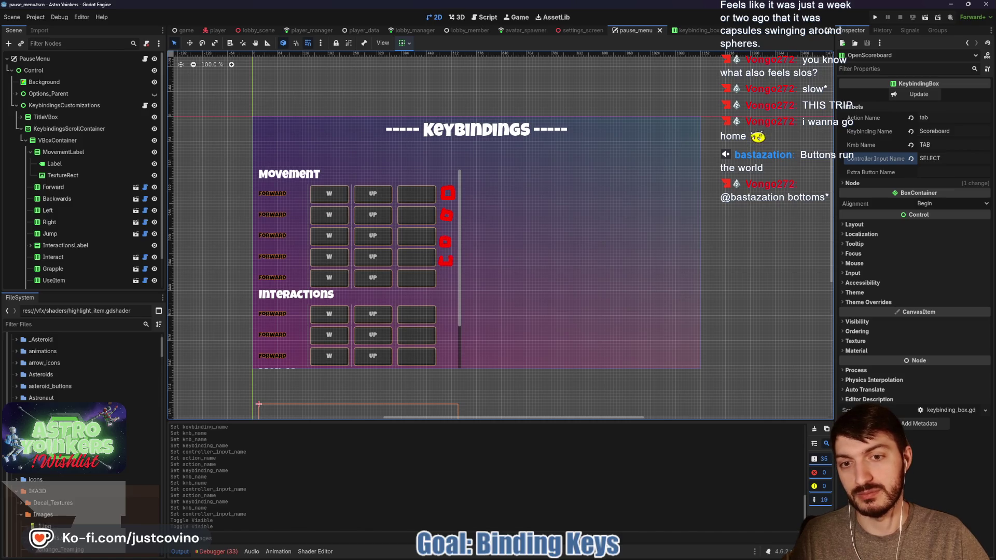
{"action": "left_click_drag", "start_coordinate": [441, 279], "coordinate": [443, 318]}
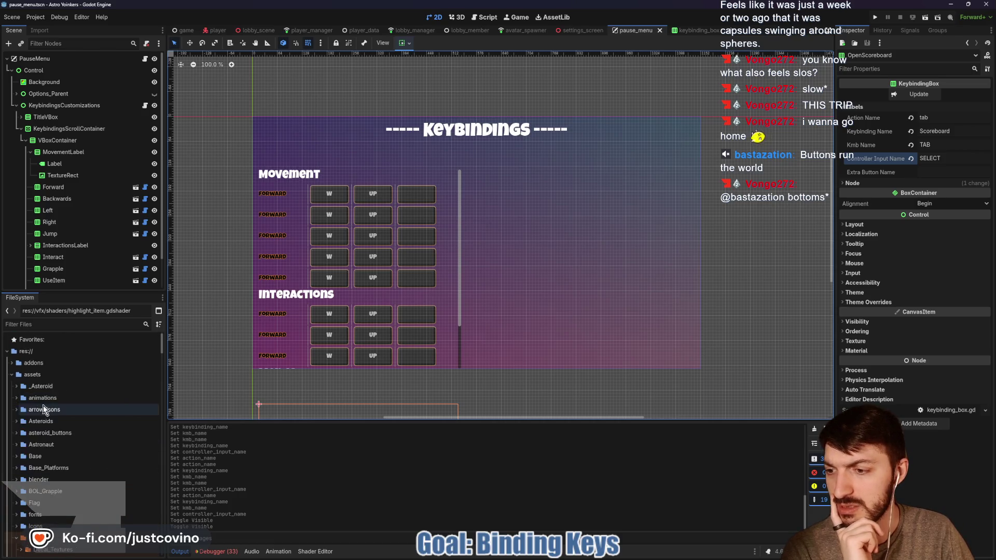
{"action": "scroll", "coordinate": [45, 405], "scroll_direction": "down", "scroll_amount": 3}
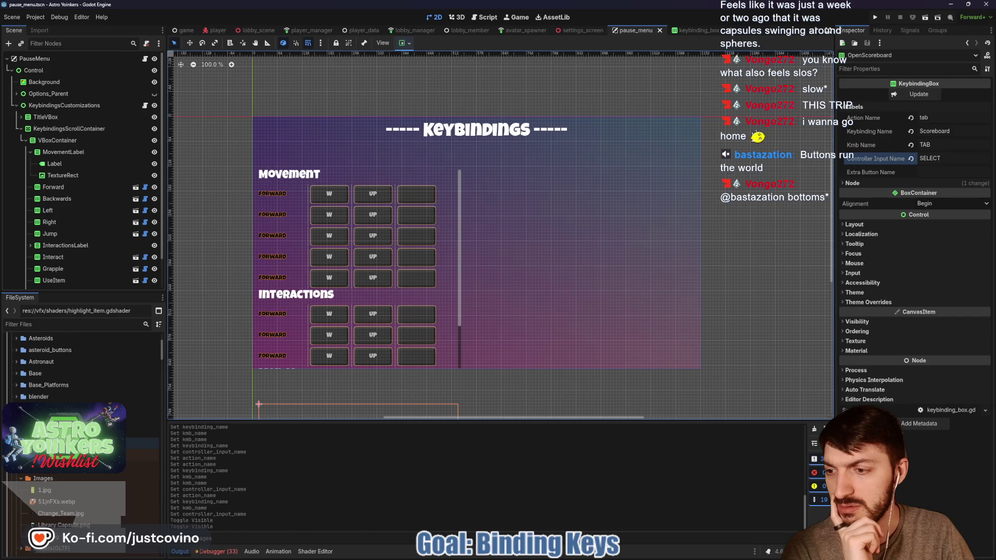
{"action": "scroll", "coordinate": [79, 476], "scroll_direction": "down", "scroll_amount": 5}
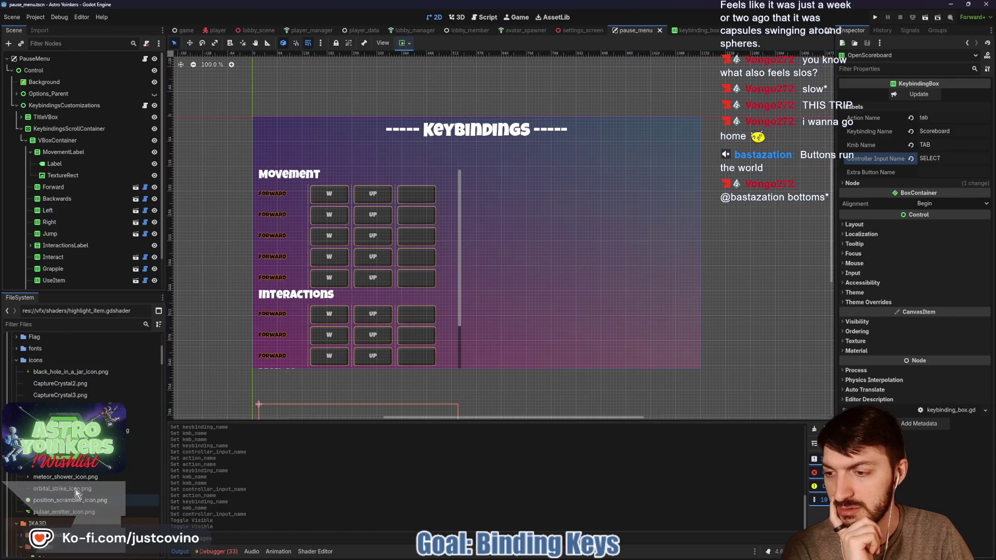
{"action": "scroll", "coordinate": [79, 476], "scroll_direction": "down", "scroll_amount": 3}
Step: Launch Eagle and select the 50×50 return icon in the Icons folder
{"action": "key", "text": "super"}
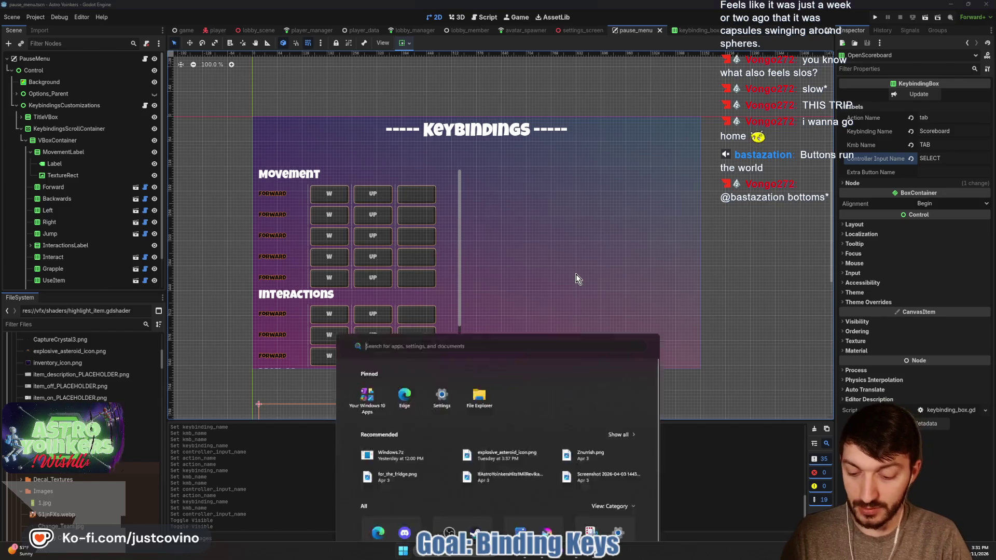
{"action": "type", "text": "eagle"}
{"action": "left_click", "coordinate": [403, 275]}
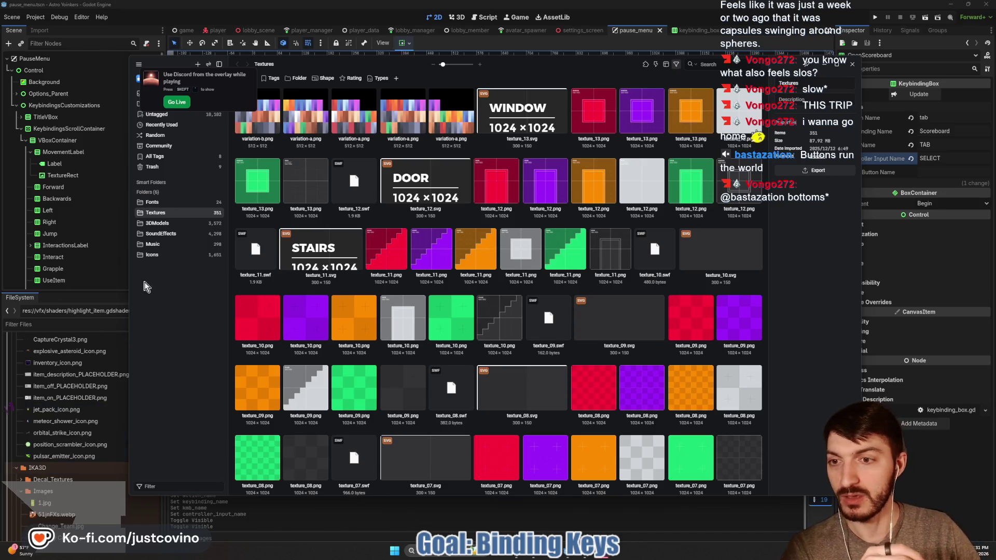
{"action": "left_click", "coordinate": [152, 254]}
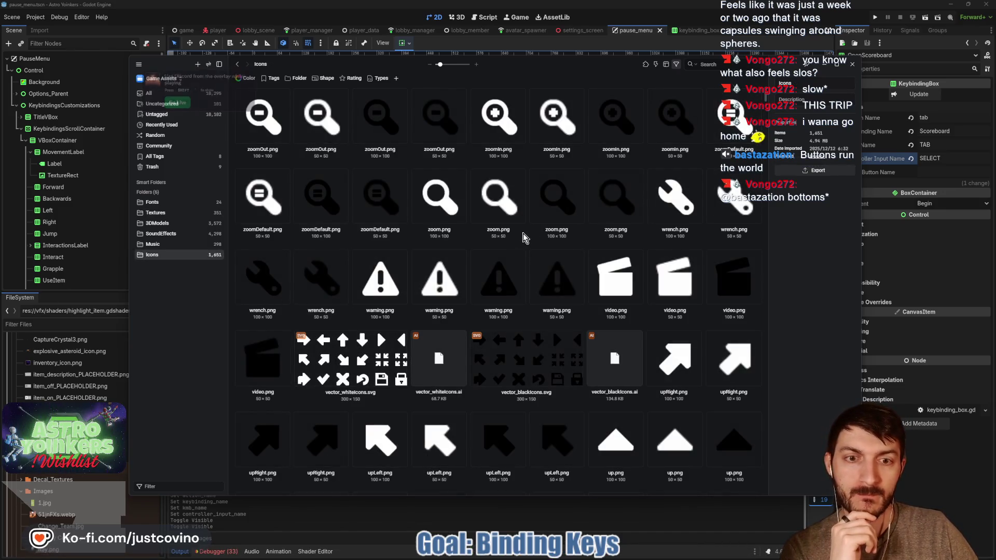
{"action": "scroll", "coordinate": [519, 238], "scroll_direction": "down", "scroll_amount": 4}
{"action": "scroll", "coordinate": [525, 239], "scroll_direction": "down", "scroll_amount": 9}
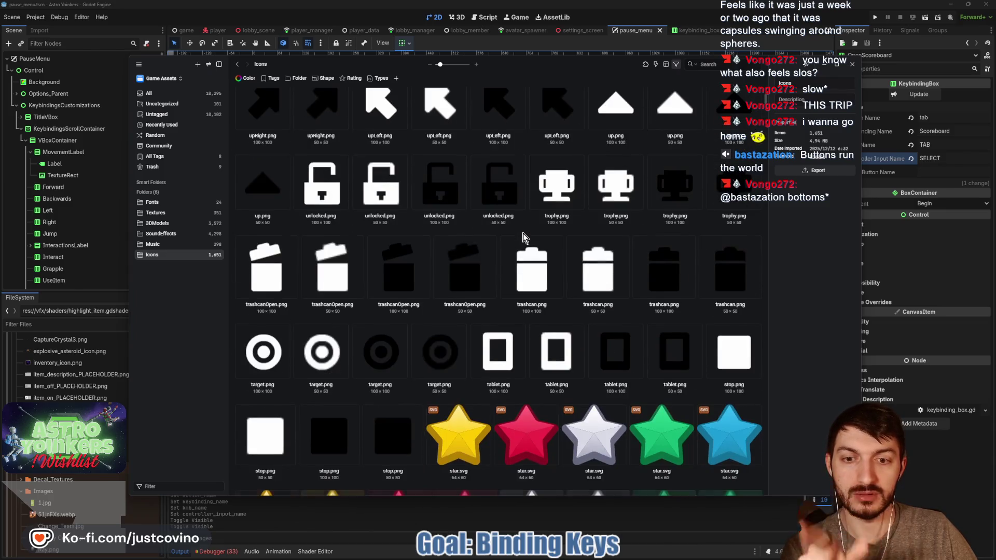
{"action": "scroll", "coordinate": [524, 238], "scroll_direction": "down", "scroll_amount": 10}
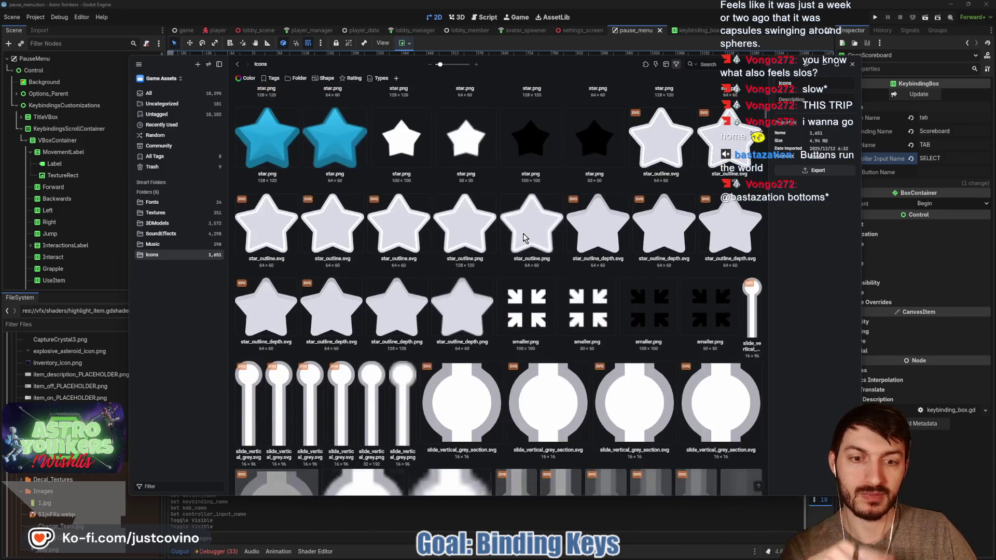
{"action": "scroll", "coordinate": [524, 239], "scroll_direction": "down", "scroll_amount": 10}
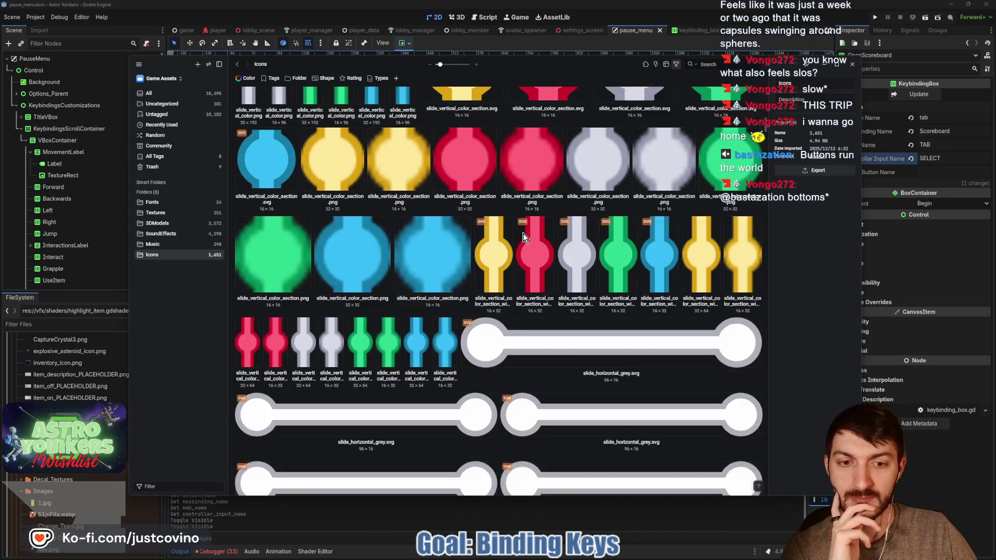
{"action": "scroll", "coordinate": [524, 239], "scroll_direction": "down", "scroll_amount": 10}
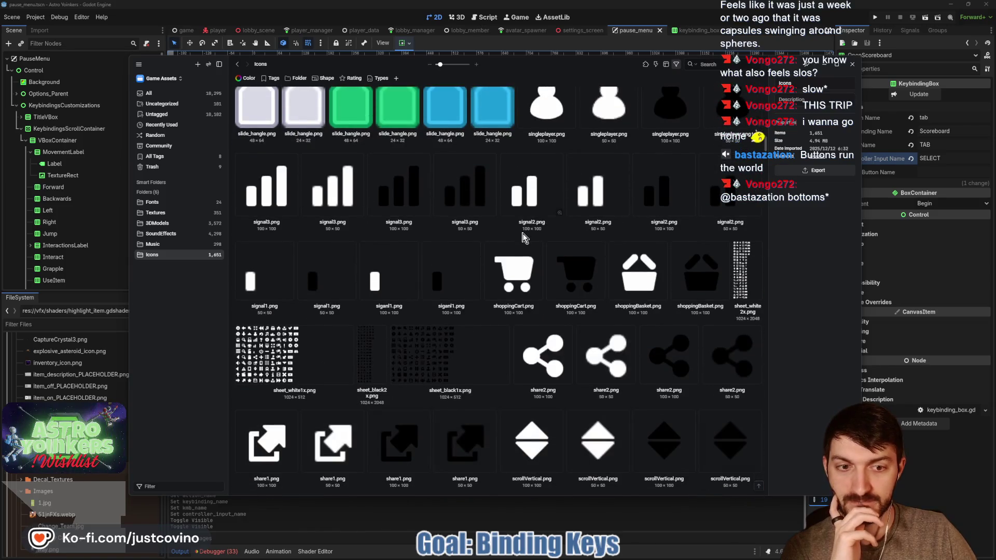
{"action": "scroll", "coordinate": [524, 237], "scroll_direction": "down", "scroll_amount": 3}
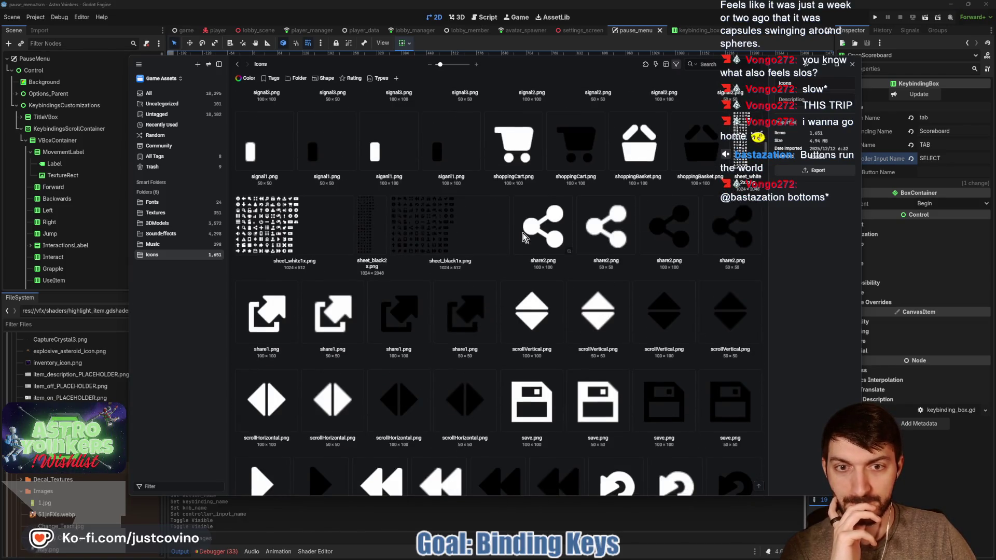
{"action": "scroll", "coordinate": [524, 238], "scroll_direction": "down", "scroll_amount": 7}
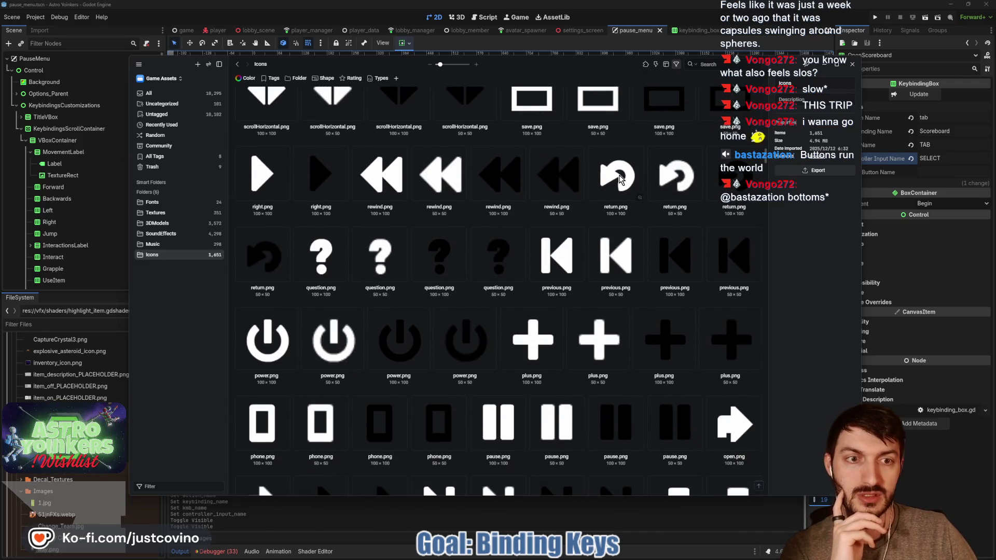
{"action": "left_click", "coordinate": [676, 187]}
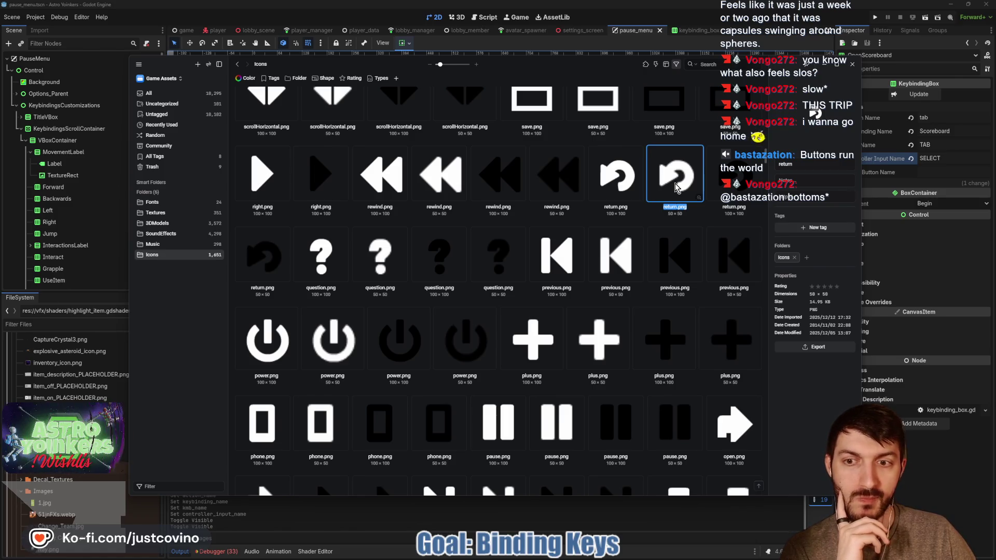
Step: Export return.png to Desktop/ctf_tower/assets/icons and close Eagle
{"action": "left_click", "coordinate": [807, 349]}
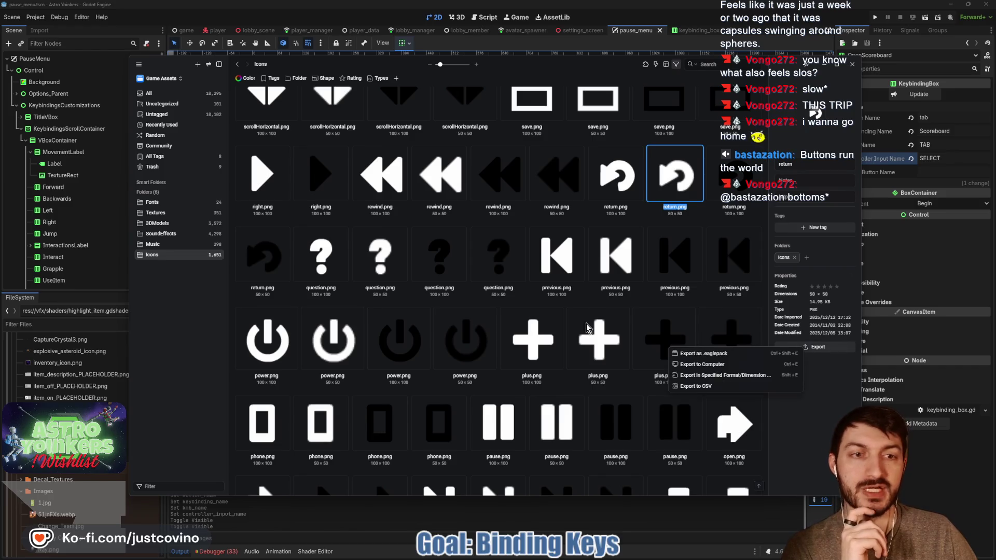
{"action": "left_click", "coordinate": [740, 366]}
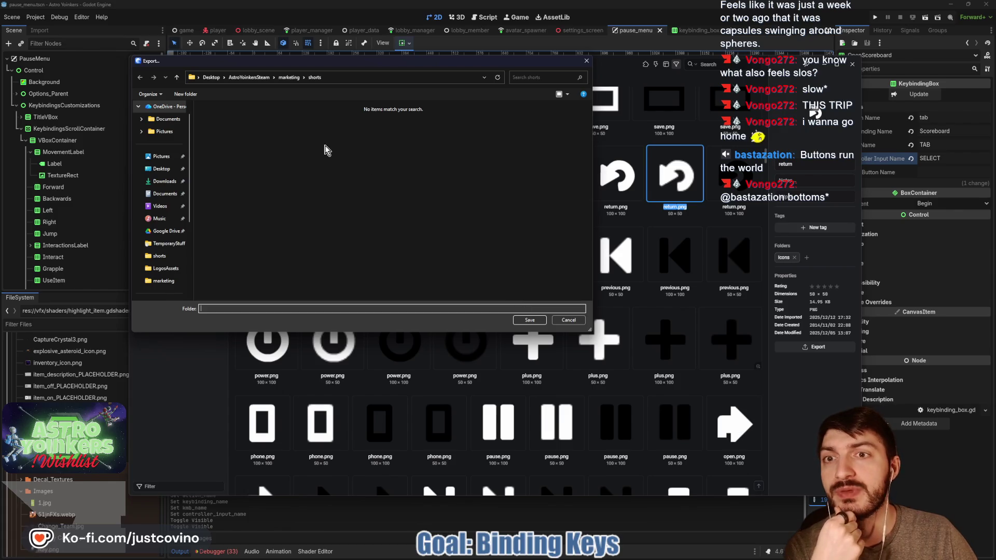
{"action": "left_click", "coordinate": [211, 77]}
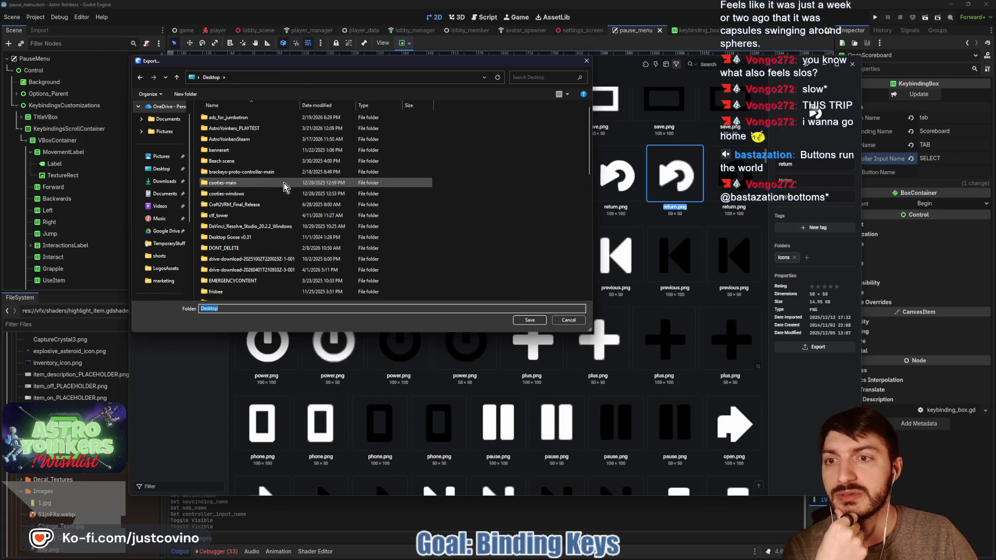
{"action": "double_click", "coordinate": [220, 215]}
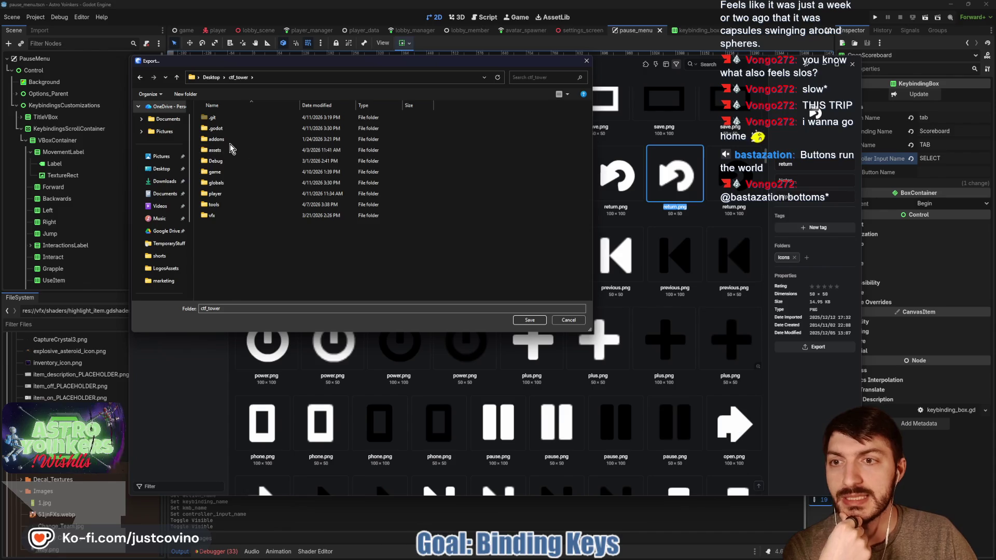
{"action": "double_click", "coordinate": [217, 151]}
{"action": "double_click", "coordinate": [221, 249]}
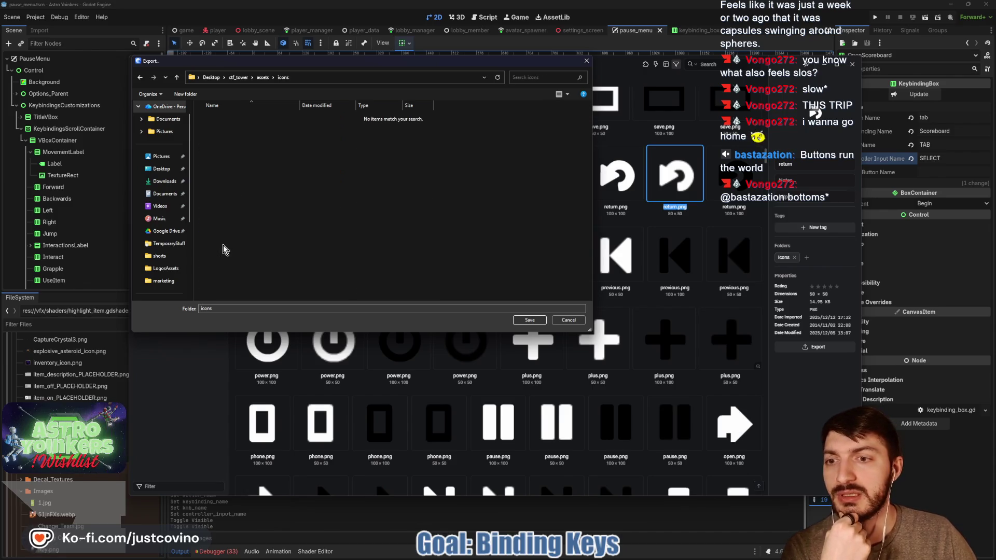
{"action": "left_click", "coordinate": [530, 320]}
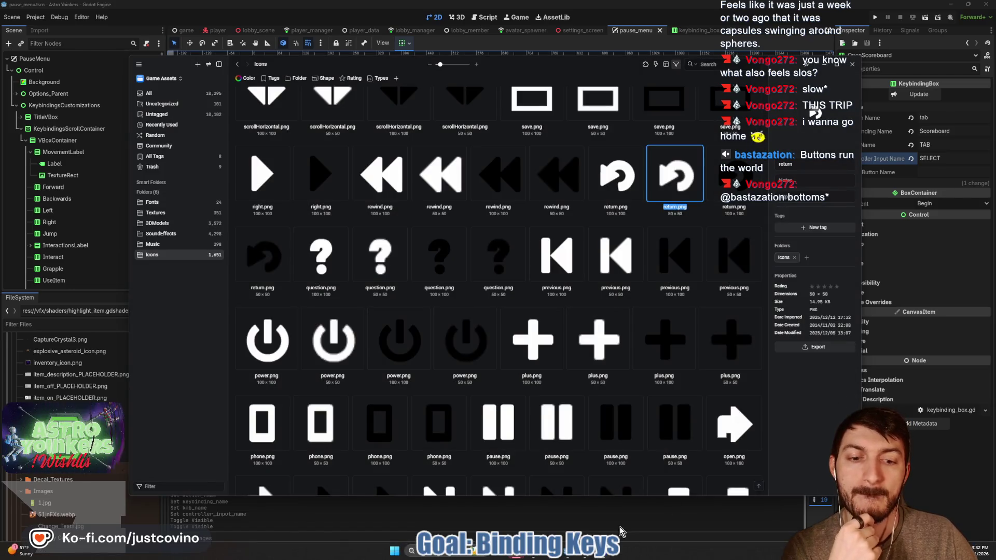
{"action": "left_click", "coordinate": [644, 524]}
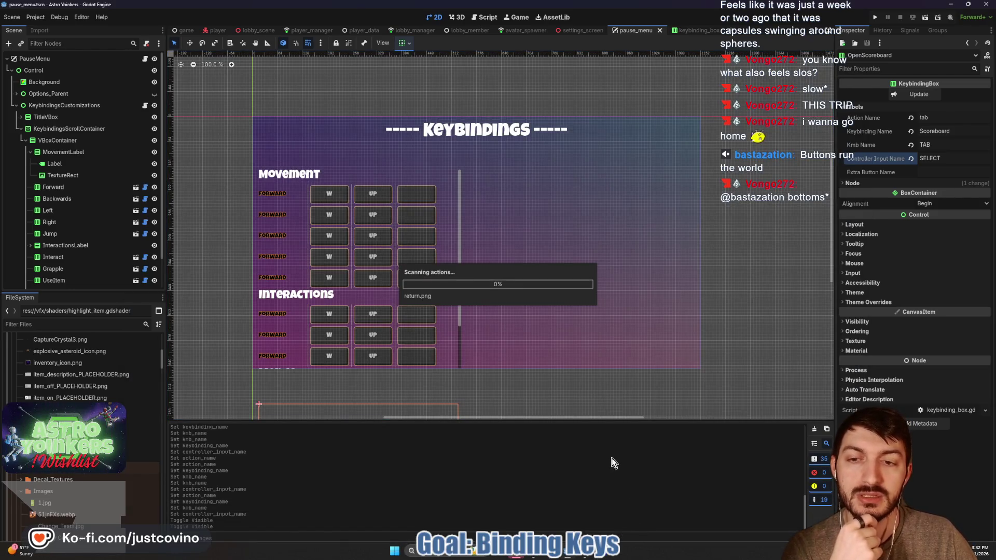
Step: Open keybinding_box.tscn and add a VSeparator as a child of KeybindingBox
{"action": "left_click", "coordinate": [144, 187]}
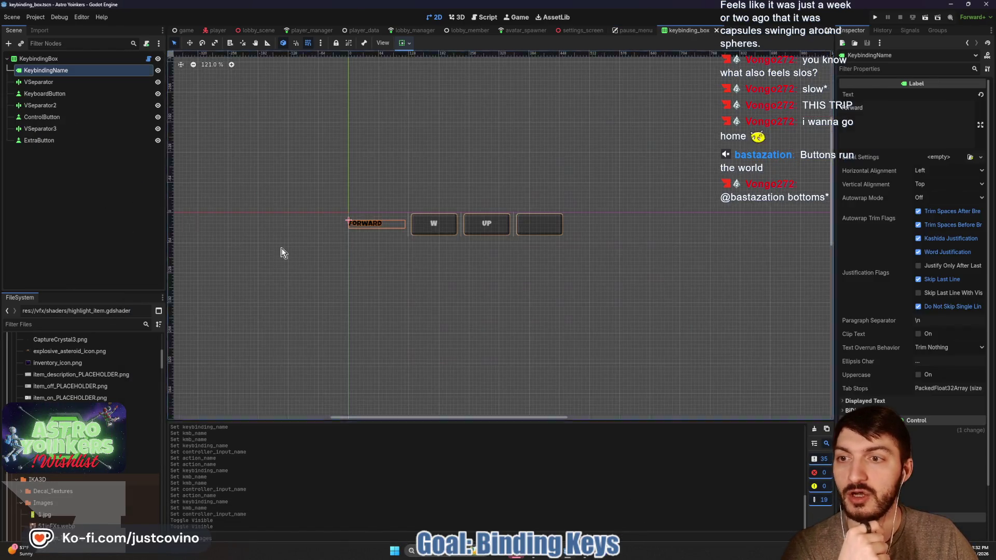
{"action": "left_click", "coordinate": [39, 59]}
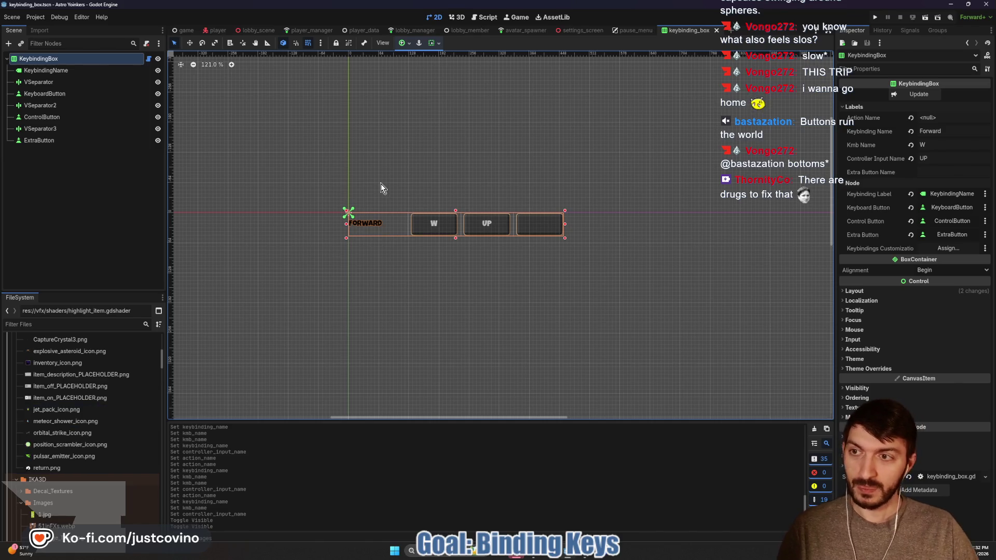
{"action": "key", "text": "ctrl+a"}
{"action": "type", "text": "vseparator"}
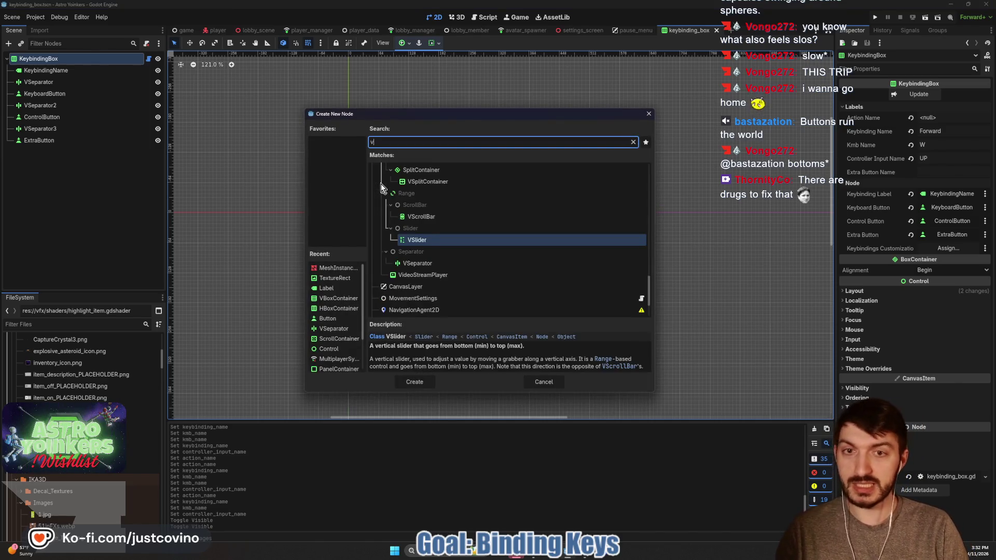
{"action": "key", "text": "Return"}
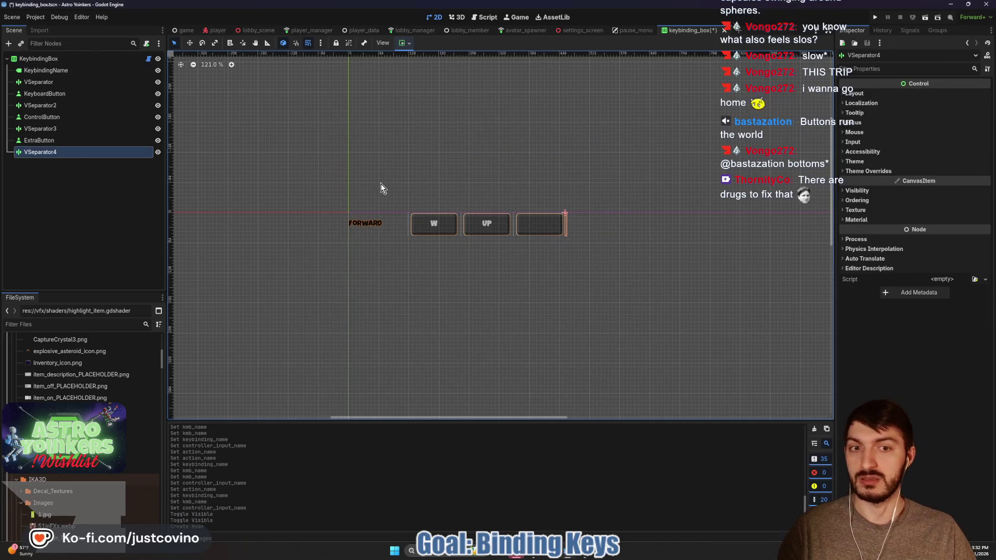
{"action": "left_click", "coordinate": [49, 58]}
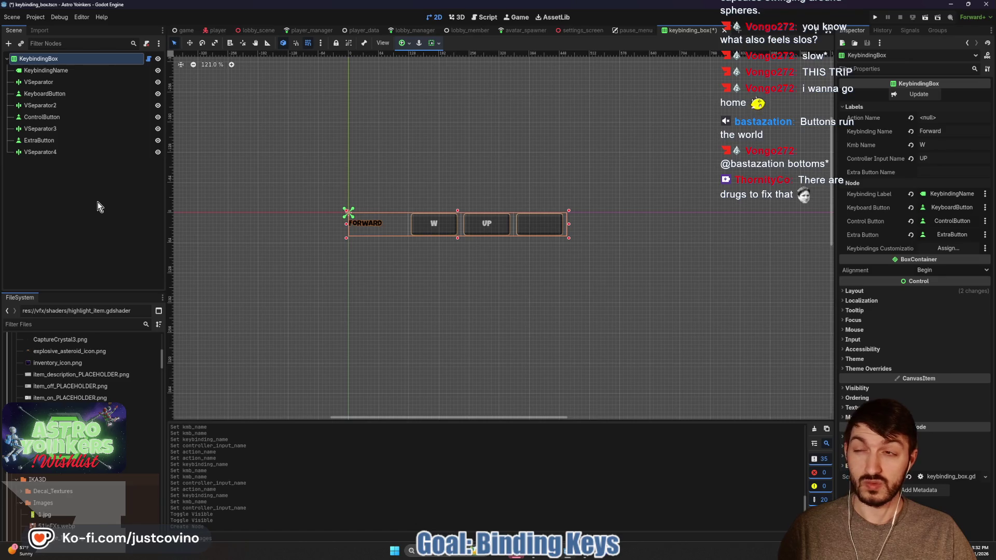
{"action": "key", "text": "ctrl+a"}
Step: Add a Button to the row and try minimum sizes of 50×50, then 25×25
{"action": "type", "text": "button"}
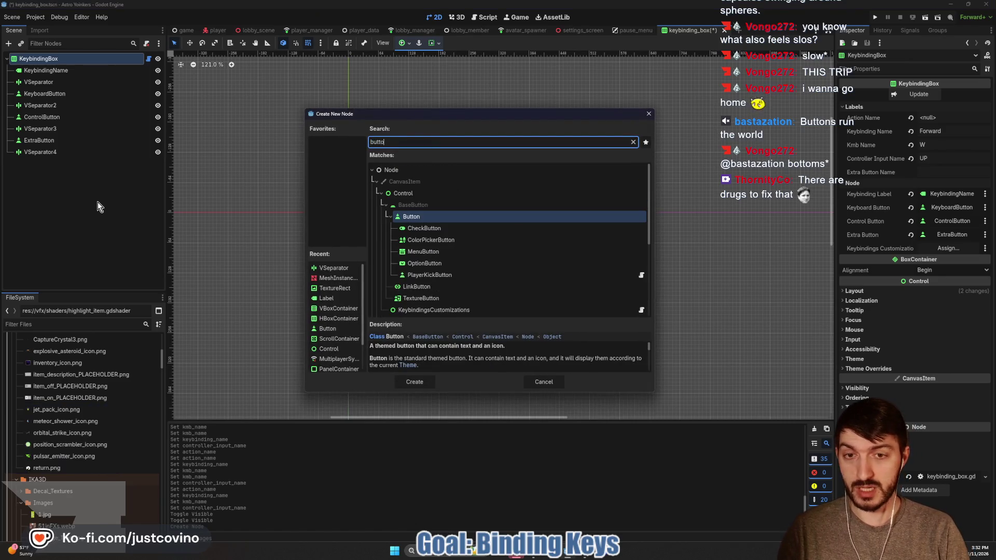
{"action": "key", "text": "Return"}
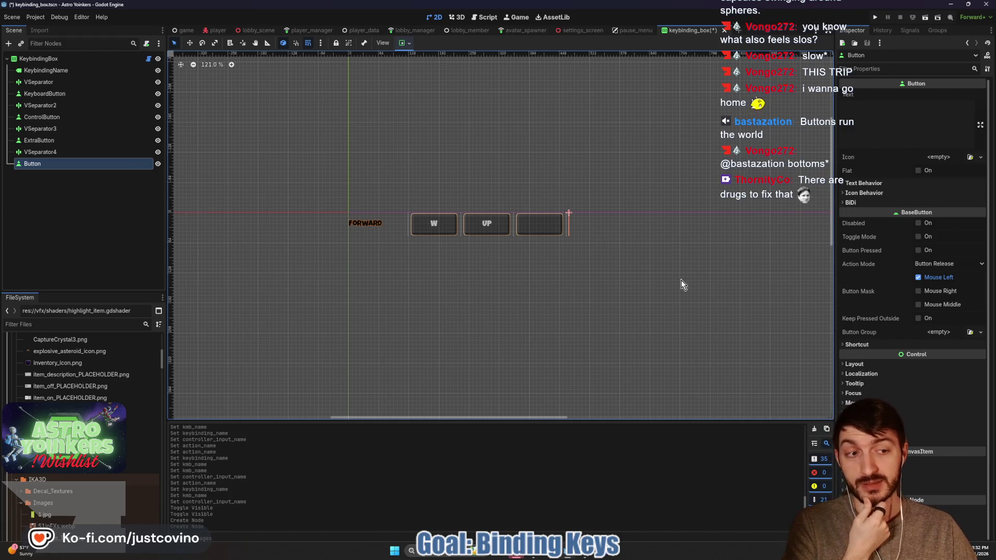
{"action": "left_click", "coordinate": [882, 364]}
{"action": "left_click", "coordinate": [942, 405]}
{"action": "type", "text": "50"}
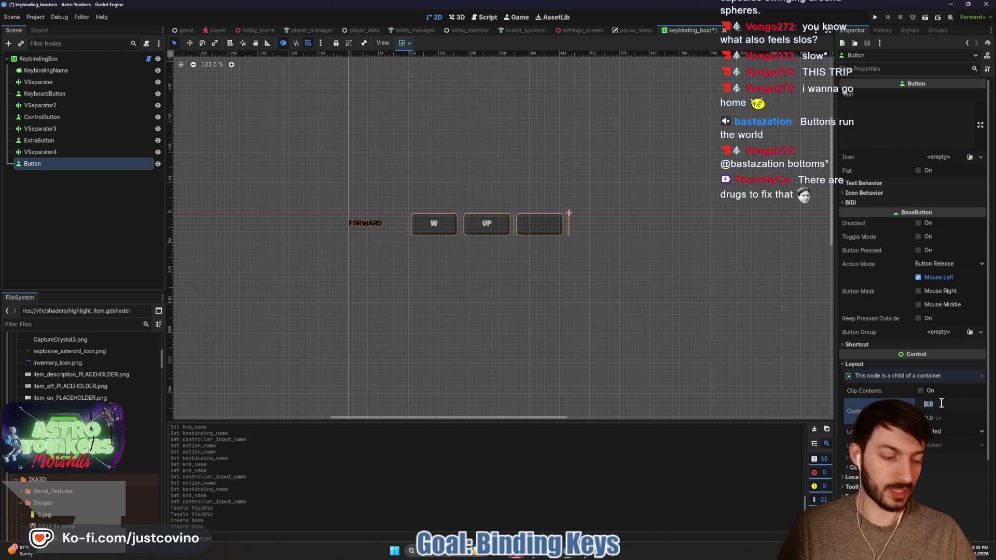
{"action": "key", "text": "Tab"}
{"action": "type", "text": "50"}
{"action": "key", "text": "Return"}
{"action": "left_click", "coordinate": [942, 404]}
{"action": "type", "text": "25"}
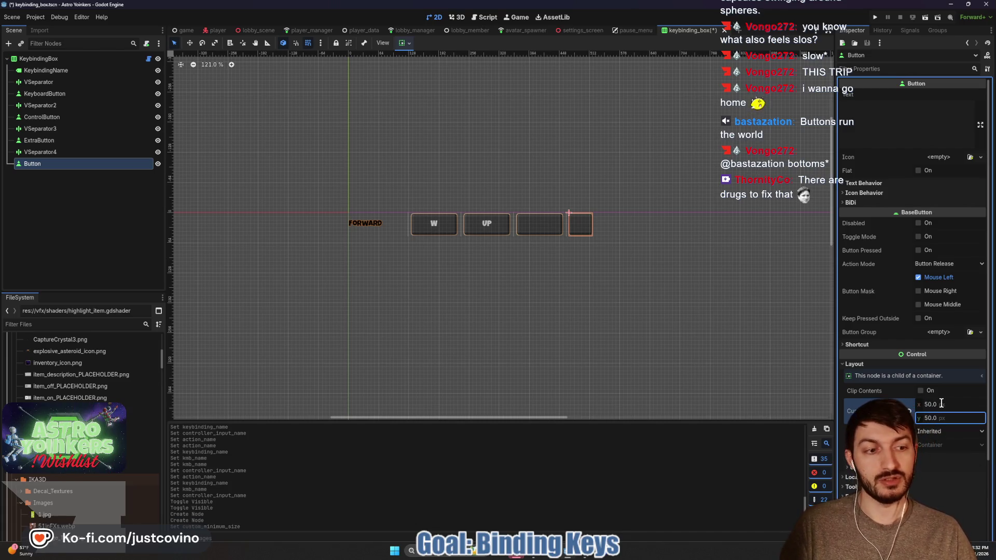
{"action": "key", "text": "Tab"}
{"action": "type", "text": "25"}
{"action": "key", "text": "Return"}
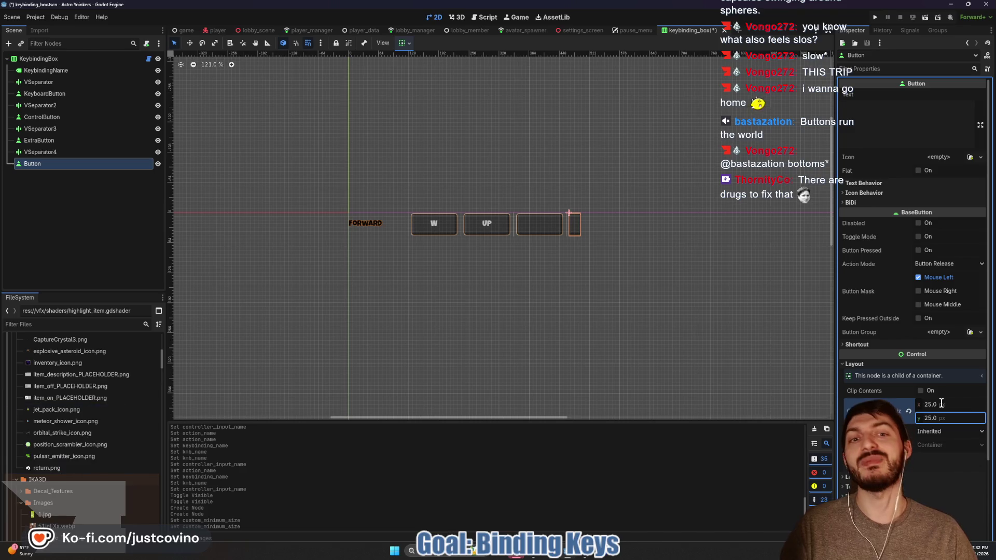
Step: Change the button's container sizing so it sits centred vertically in the row
{"action": "left_click", "coordinate": [410, 44]}
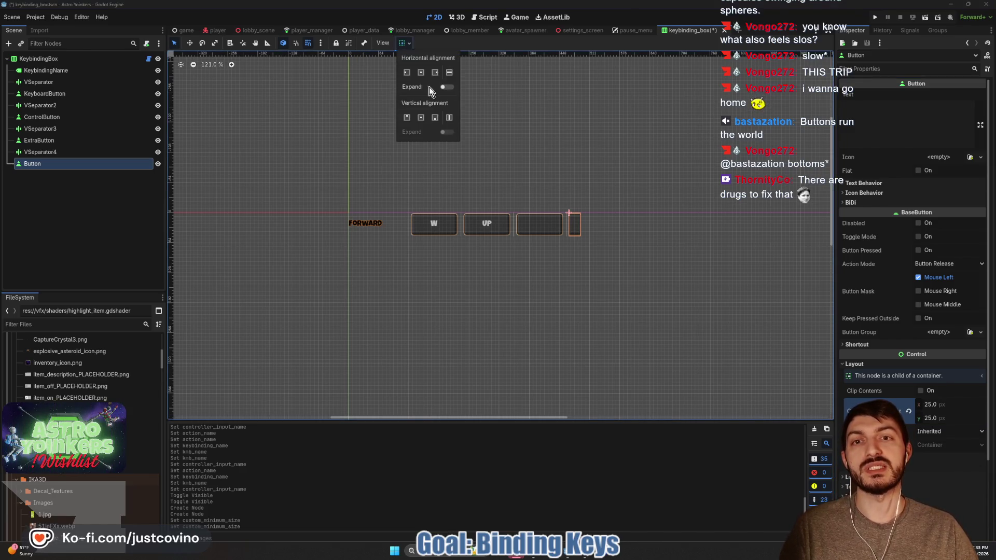
{"action": "left_click", "coordinate": [421, 72]}
{"action": "left_click", "coordinate": [422, 118]}
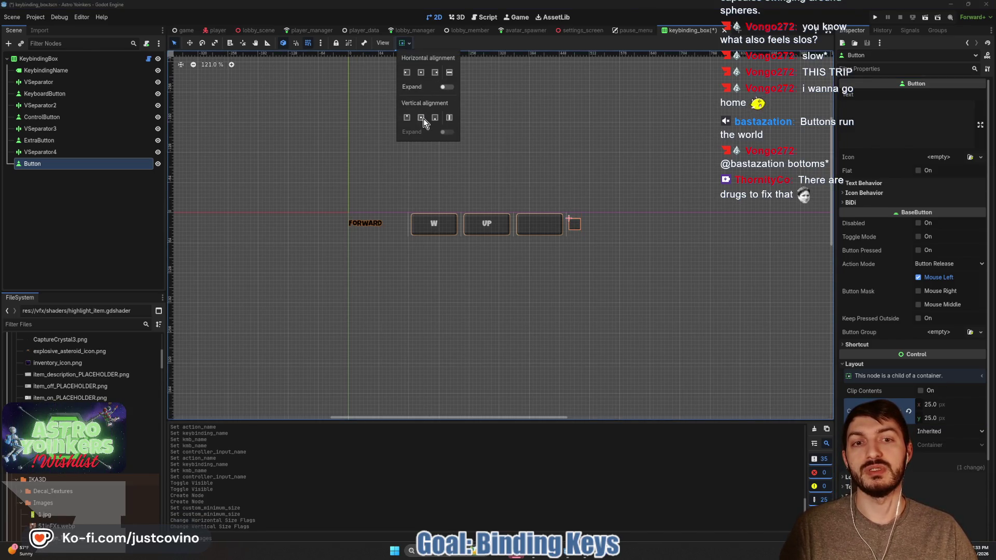
{"action": "left_click", "coordinate": [409, 49]}
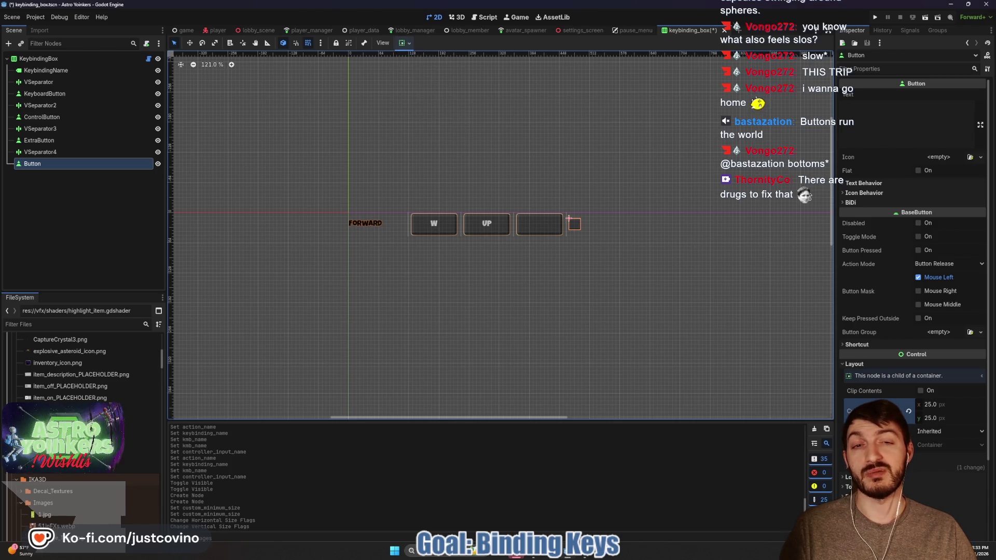
Step: Settle the button's custom minimum size at 40×40 and save the scene
{"action": "left_click", "coordinate": [939, 403]}
{"action": "type", "text": "50"}
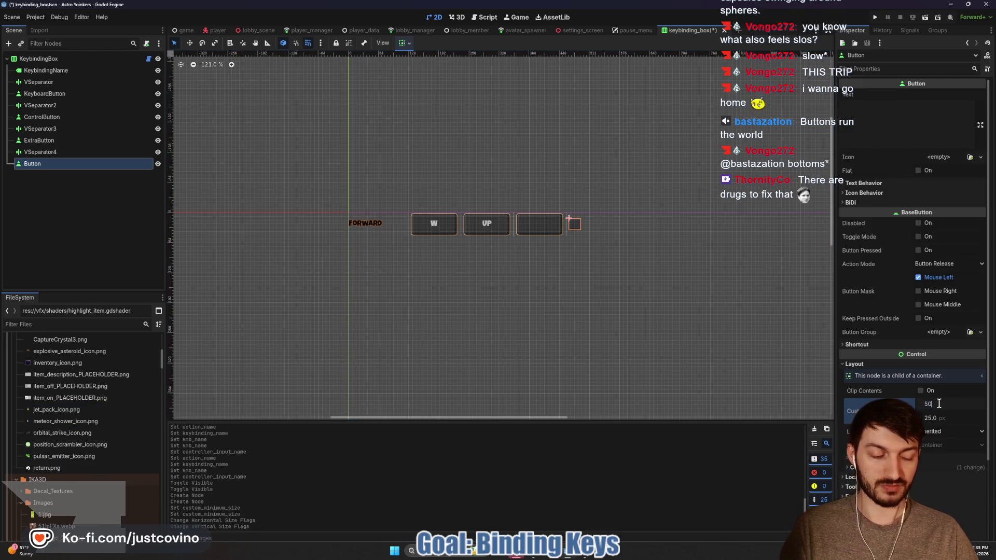
{"action": "key", "text": "Tab"}
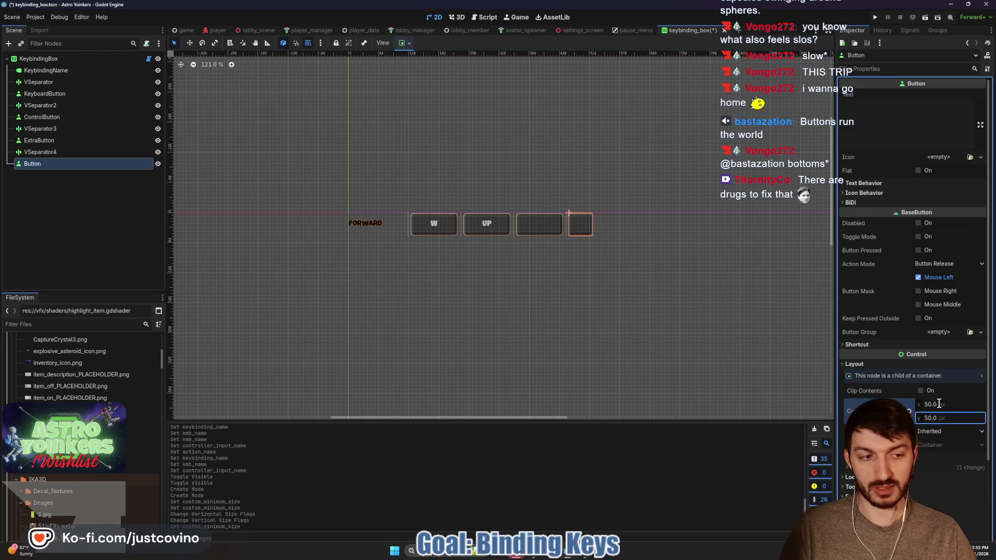
{"action": "left_click", "coordinate": [939, 403]}
{"action": "type", "text": "30"}
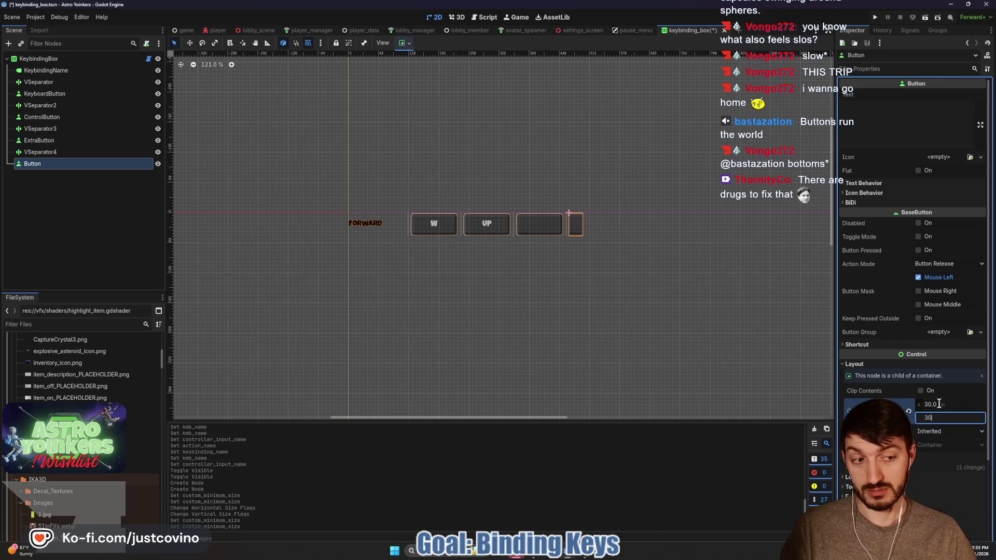
{"action": "key", "text": "Tab"}
{"action": "left_click", "coordinate": [939, 404]}
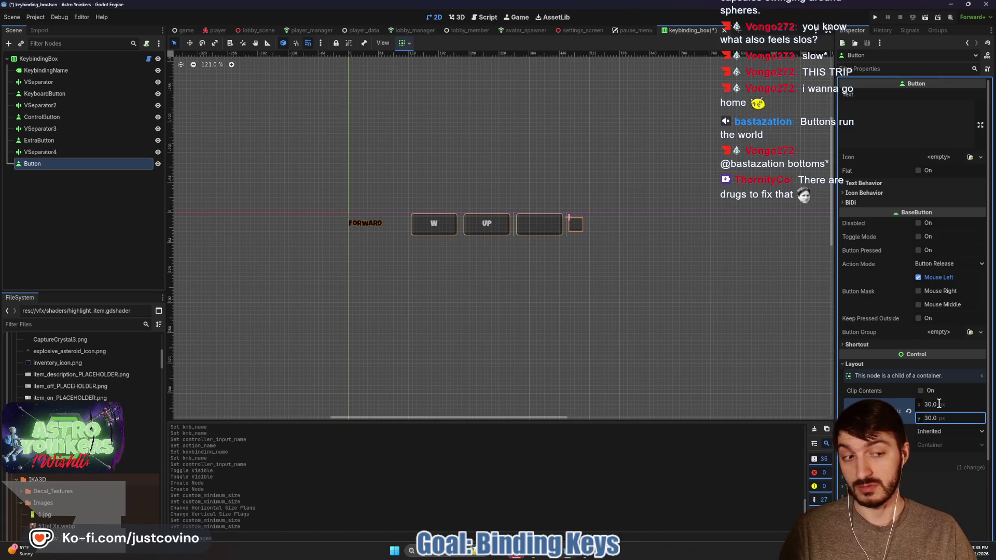
{"action": "type", "text": "40"}
{"action": "key", "text": "Tab"}
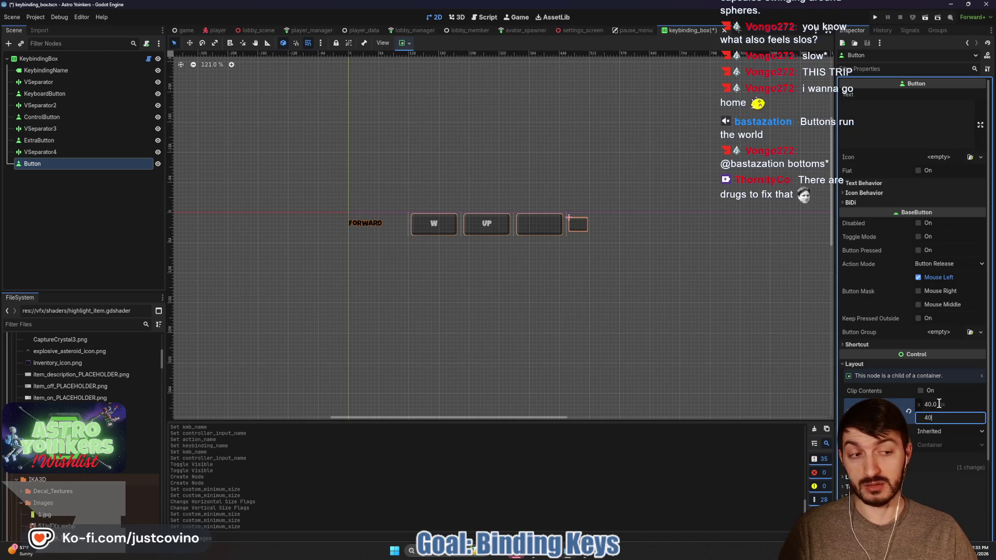
{"action": "type", "text": "40"}
{"action": "key", "text": "Return"}
{"action": "key", "text": "ctrl+s"}
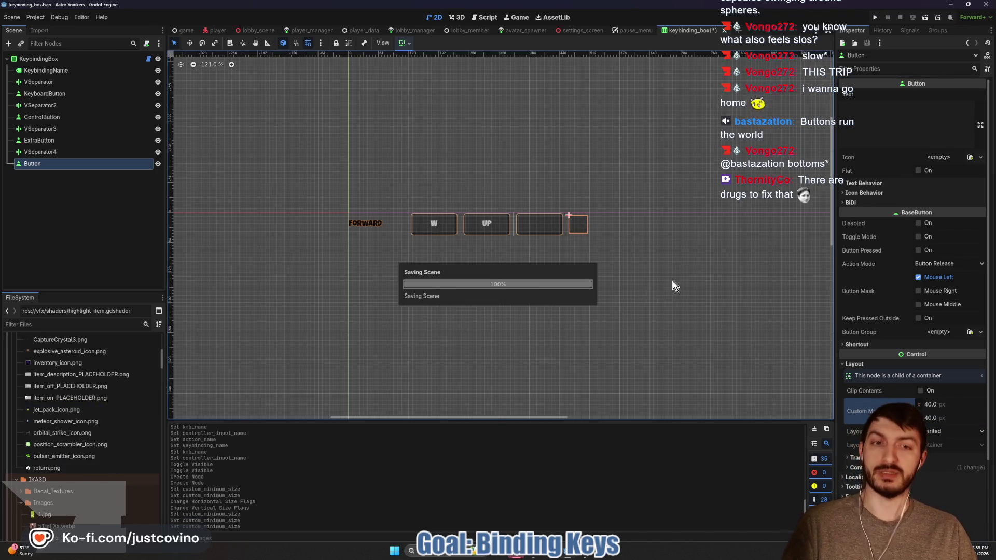
{"action": "left_click", "coordinate": [867, 184]}
Step: Give the button the return.png icon, centred horizontally with Expand Icon on, and save
{"action": "left_click", "coordinate": [866, 183]}
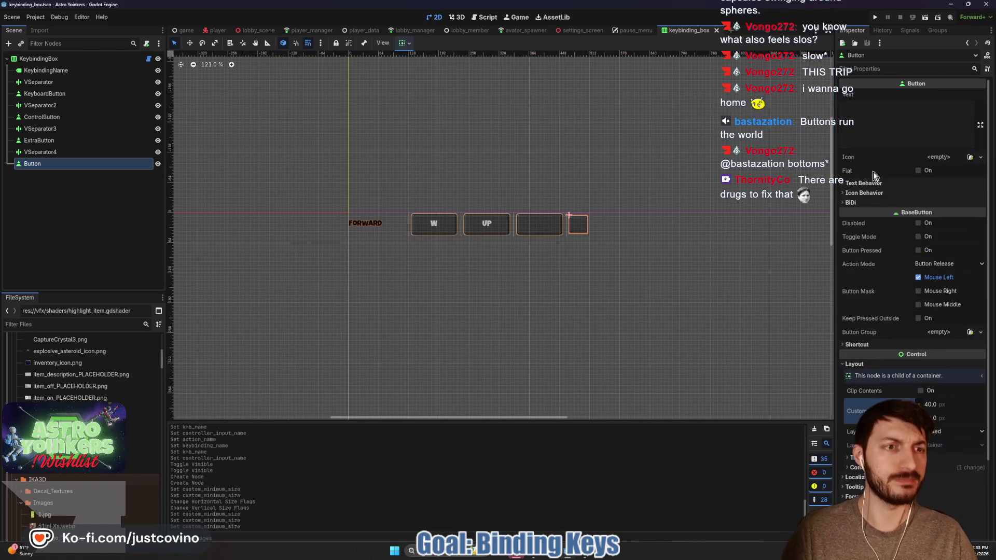
{"action": "left_click", "coordinate": [939, 156]}
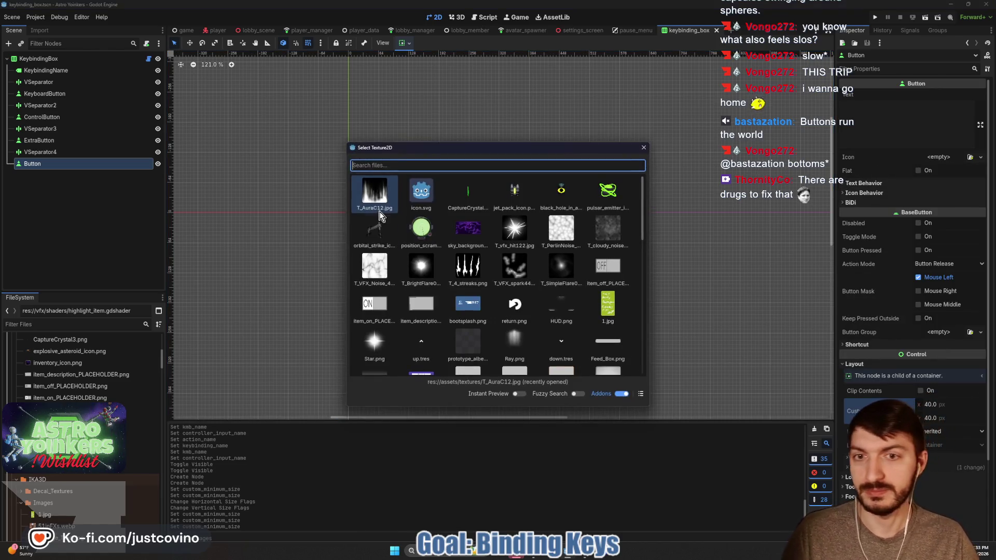
{"action": "double_click", "coordinate": [516, 237]}
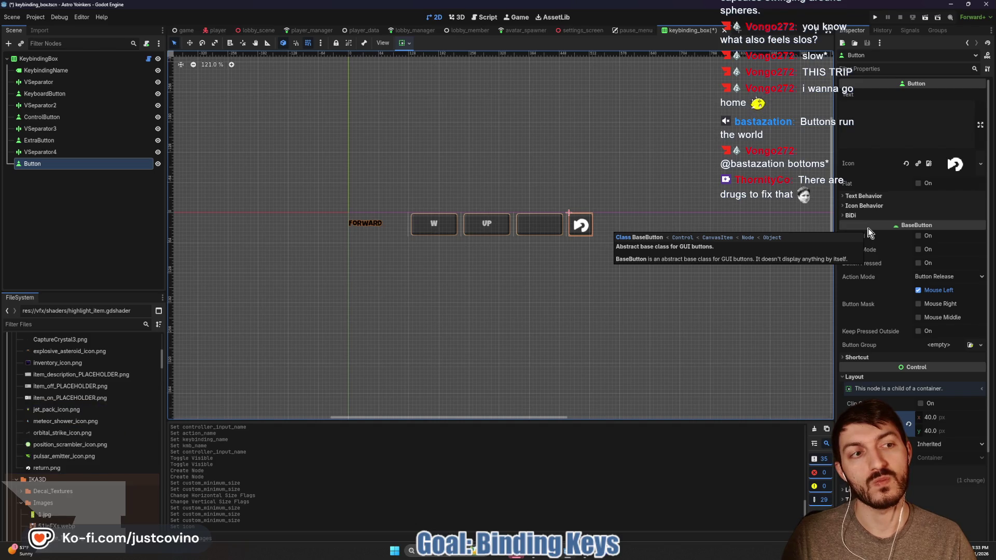
{"action": "left_click", "coordinate": [866, 206]}
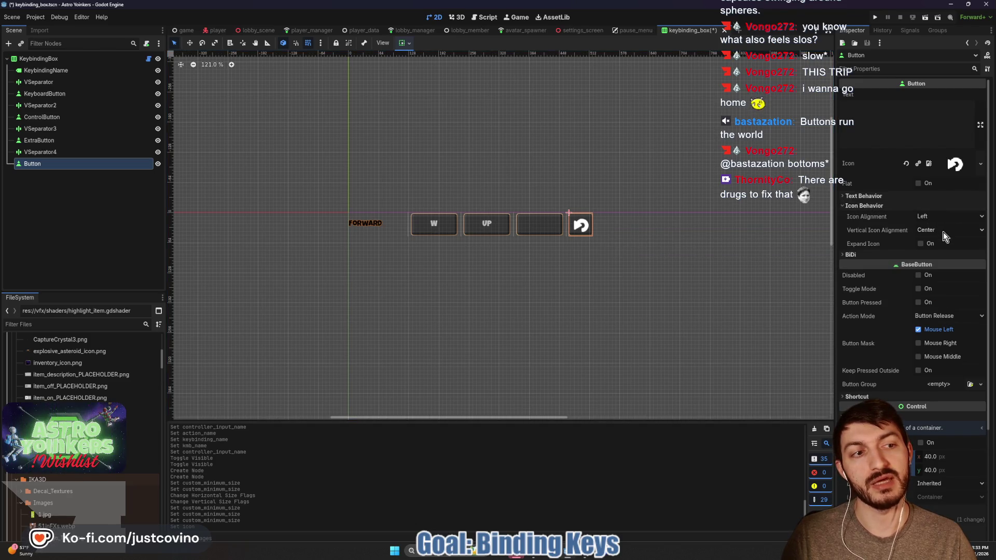
{"action": "left_click", "coordinate": [933, 219]}
{"action": "left_click", "coordinate": [944, 240]}
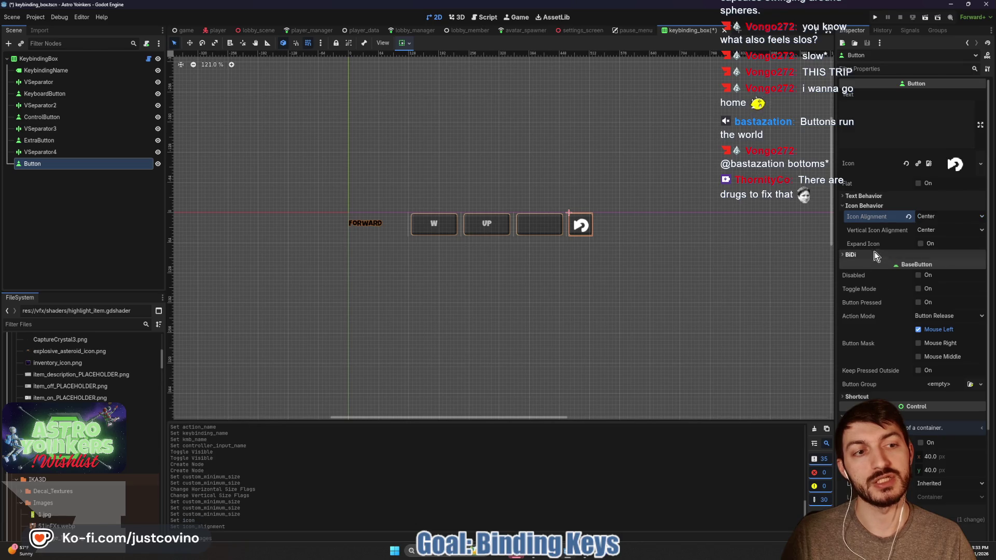
{"action": "left_click", "coordinate": [922, 244]}
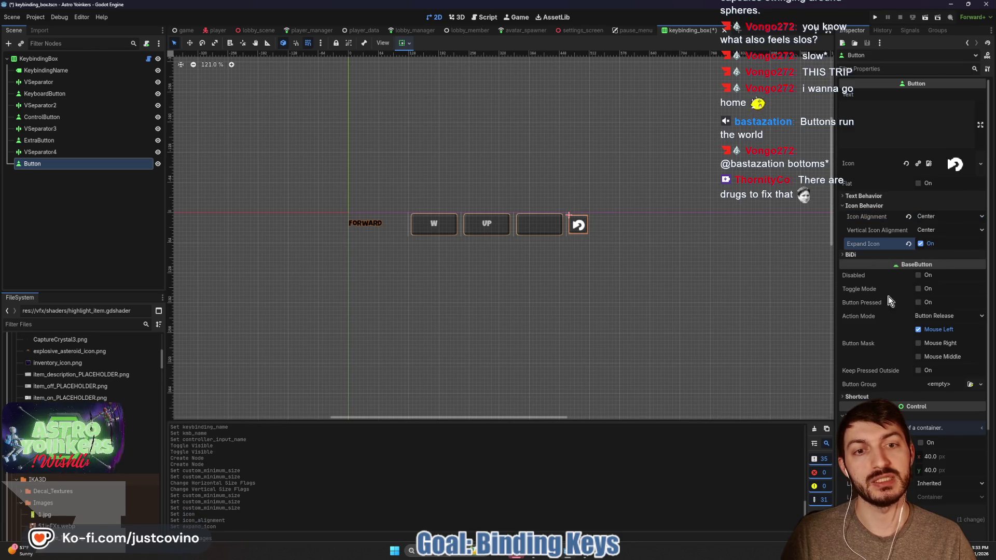
{"action": "key", "text": "ctrl+s"}
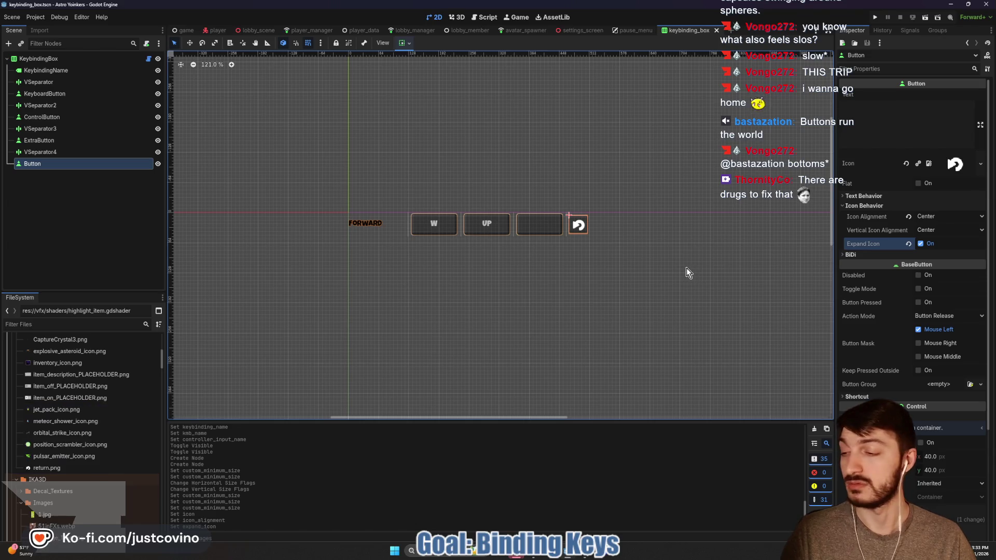
Step: Rename the button node to ResetButton
{"action": "double_click", "coordinate": [73, 164]}
{"action": "type", "text": "ResetBu"}
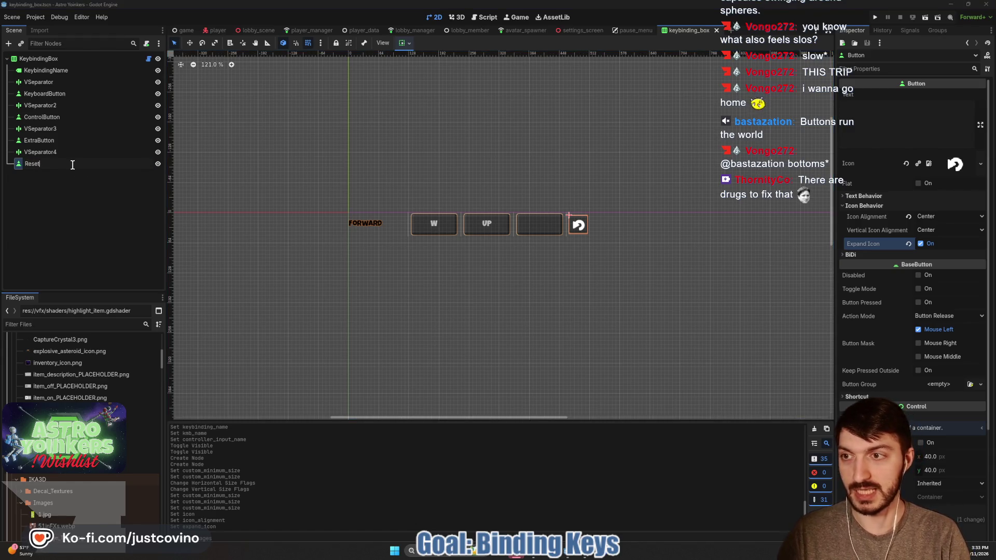
{"action": "type", "text": "tton"}
{"action": "key", "text": "Return"}
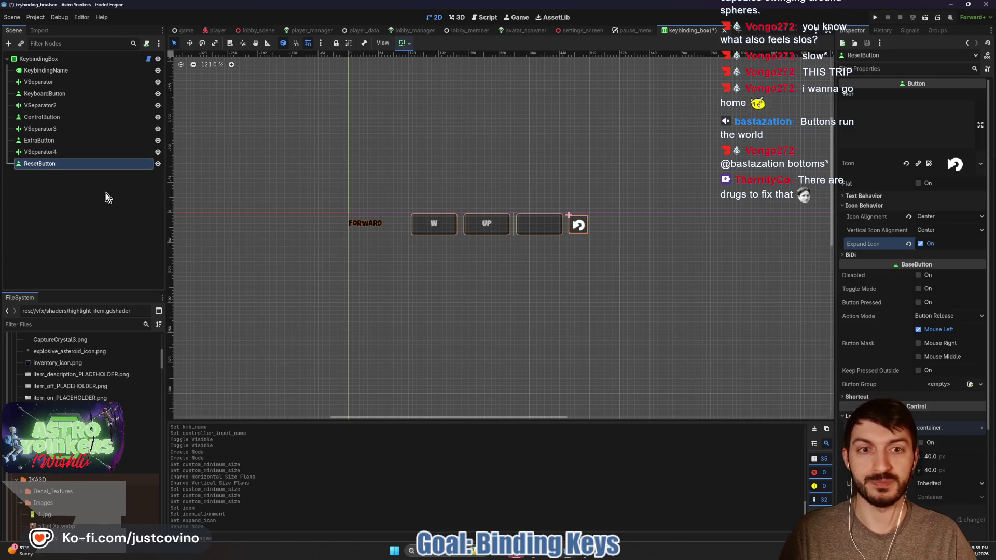
{"action": "left_click", "coordinate": [148, 59]}
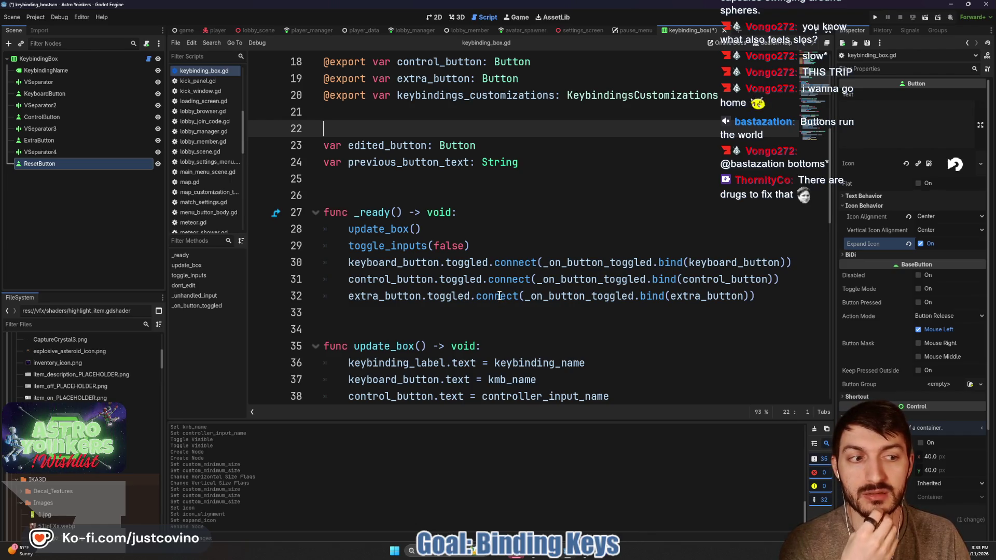
{"action": "scroll", "coordinate": [500, 296], "scroll_direction": "down", "scroll_amount": 3}
{"action": "scroll", "coordinate": [498, 292], "scroll_direction": "up", "scroll_amount": 6}
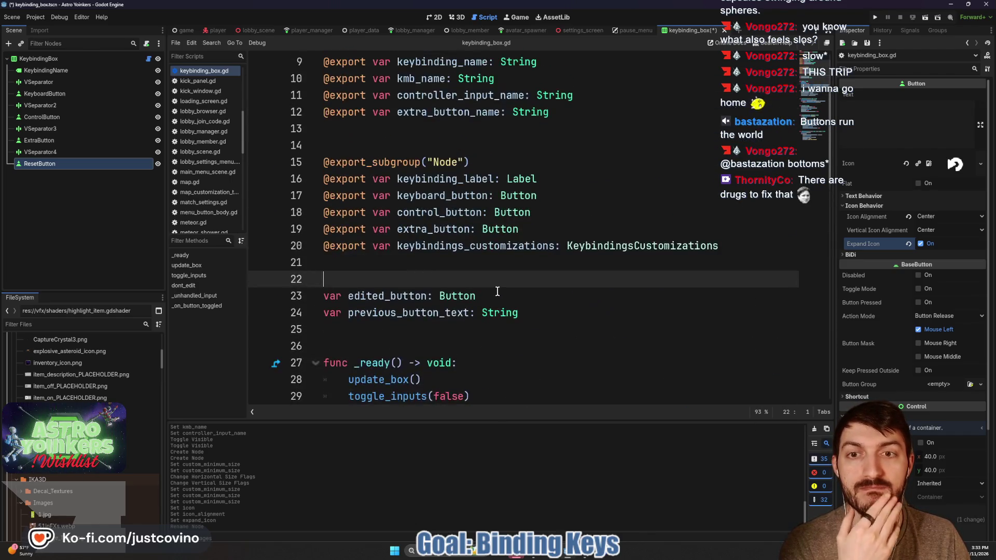
{"action": "scroll", "coordinate": [499, 275], "scroll_direction": "up", "scroll_amount": 3}
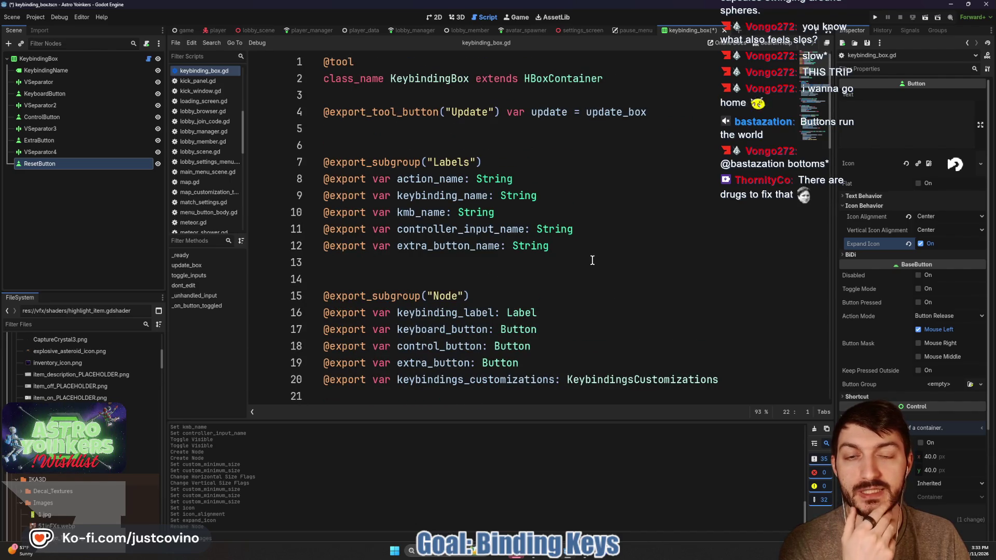
{"action": "scroll", "coordinate": [588, 259], "scroll_direction": "down", "scroll_amount": 3}
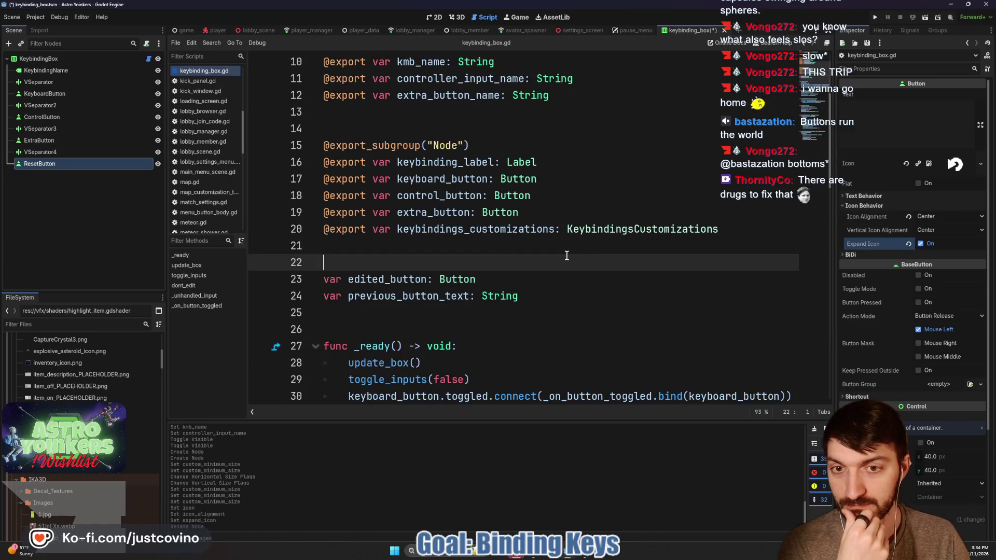
{"action": "scroll", "coordinate": [567, 255], "scroll_direction": "up", "scroll_amount": 3}
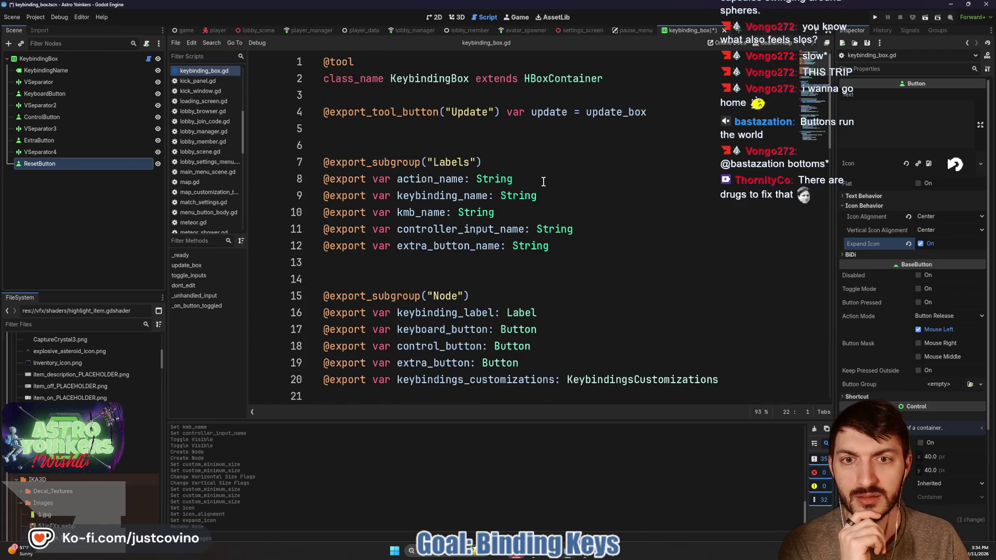
{"action": "left_click", "coordinate": [632, 182]}
{"action": "key", "text": "Return"}
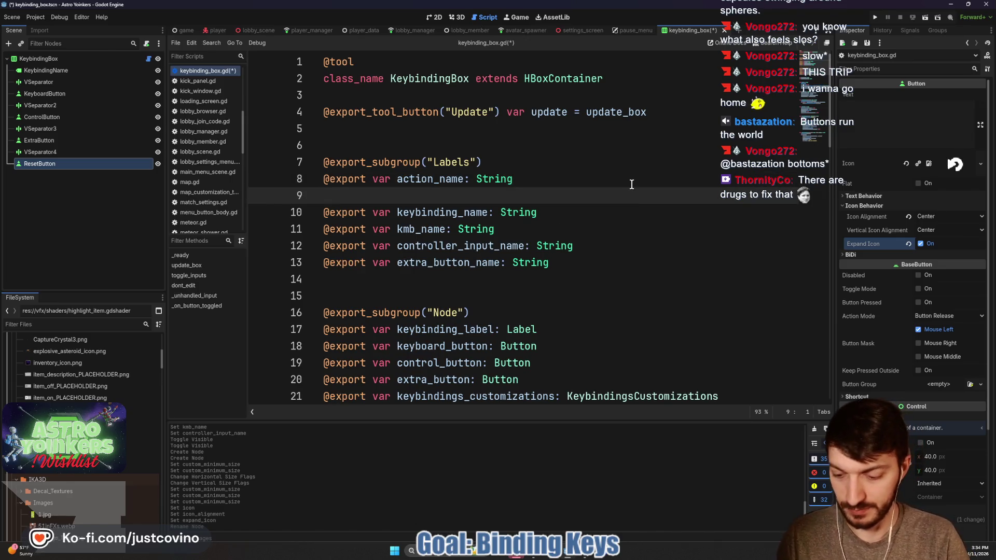
{"action": "type", "text": "@export var defa"}
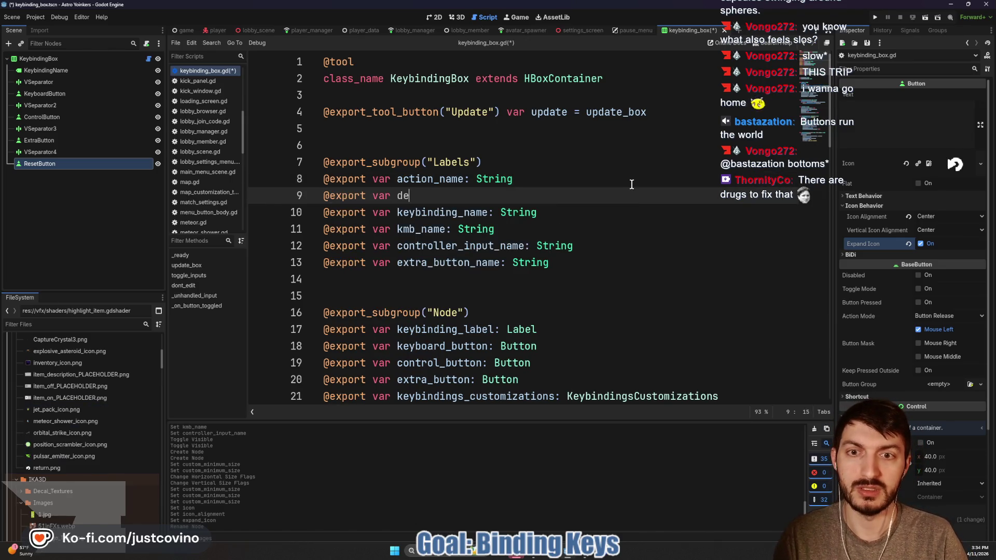
{"action": "type", "text": "ult_"}
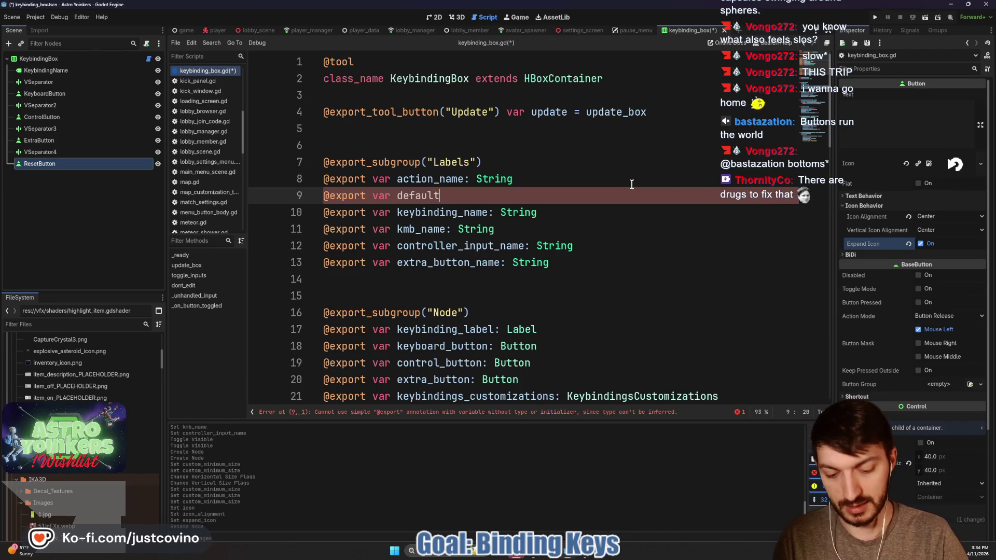
{"action": "type", "text": "key"}
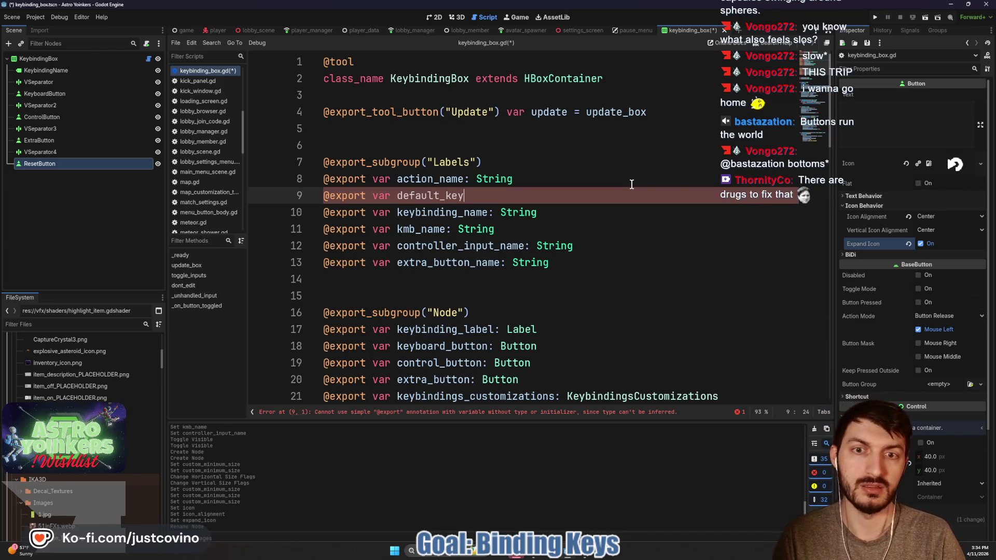
{"action": "type", "text": ": String"}
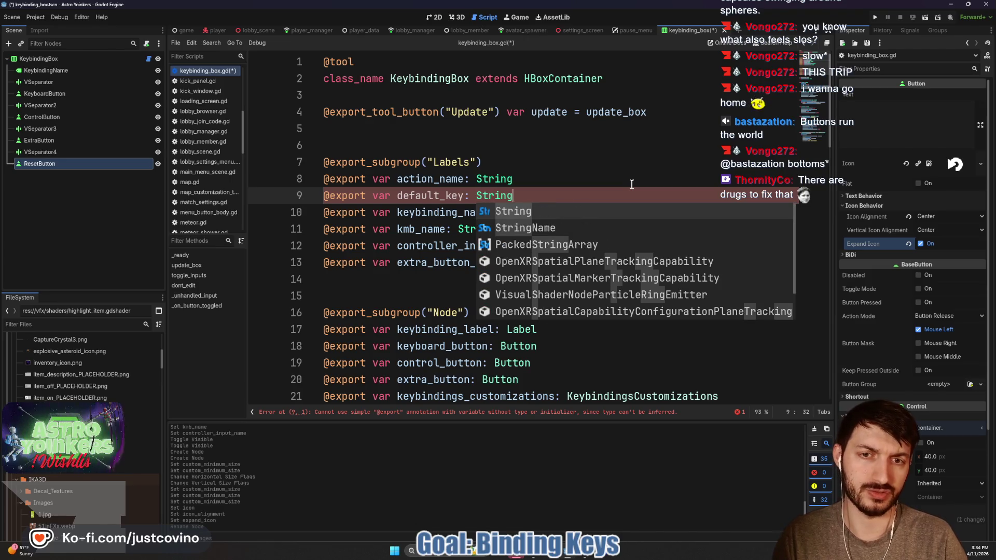
{"action": "key", "text": "ctrl+s"}
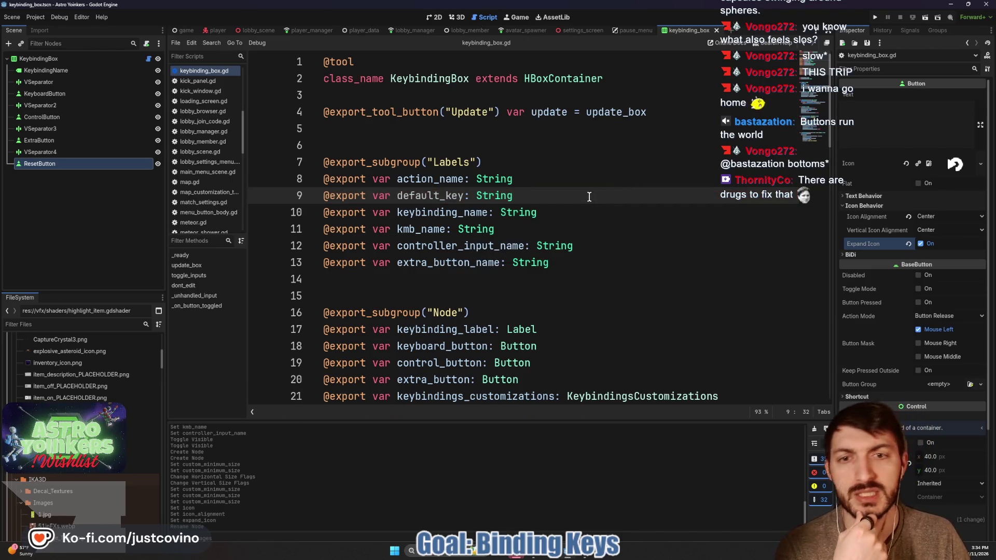
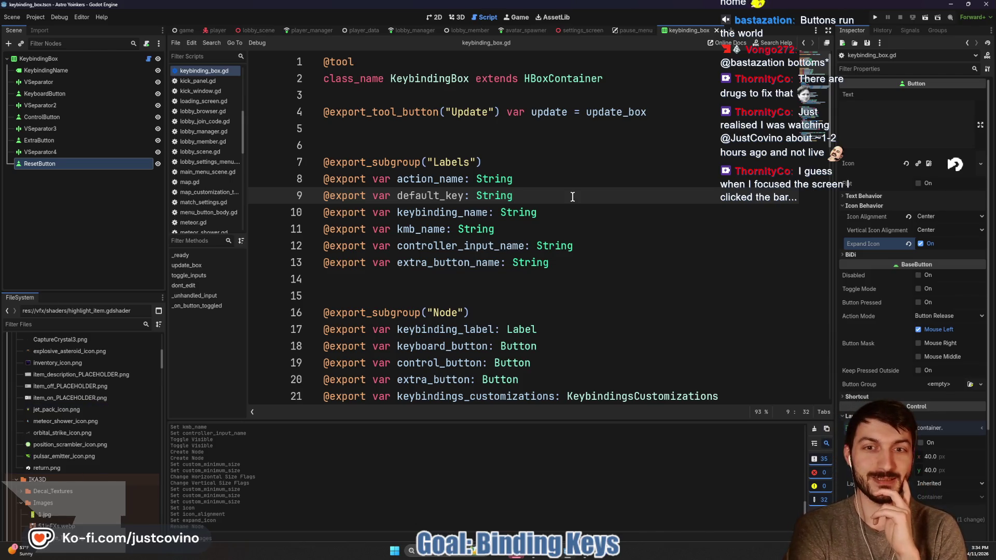
{"action": "scroll", "coordinate": [571, 196], "scroll_direction": "down", "scroll_amount": 5}
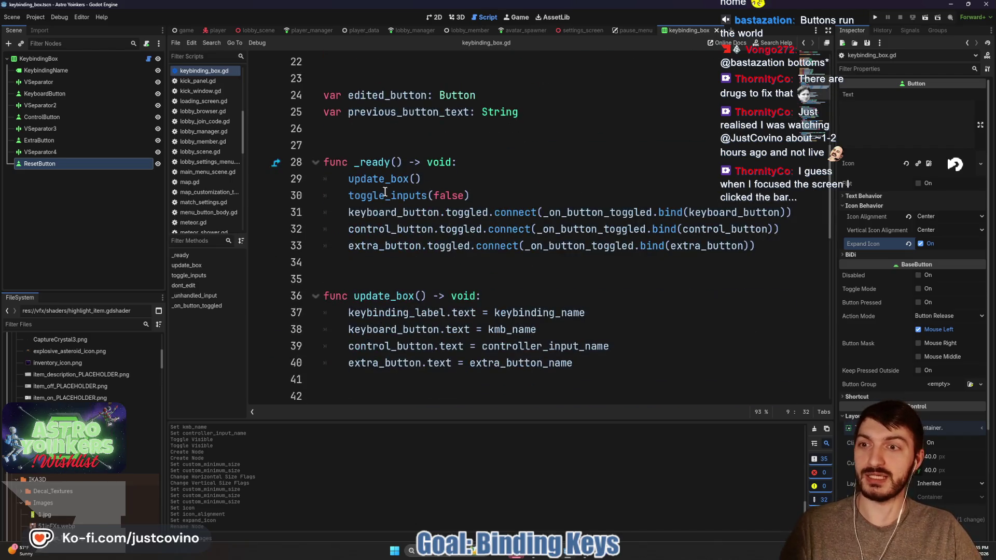
{"action": "scroll", "coordinate": [537, 187], "scroll_direction": "up", "scroll_amount": 7}
{"action": "scroll", "coordinate": [551, 306], "scroll_direction": "down", "scroll_amount": 2}
{"action": "left_click", "coordinate": [552, 306]}
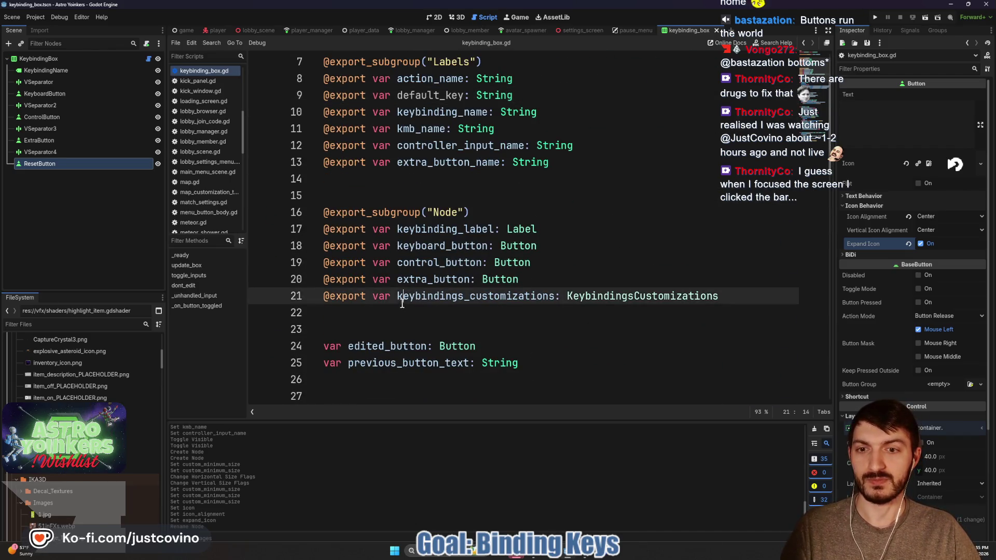
{"action": "mouse_move", "coordinate": [89, 167]}
{"action": "left_mouse_down"}
{"action": "mouse_move", "coordinate": [378, 294]}
{"action": "mouse_move", "coordinate": [338, 314]}
{"action": "left_mouse_up"}
Step: Check the new reset_button declaration, then start a new line at the end of _ready()
{"action": "scroll", "coordinate": [561, 323], "scroll_direction": "down", "scroll_amount": 5}
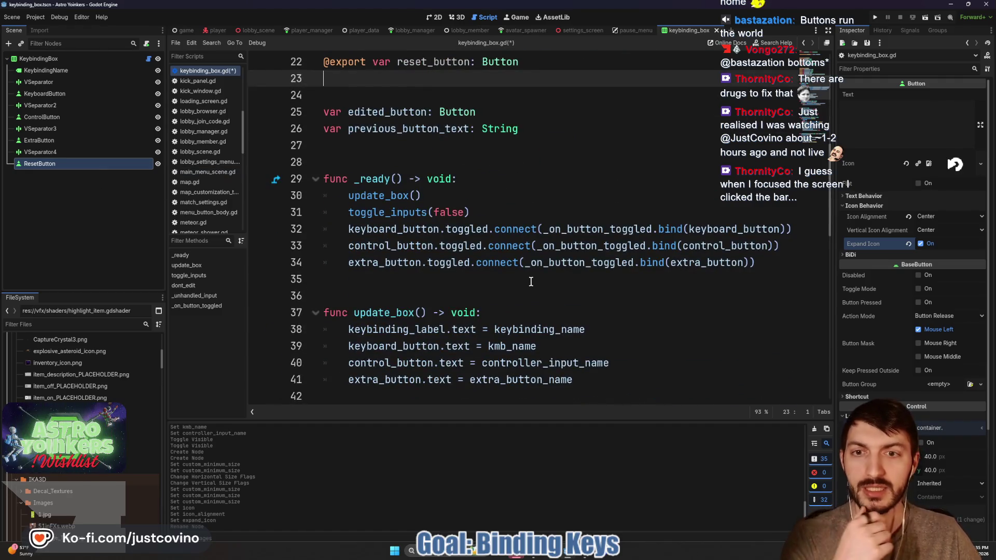
{"action": "scroll", "coordinate": [560, 323], "scroll_direction": "down", "scroll_amount": 5}
{"action": "scroll", "coordinate": [533, 279], "scroll_direction": "up", "scroll_amount": 6}
{"action": "scroll", "coordinate": [533, 279], "scroll_direction": "up", "scroll_amount": 2}
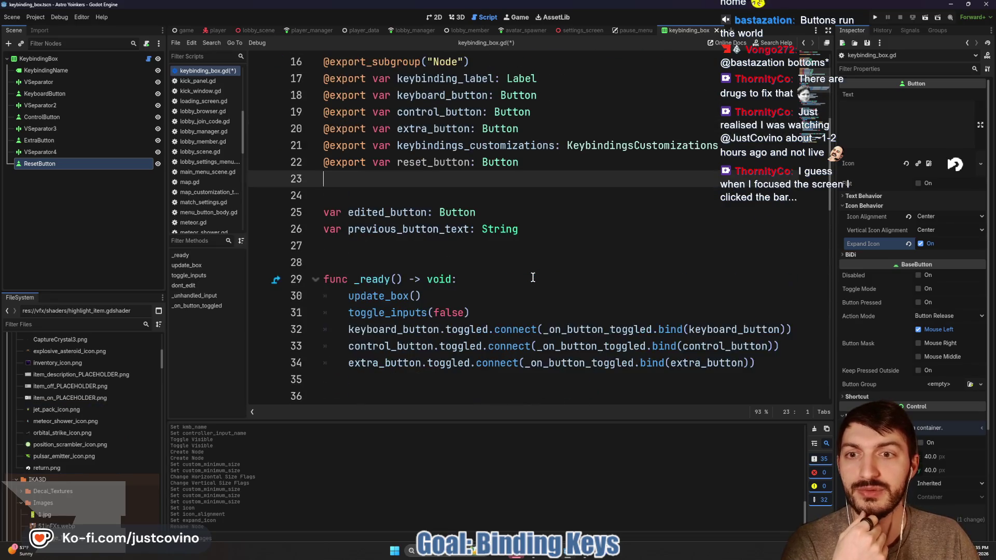
{"action": "left_click", "coordinate": [534, 227]}
{"action": "scroll", "coordinate": [551, 242], "scroll_direction": "down", "scroll_amount": 1}
{"action": "scroll", "coordinate": [551, 243], "scroll_direction": "down", "scroll_amount": 2}
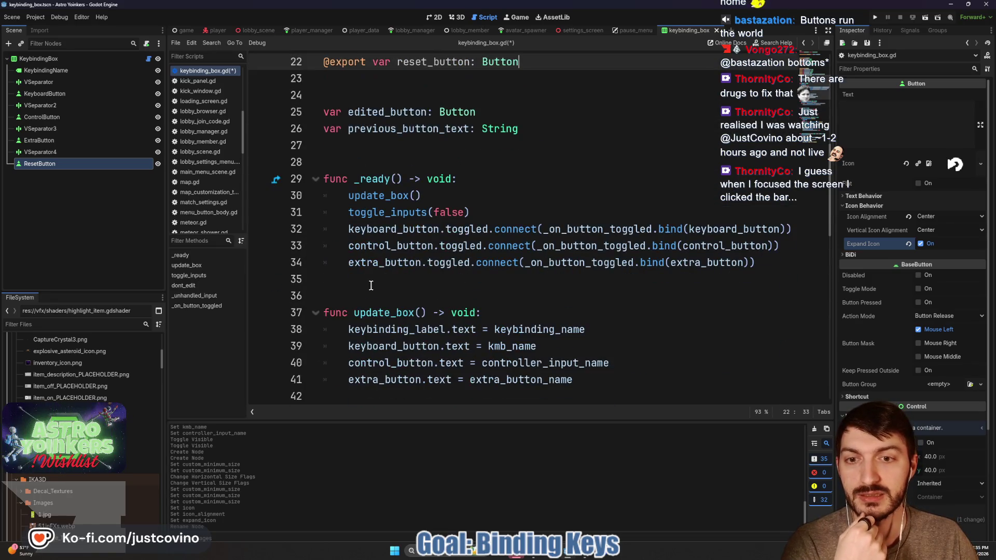
{"action": "left_click", "coordinate": [605, 287]}
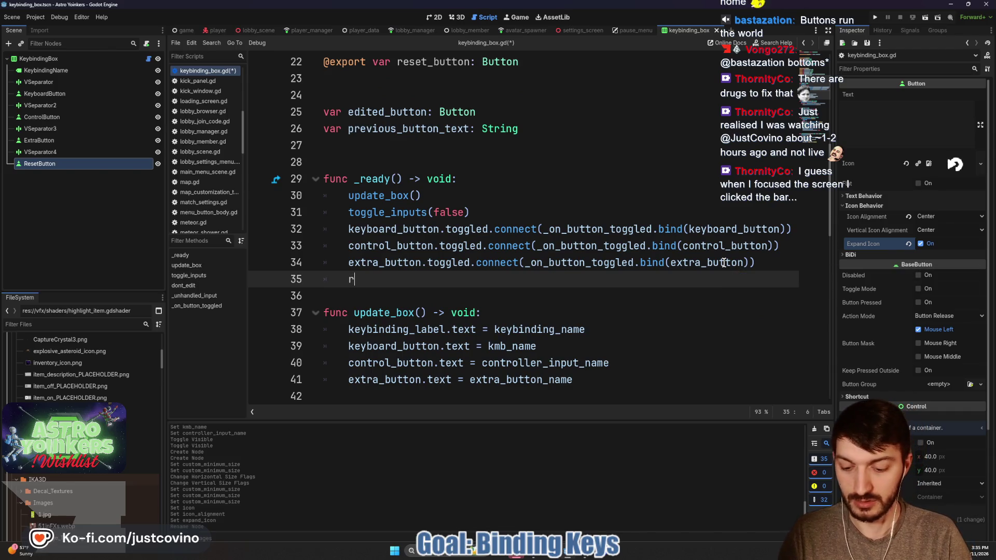
Step: Add reset_button.pressed.connect(_on_reset_pressed) in _ready, followed by a blank line
{"action": "type", "text": "reset_button.pre"}
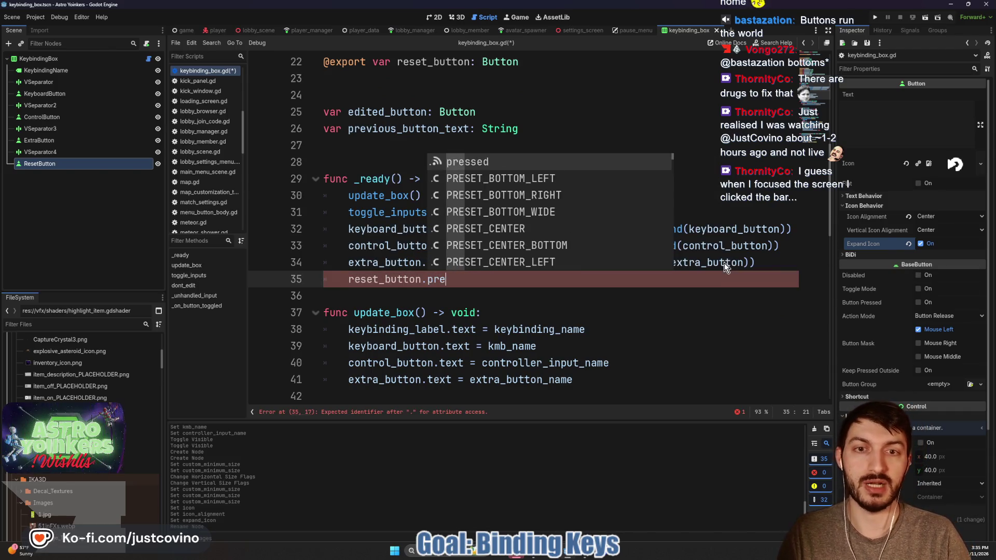
{"action": "key", "text": "Return"}
{"action": "type", "text": ".con"}
{"action": "key", "text": "Return"}
{"action": "type", "text": "on_reset_pres"}
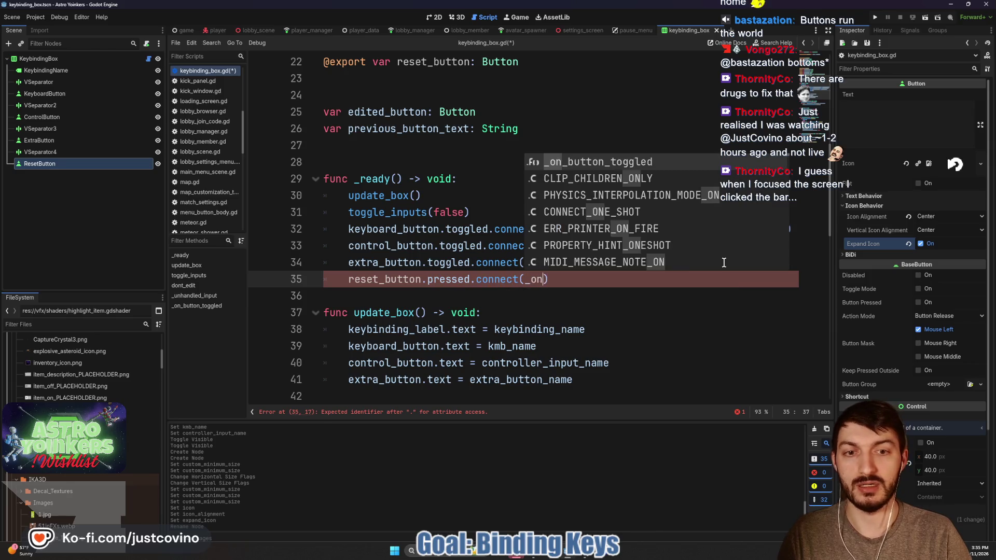
{"action": "type", "text": "sed"}
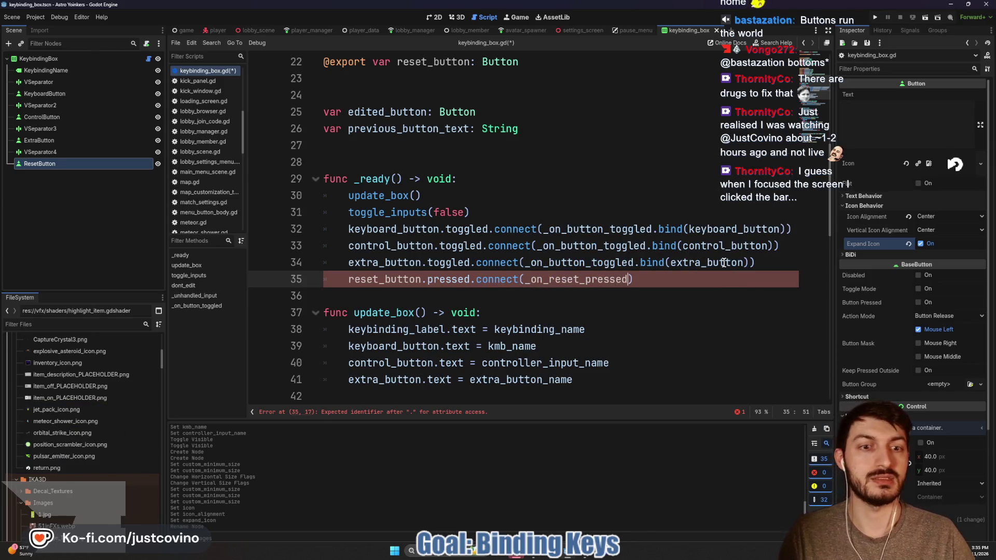
{"action": "left_click", "coordinate": [410, 297]}
{"action": "key", "text": "Return"}
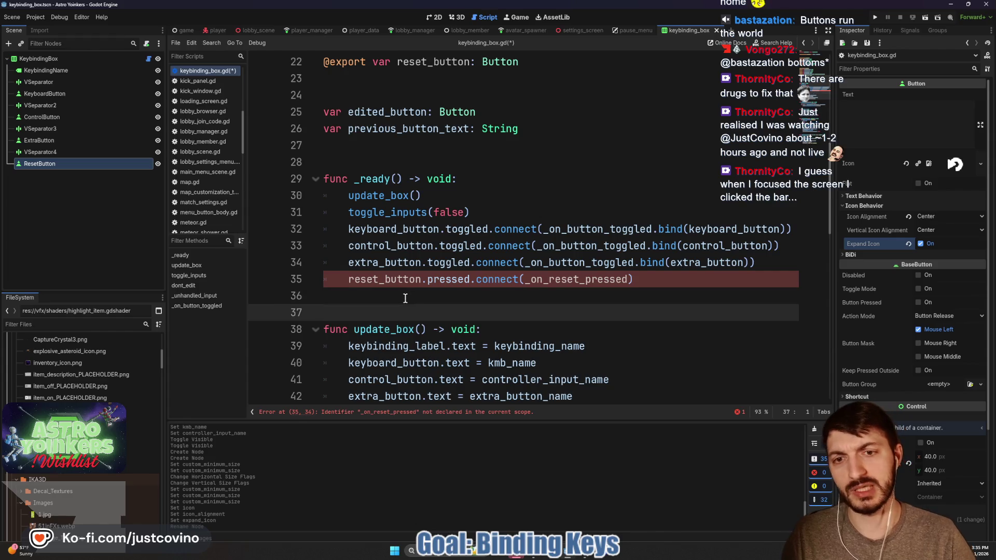
{"action": "scroll", "coordinate": [427, 274], "scroll_direction": "down", "scroll_amount": 3}
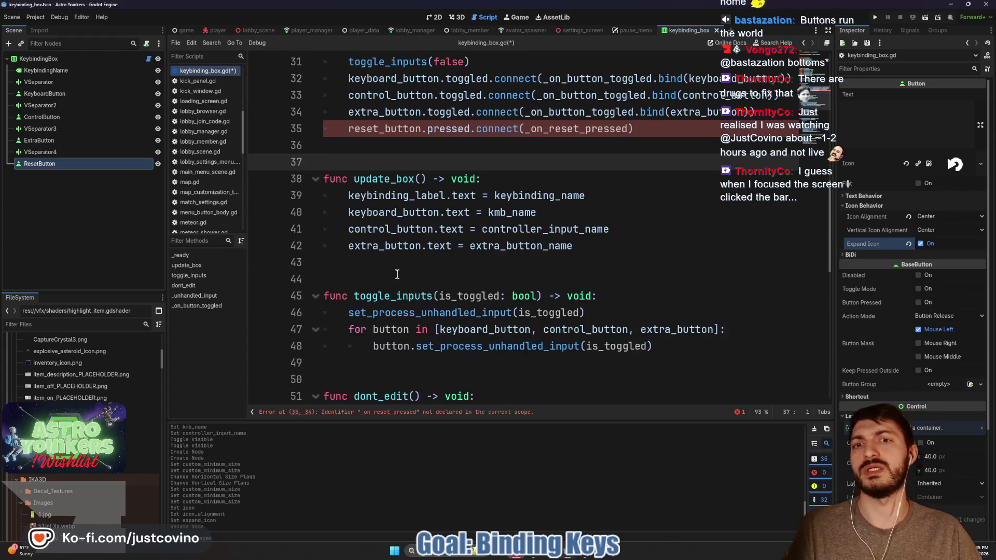
{"action": "scroll", "coordinate": [397, 274], "scroll_direction": "down", "scroll_amount": 10}
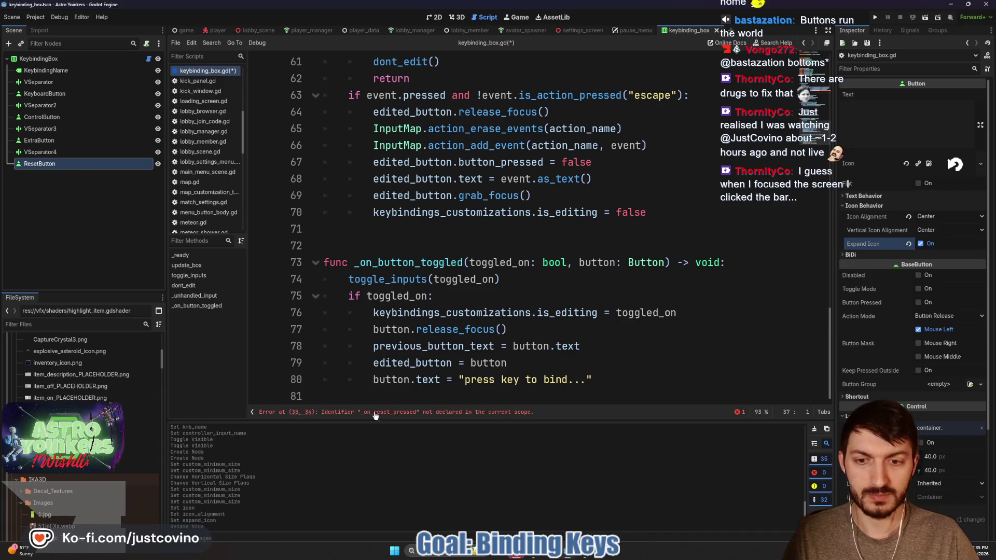
Step: Declare func _on_reset_pressed() -> void: at the end of the script
{"action": "left_click", "coordinate": [356, 395]}
{"action": "key", "text": "Return"}
{"action": "key", "text": "Return"}
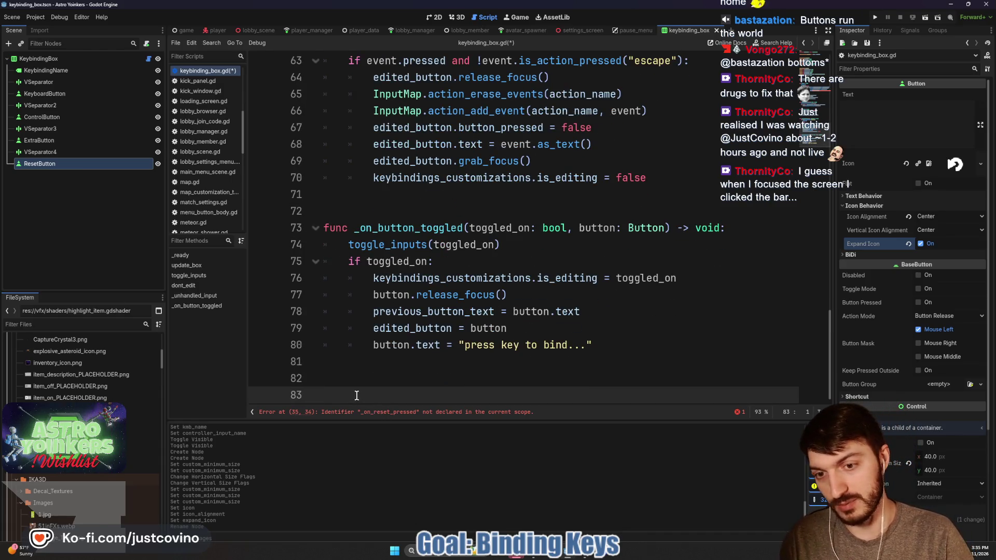
{"action": "type", "text": "func _on_rest"}
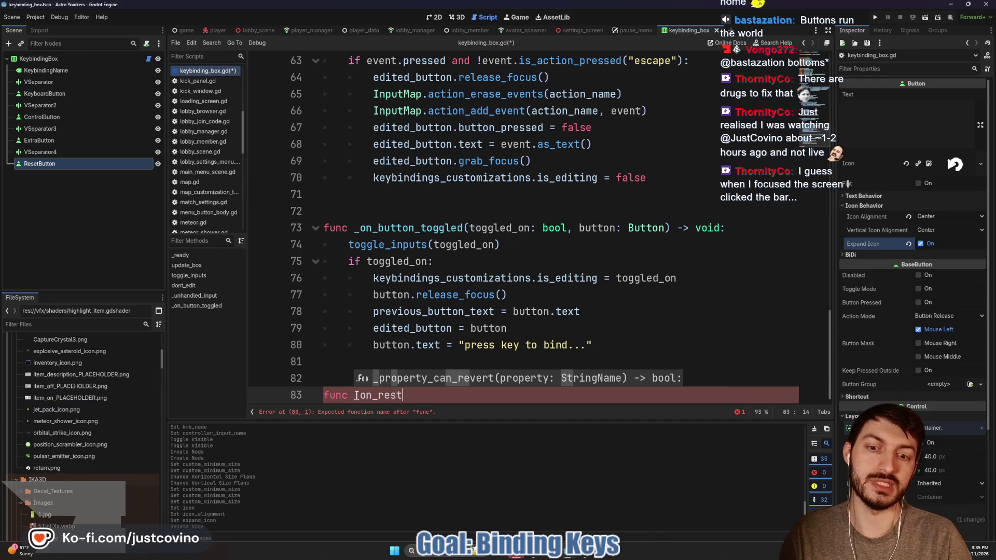
{"action": "key", "text": "BackSpace"}
{"action": "type", "text": "et_pressed() ->"}
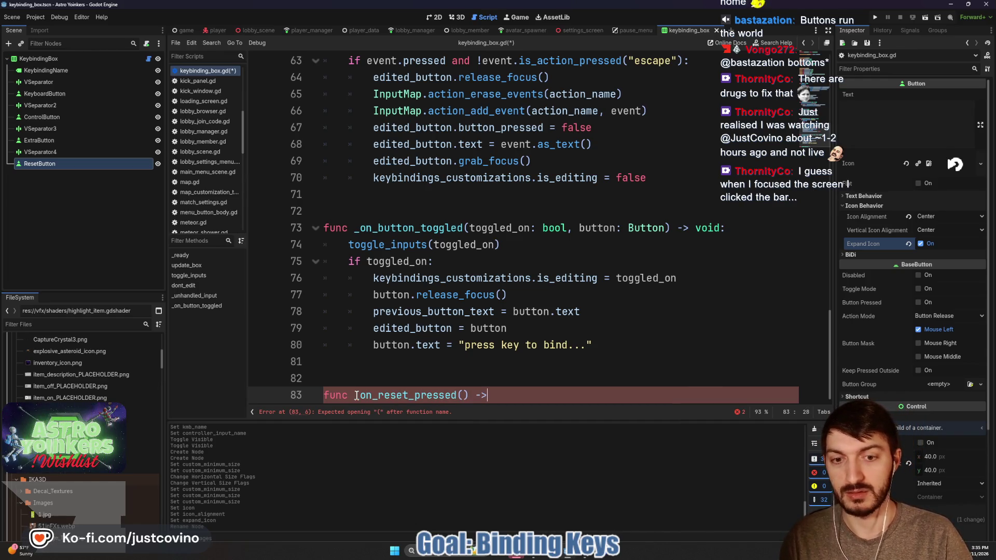
{"action": "type", "text": " void:"}
{"action": "key", "text": "Return"}
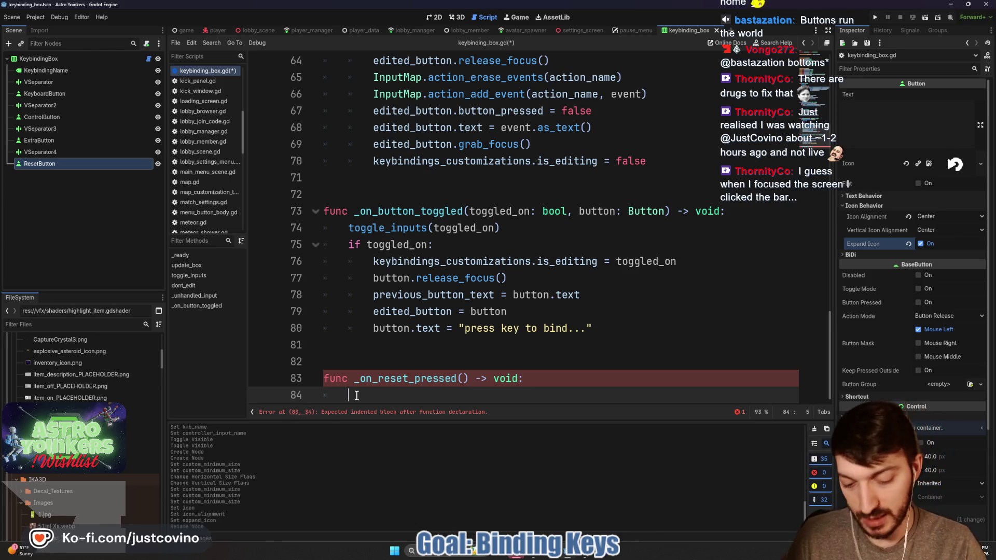
{"action": "key", "text": "BackSpace"}
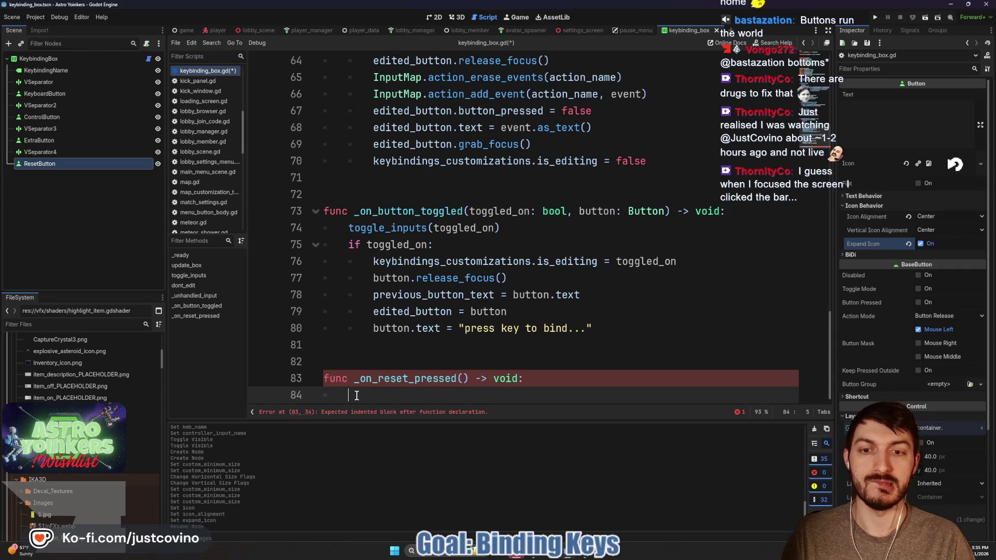
{"action": "scroll", "coordinate": [447, 334], "scroll_direction": "up", "scroll_amount": 10}
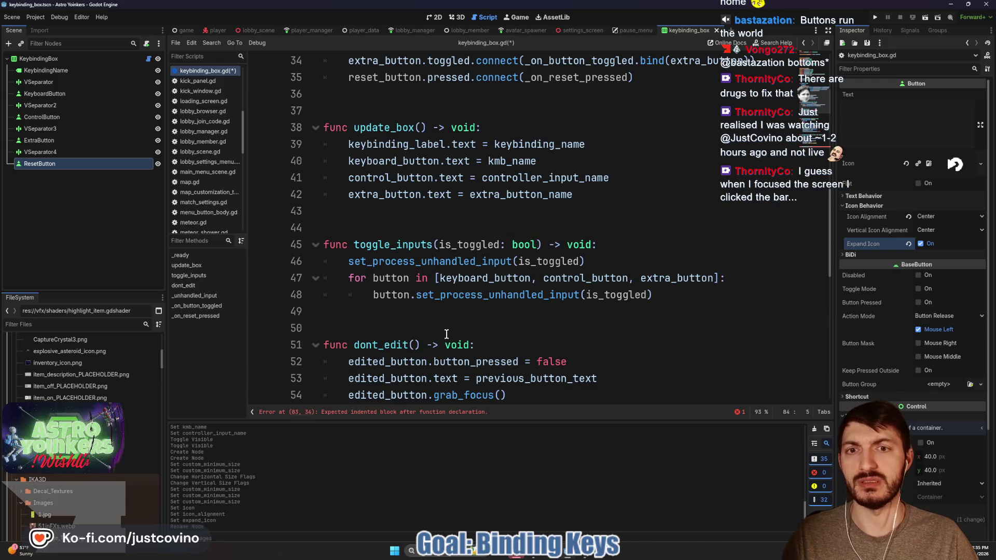
{"action": "scroll", "coordinate": [447, 334], "scroll_direction": "down", "scroll_amount": 6}
{"action": "scroll", "coordinate": [447, 334], "scroll_direction": "down", "scroll_amount": 4}
Step: Give _on_reset_pressed the body keyboard_button.text = default_key
{"action": "type", "text": "keyboa"}
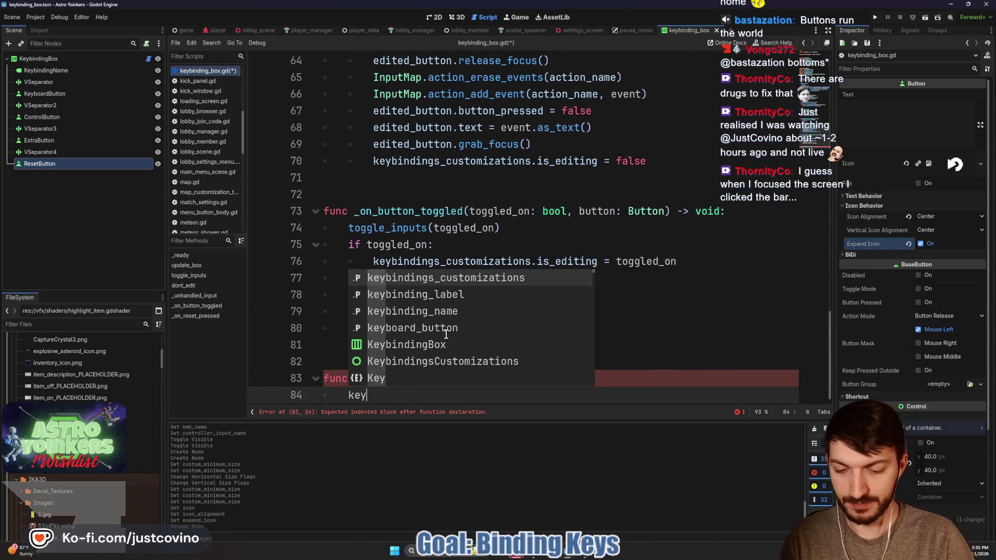
{"action": "key", "text": "Return"}
{"action": "type", "text": ".text"}
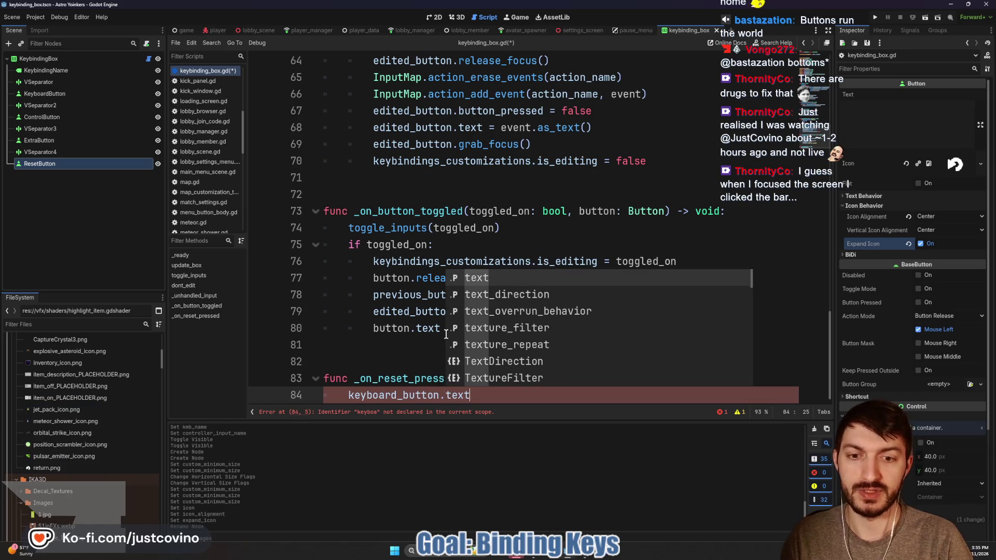
{"action": "type", "text": " = def"}
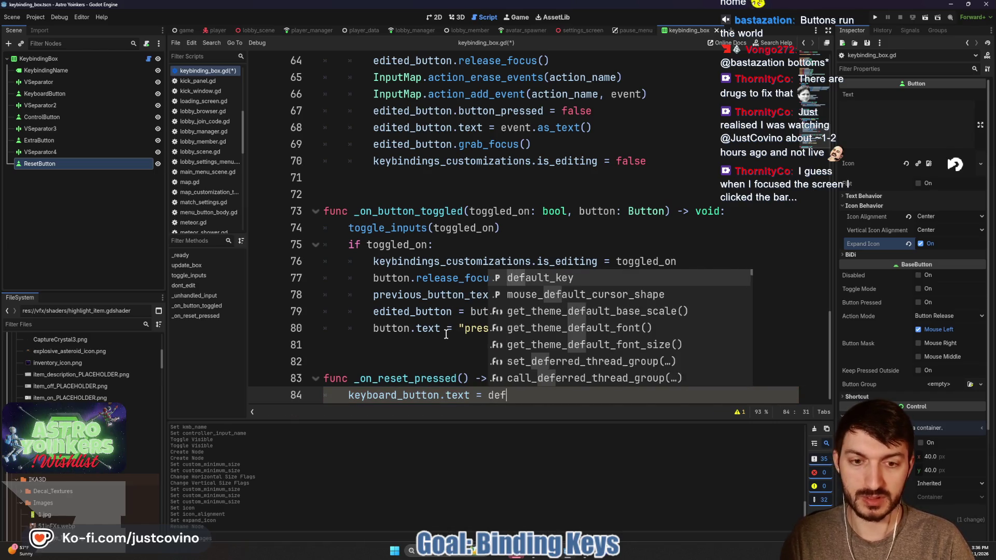
{"action": "key", "text": "Return"}
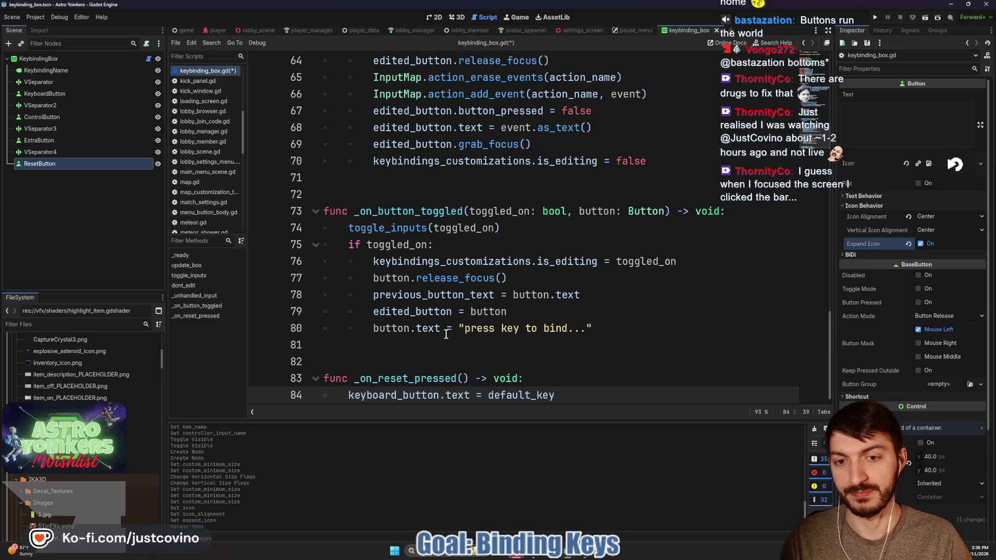
{"action": "key", "text": "Return"}
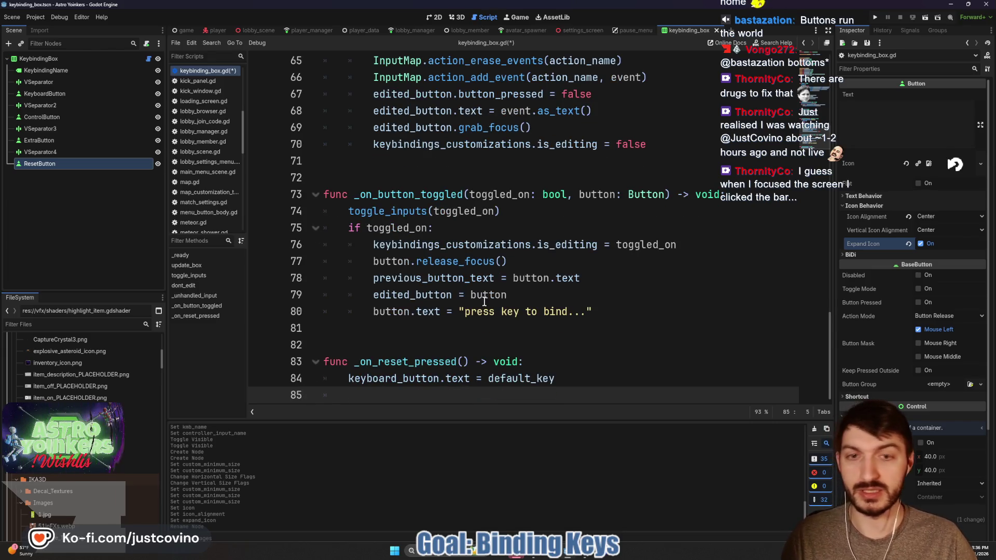
{"action": "scroll", "coordinate": [484, 301], "scroll_direction": "up", "scroll_amount": 4}
{"action": "scroll", "coordinate": [498, 296], "scroll_direction": "down", "scroll_amount": 2}
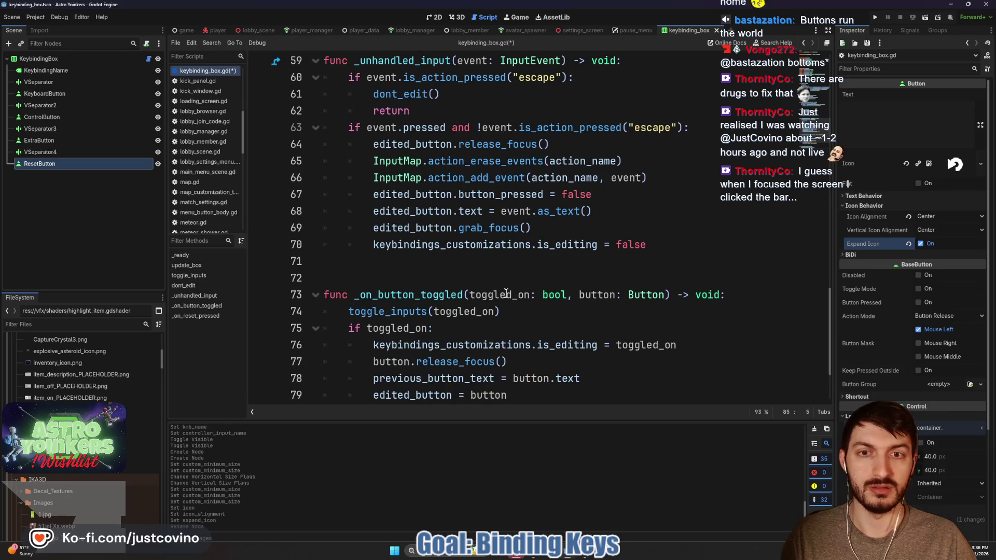
Step: Copy the InputMap erase/add event lines into _on_reset_pressed, replacing event with default_key, and fix indentation
{"action": "left_click_drag", "start_coordinate": [678, 178], "coordinate": [325, 162]}
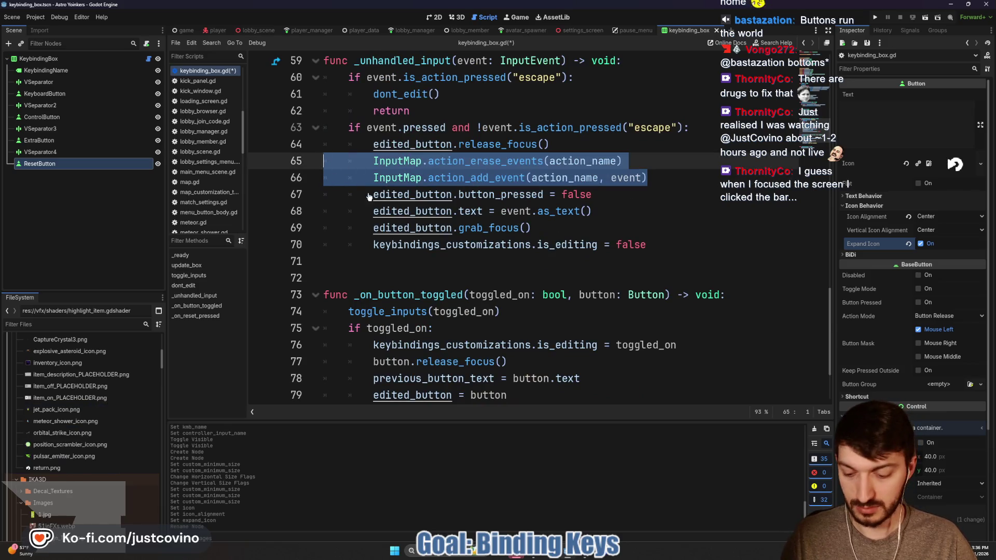
{"action": "key", "text": "ctrl+c"}
{"action": "scroll", "coordinate": [555, 230], "scroll_direction": "down", "scroll_amount": 2}
{"action": "left_click", "coordinate": [506, 391]}
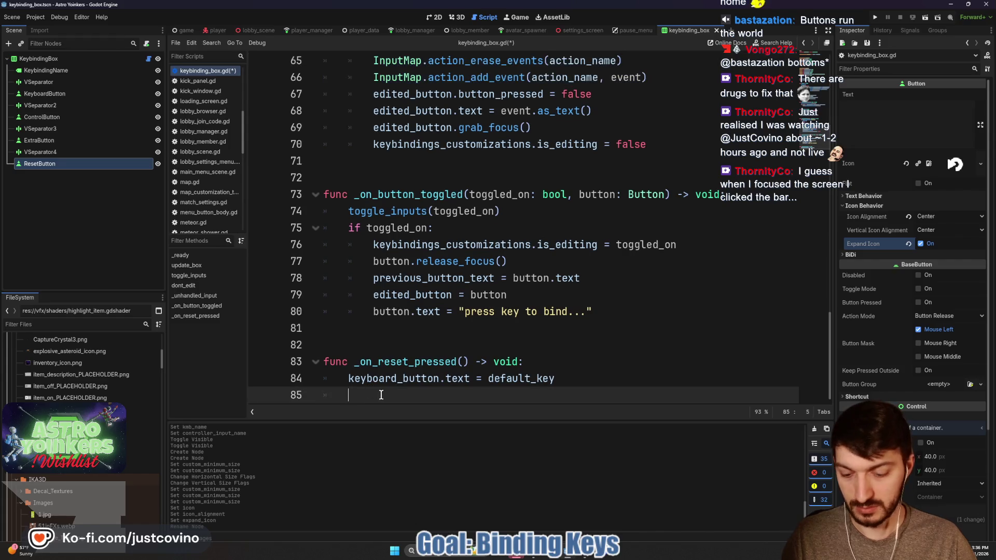
{"action": "key", "text": "ctrl+v"}
{"action": "left_click_drag", "start_coordinate": [610, 395], "coordinate": [637, 394]}
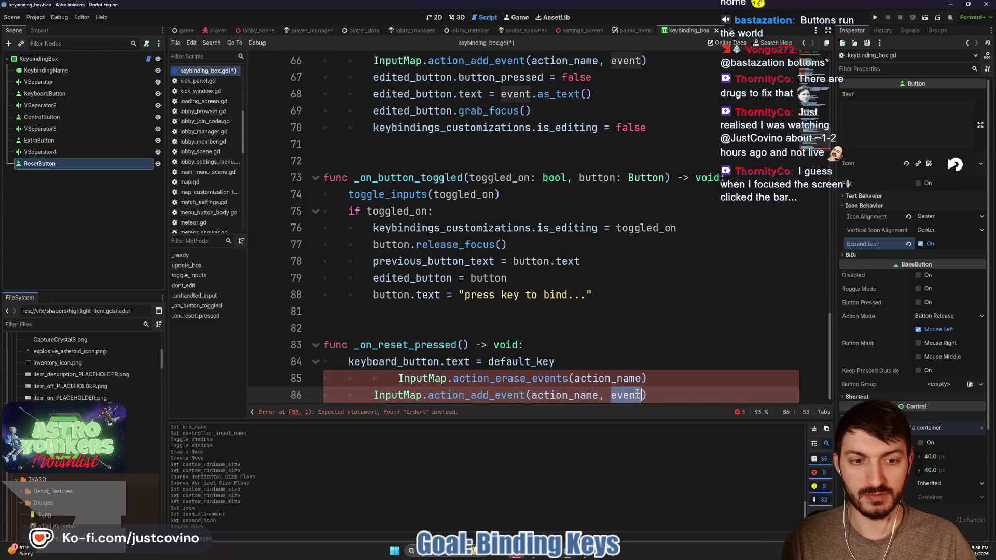
{"action": "type", "text": "default_key"}
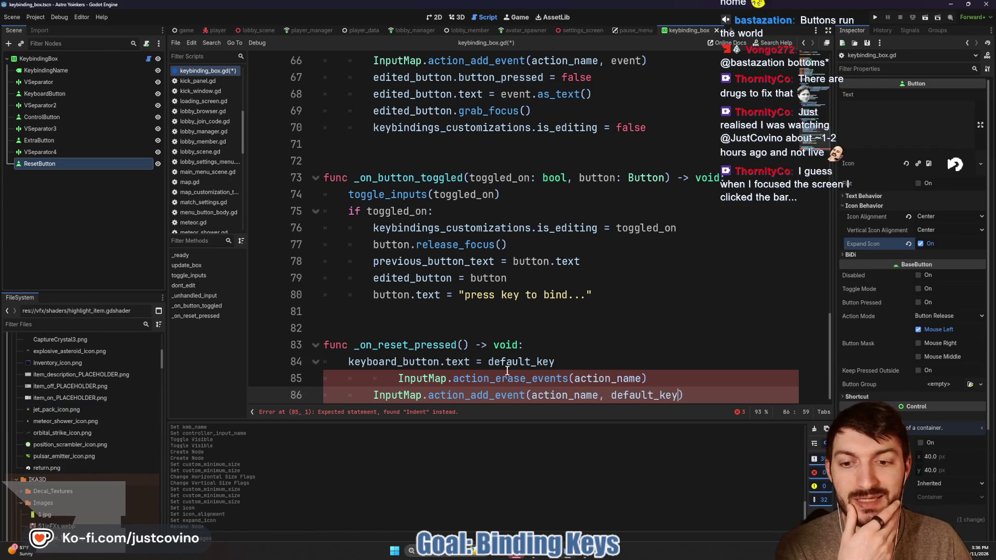
{"action": "left_click", "coordinate": [389, 378]}
{"action": "key", "text": "BackSpace"}
{"action": "key", "text": "BackSpace"}
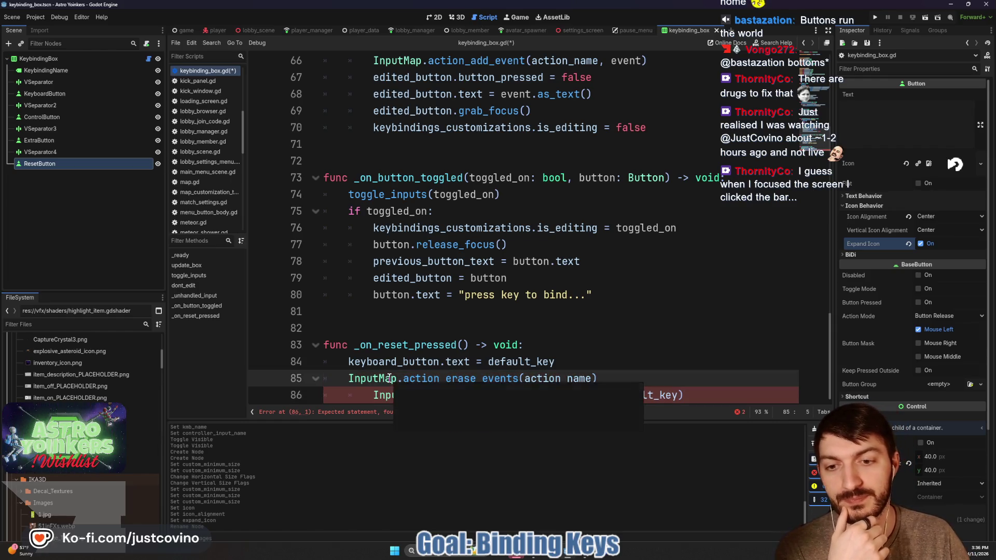
{"action": "left_click", "coordinate": [374, 395]}
{"action": "key", "text": "BackSpace"}
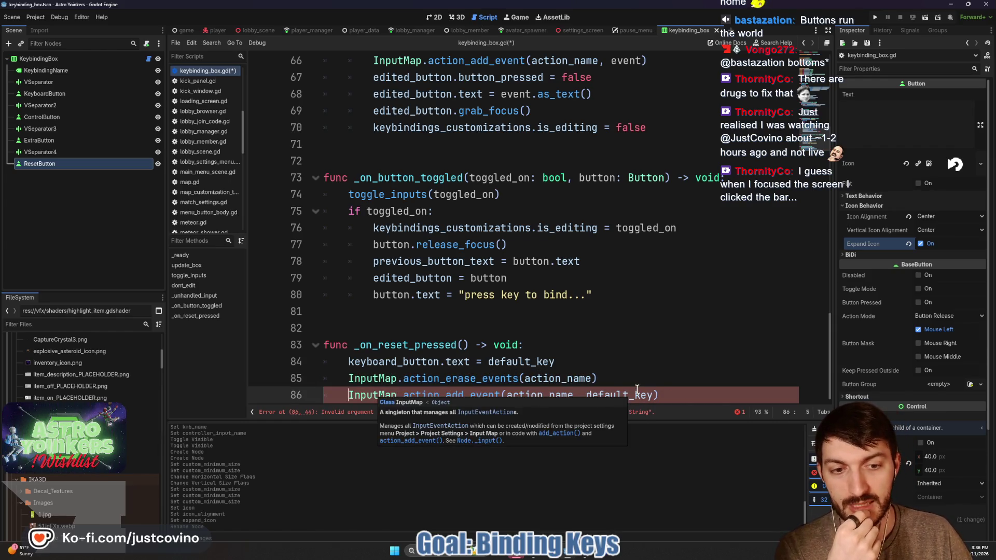
Step: Browse the String methods suggested after default_key. on line 86, then select lines 85–86
{"action": "left_click", "coordinate": [638, 393]}
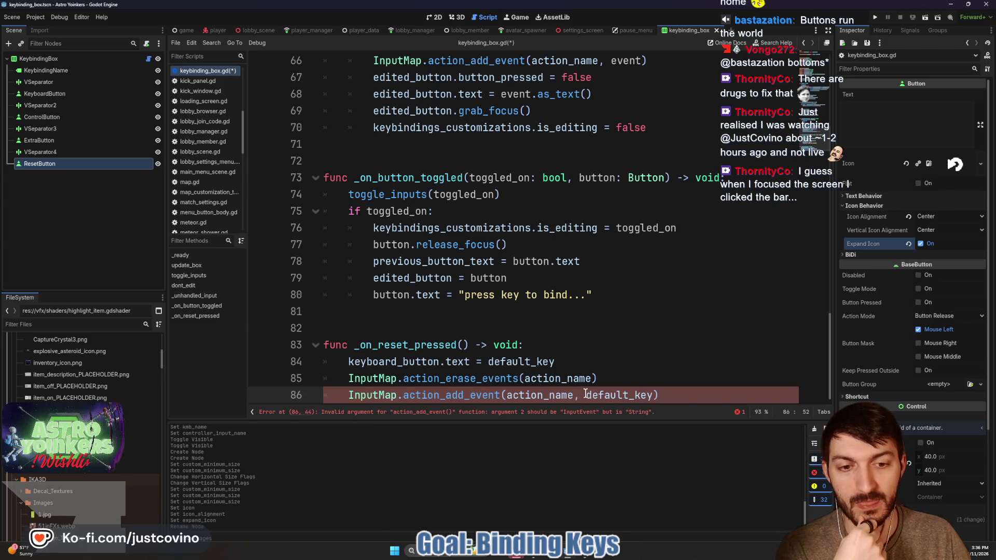
{"action": "left_click_drag", "start_coordinate": [585, 394], "coordinate": [652, 395]}
{"action": "mouse_move", "coordinate": [641, 388]}
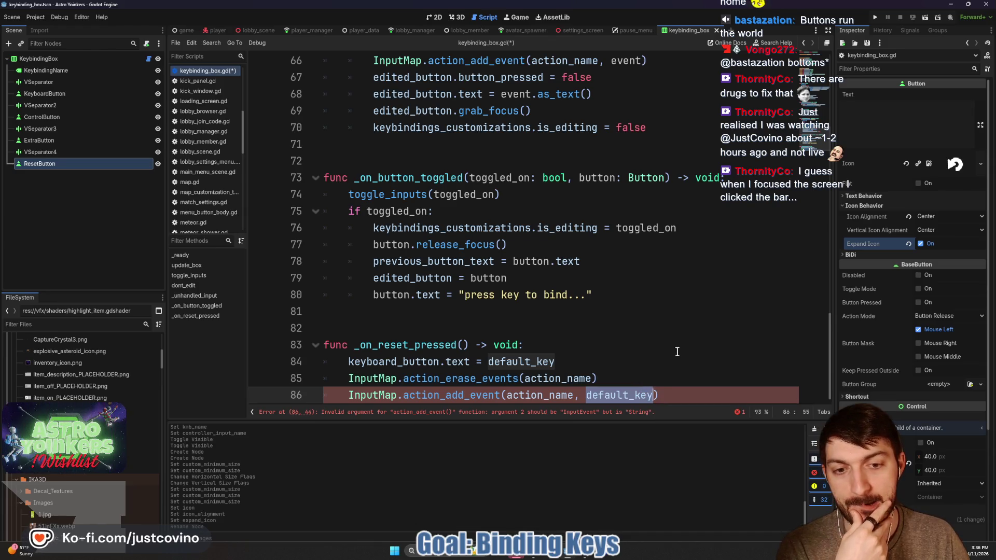
{"action": "left_click", "coordinate": [681, 398]}
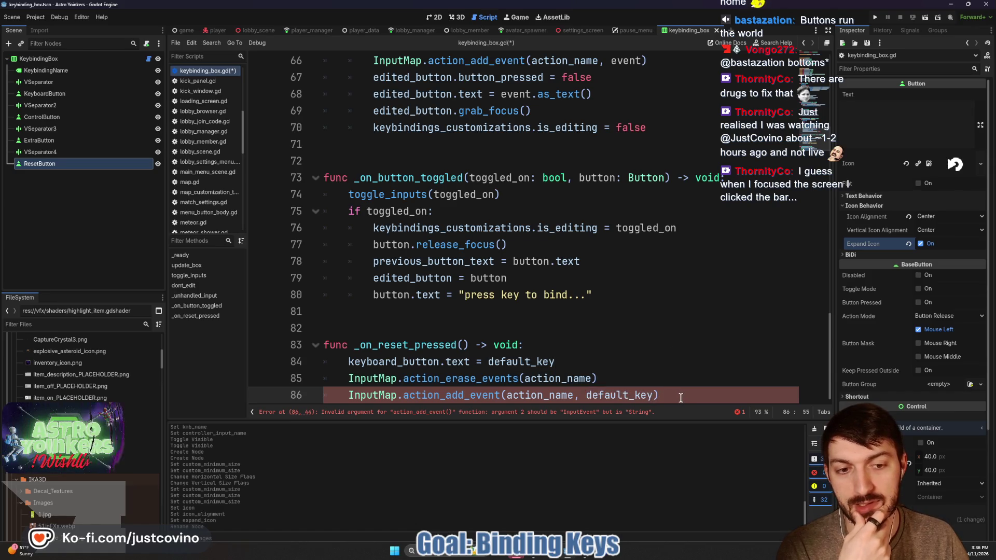
{"action": "type", "text": "."}
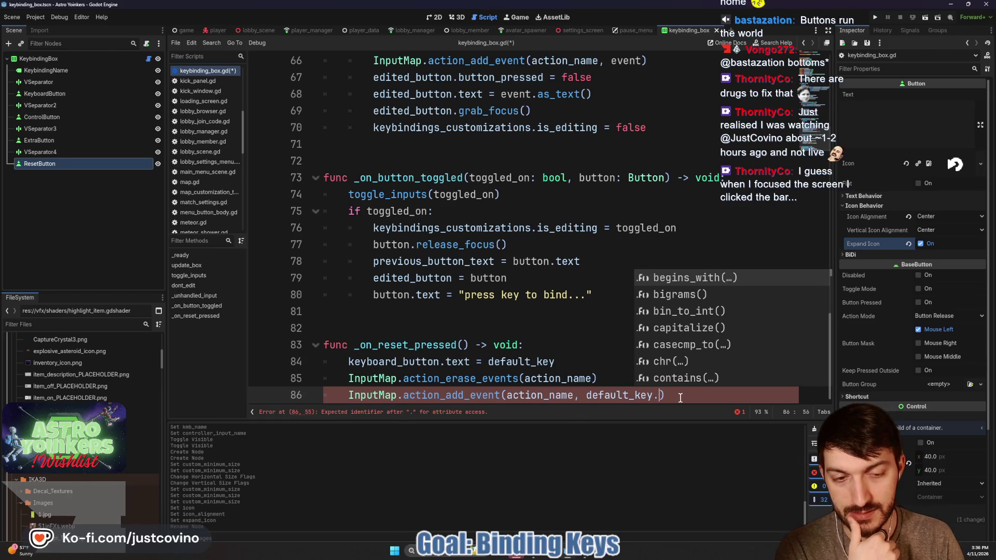
{"action": "key", "text": "Down"}
{"action": "key", "text": "Down"}
{"action": "key", "text": "Down"}
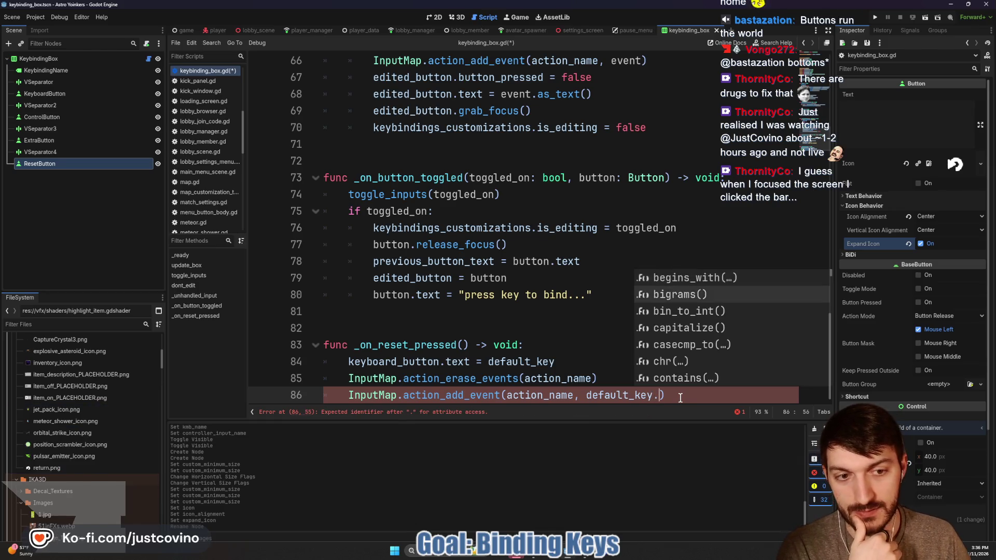
{"action": "key", "text": "Down"}
{"action": "key", "text": "Down"}
{"action": "key", "text": "Down"}
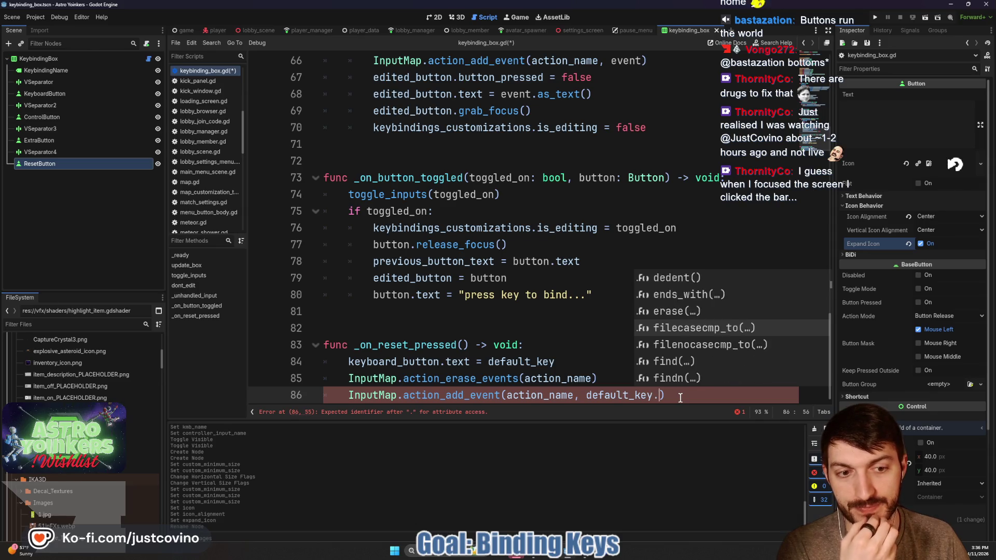
{"action": "key", "text": "Down"}
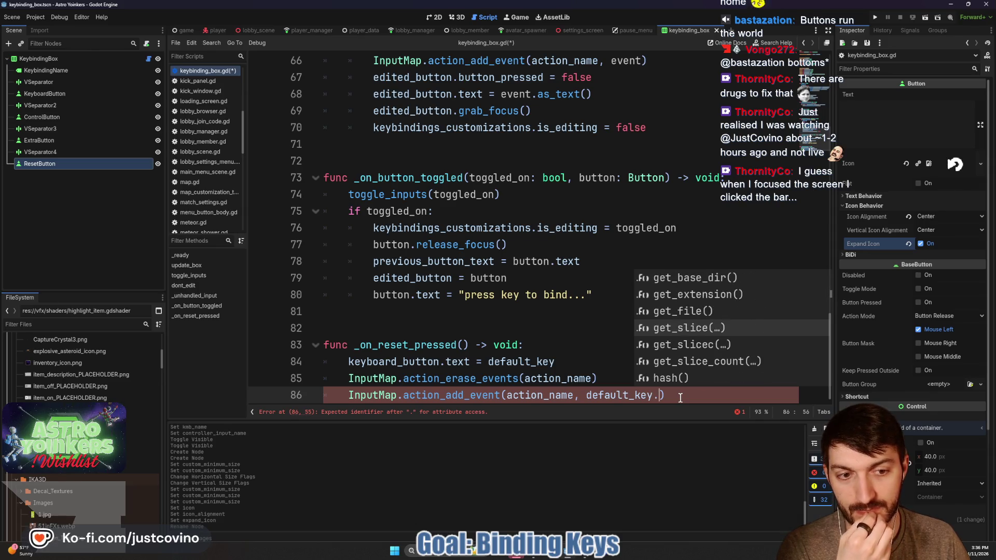
{"action": "key", "text": "Escape"}
{"action": "left_click_drag", "start_coordinate": [660, 395], "coordinate": [585, 393]}
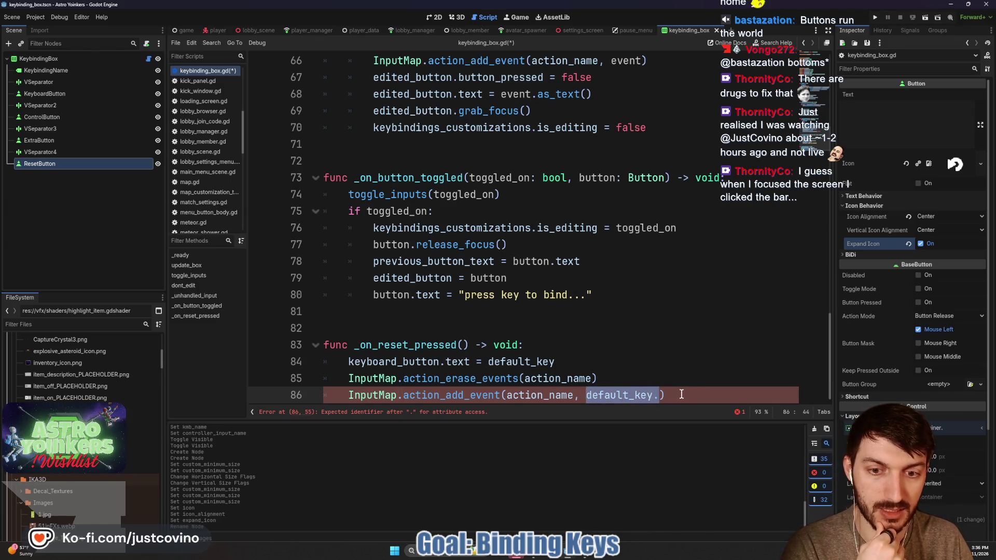
{"action": "mouse_move", "coordinate": [681, 395]}
{"action": "left_mouse_down"}
{"action": "mouse_move", "coordinate": [349, 395]}
{"action": "mouse_move", "coordinate": [343, 381]}
{"action": "left_mouse_up"}
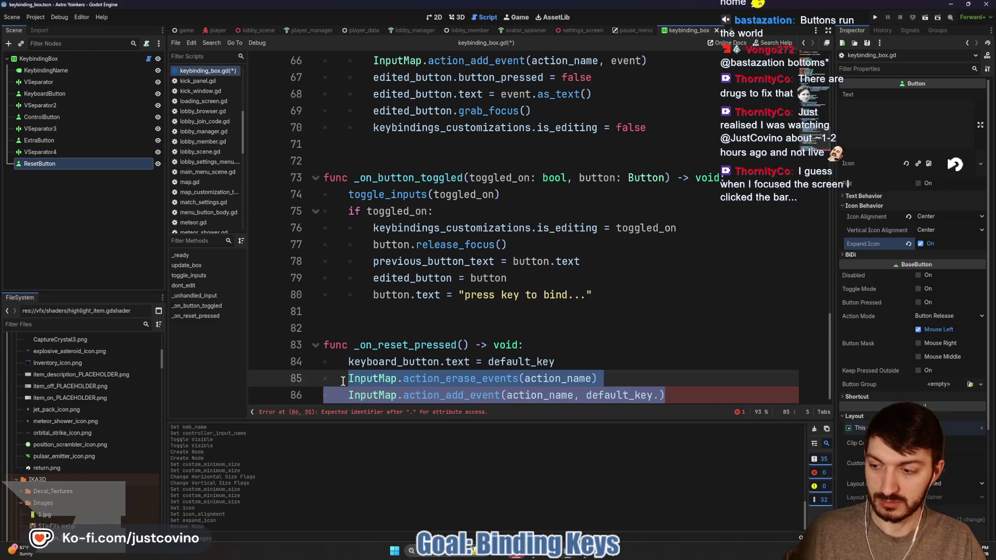
Step: Comment out lines 85–86, add a '#TODO Figure out how to default key this.' note, and save
{"action": "key", "text": "ctrl+k"}
{"action": "left_click", "coordinate": [571, 359]}
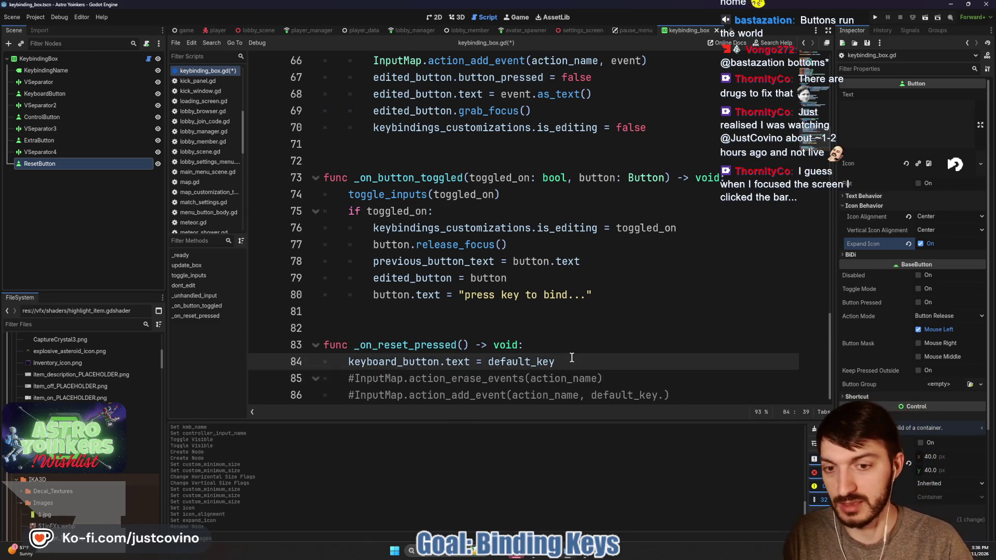
{"action": "key", "text": "Return"}
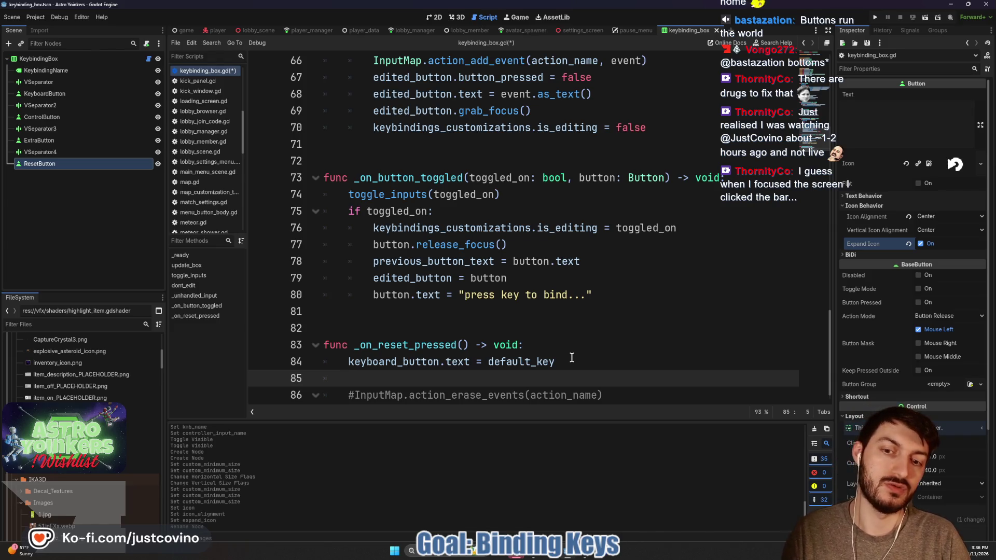
{"action": "type", "text": "#TODO Figure out how to de"}
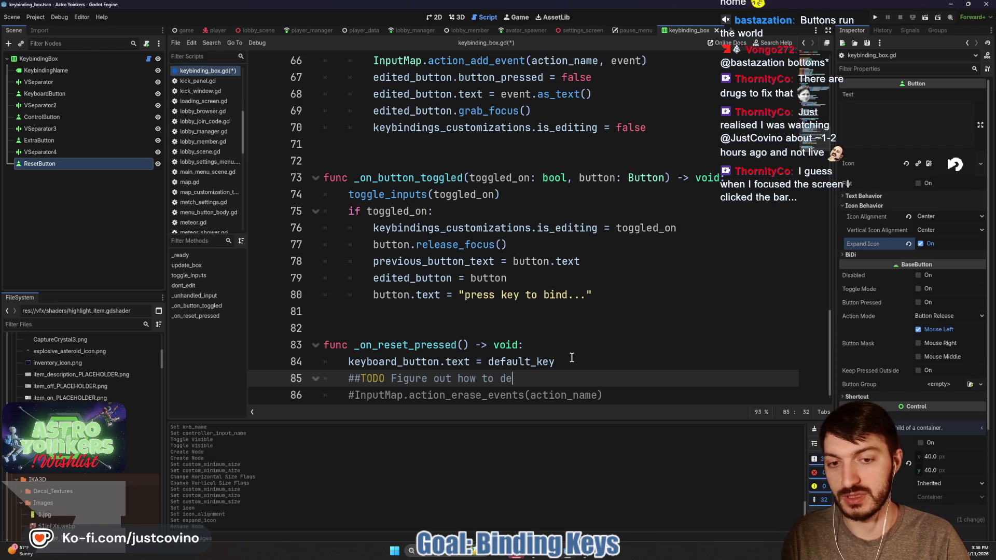
{"action": "type", "text": "his."}
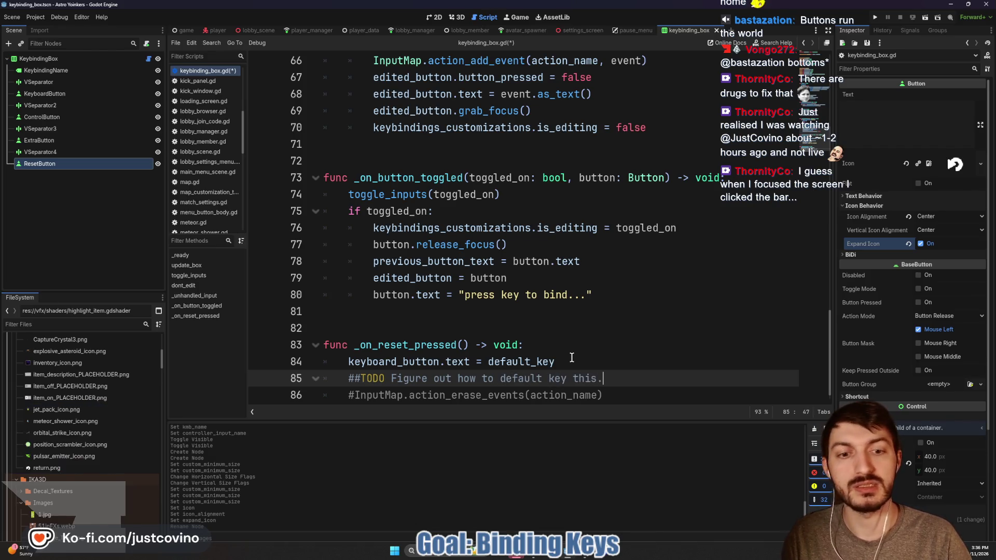
{"action": "key", "text": "ctrl+s"}
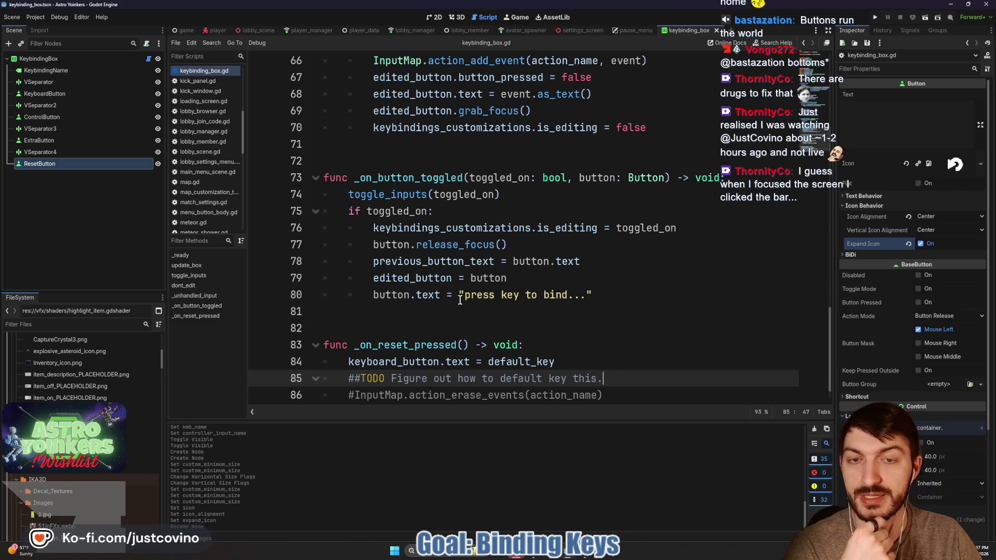
{"action": "scroll", "coordinate": [460, 300], "scroll_direction": "up", "scroll_amount": 3}
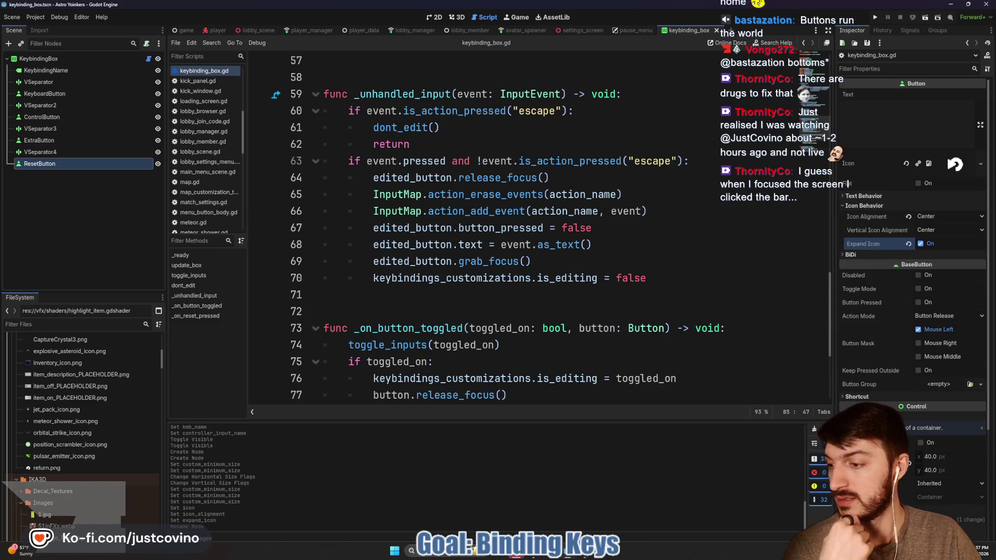
{"action": "left_click", "coordinate": [453, 145]}
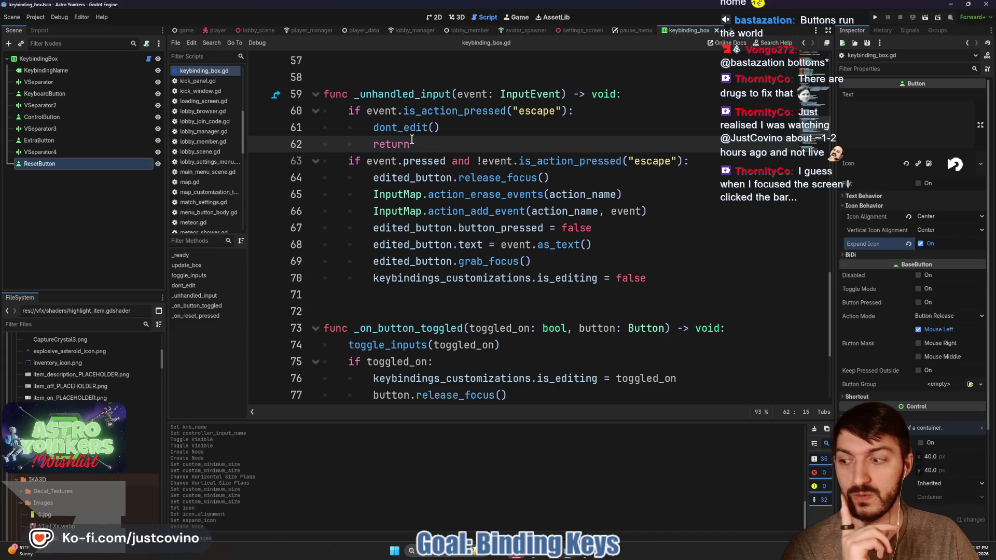
{"action": "scroll", "coordinate": [211, 185], "scroll_direction": "up", "scroll_amount": 6}
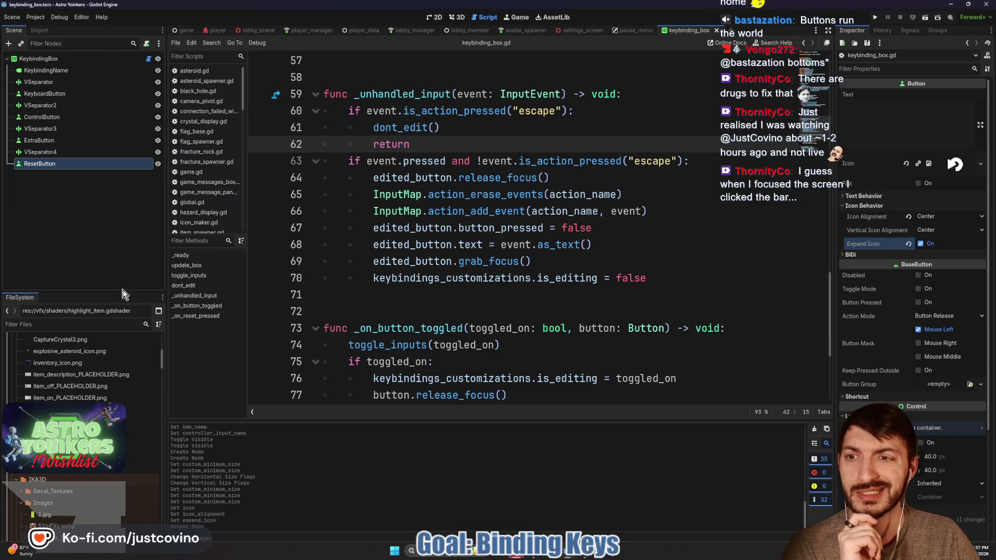
Step: Open global.gd and select the Fake Lobbies variables and the join_code_error signal line
{"action": "left_click", "coordinate": [192, 202]}
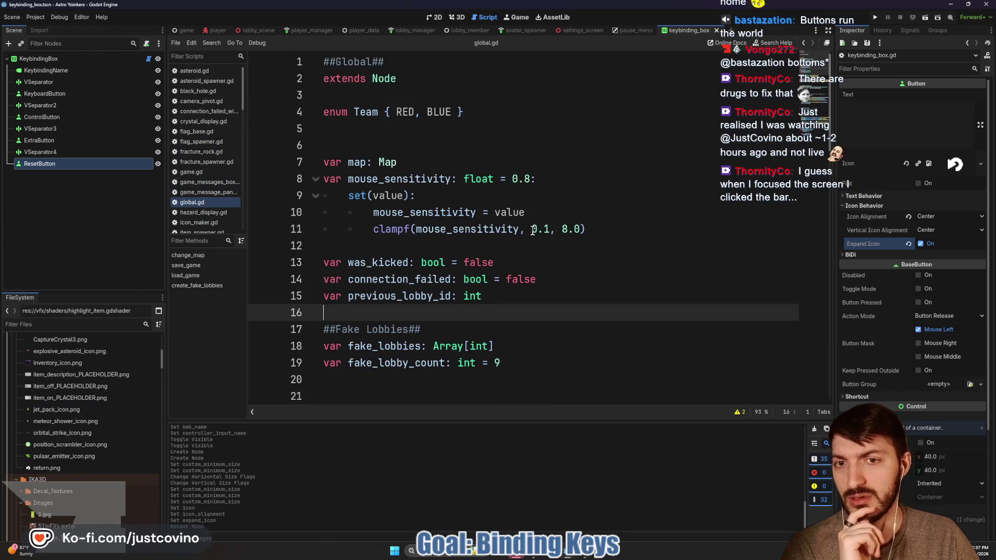
{"action": "scroll", "coordinate": [591, 258], "scroll_direction": "down", "scroll_amount": 6}
{"action": "scroll", "coordinate": [584, 262], "scroll_direction": "up", "scroll_amount": 4}
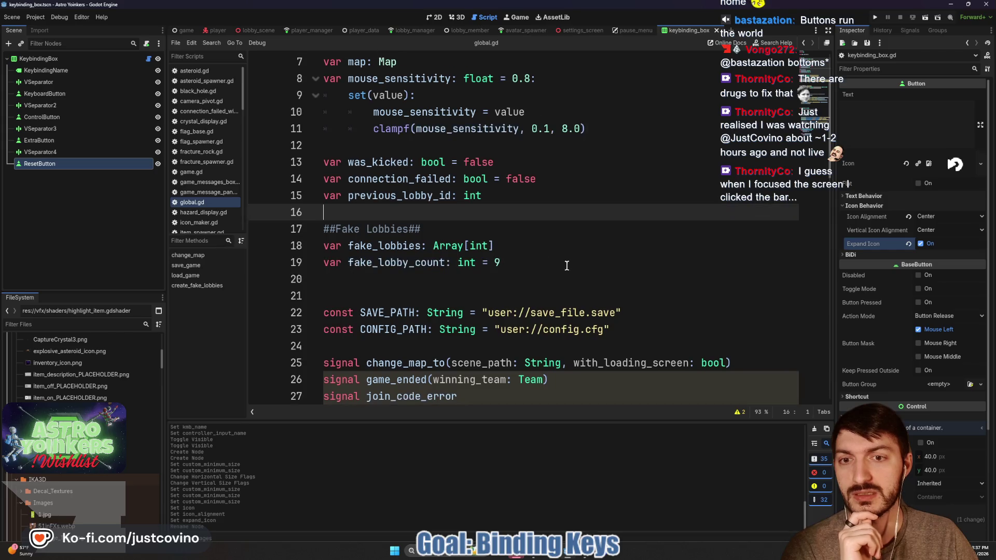
{"action": "left_click_drag", "start_coordinate": [567, 265], "coordinate": [287, 219]}
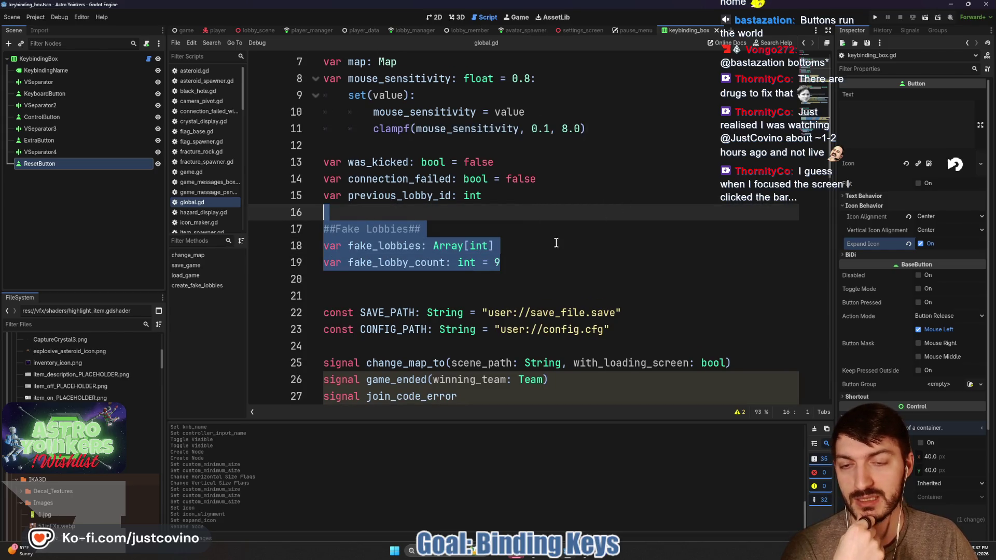
{"action": "scroll", "coordinate": [556, 243], "scroll_direction": "down", "scroll_amount": 3}
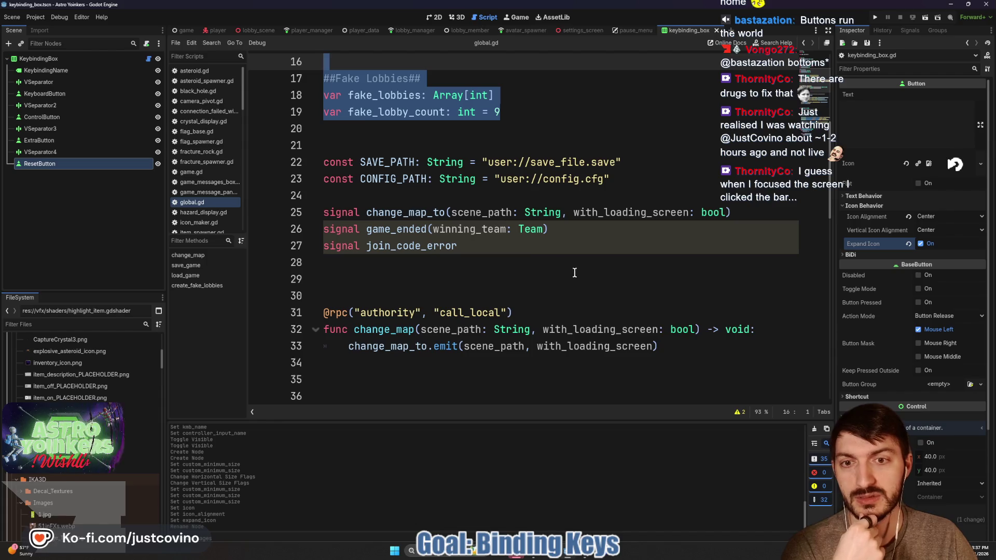
{"action": "left_click", "coordinate": [294, 229]}
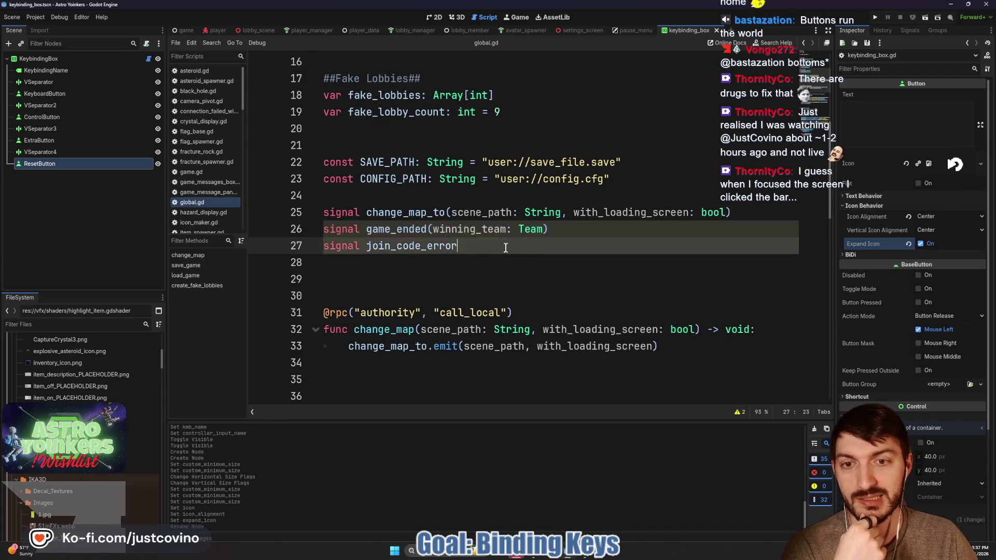
{"action": "left_click_drag", "start_coordinate": [506, 246], "coordinate": [324, 246]}
Step: Collapse and re-expand the ENET Testing region, then select the Fake Lobbies lines
{"action": "scroll", "coordinate": [476, 252], "scroll_direction": "down", "scroll_amount": 6}
{"action": "scroll", "coordinate": [476, 251], "scroll_direction": "down", "scroll_amount": 4}
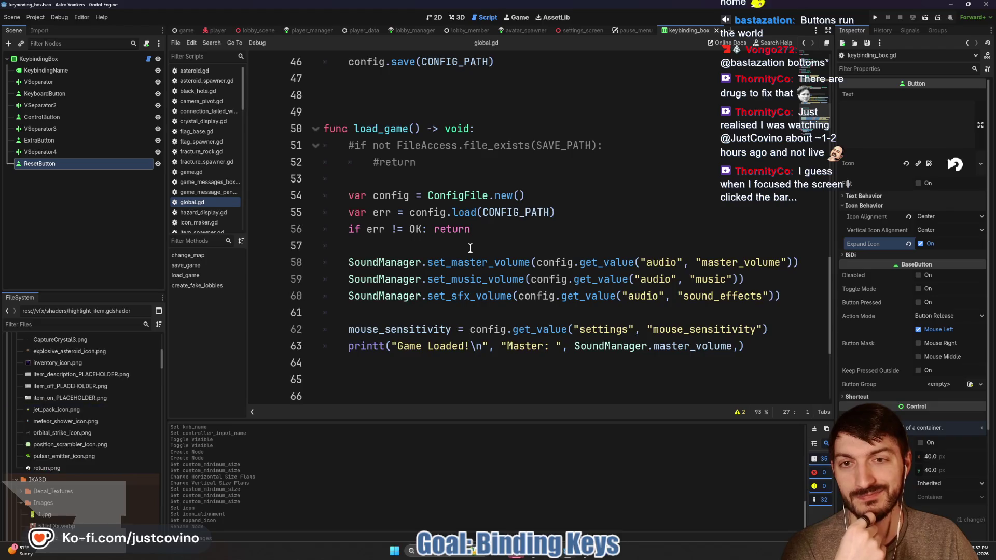
{"action": "scroll", "coordinate": [476, 257], "scroll_direction": "up", "scroll_amount": 4}
{"action": "scroll", "coordinate": [476, 264], "scroll_direction": "down", "scroll_amount": 2}
{"action": "scroll", "coordinate": [476, 264], "scroll_direction": "down", "scroll_amount": 6}
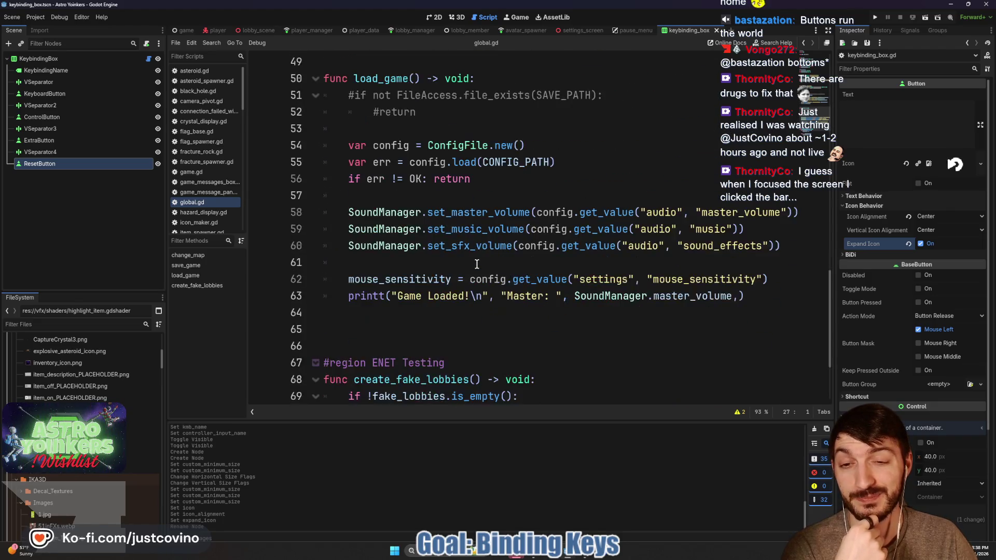
{"action": "left_click", "coordinate": [315, 246]}
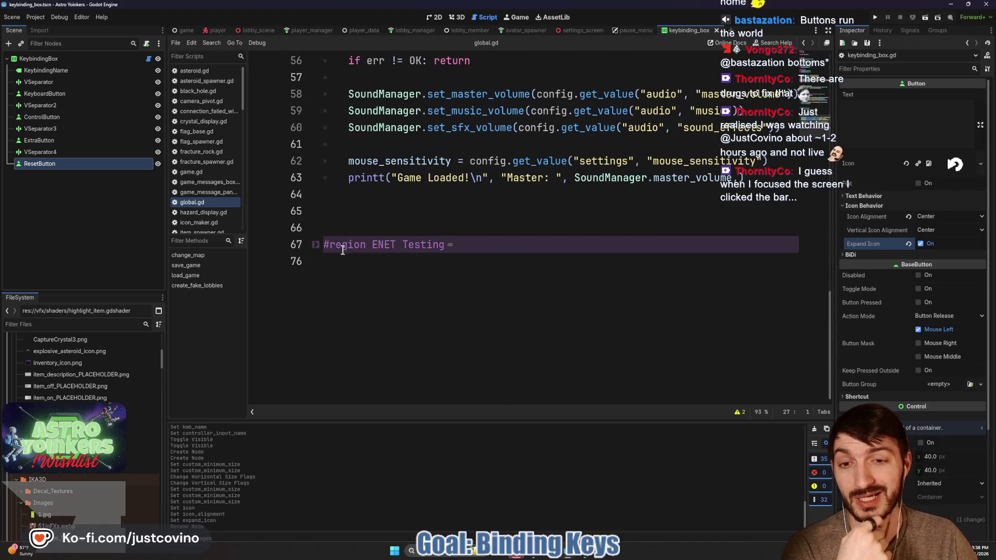
{"action": "left_click", "coordinate": [315, 245]}
{"action": "scroll", "coordinate": [482, 239], "scroll_direction": "up", "scroll_amount": 12}
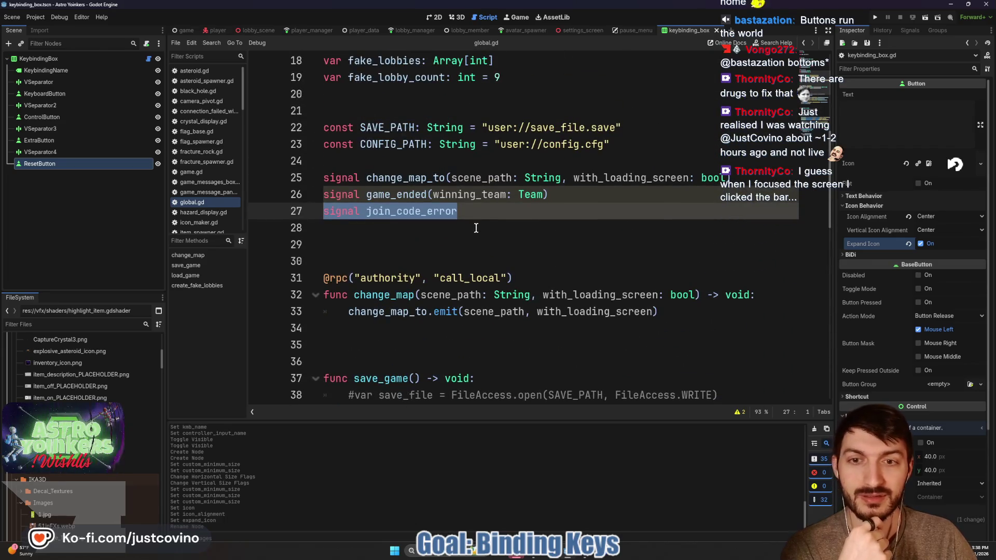
{"action": "scroll", "coordinate": [476, 228], "scroll_direction": "up", "scroll_amount": 2}
{"action": "left_click_drag", "start_coordinate": [501, 178], "coordinate": [272, 138]}
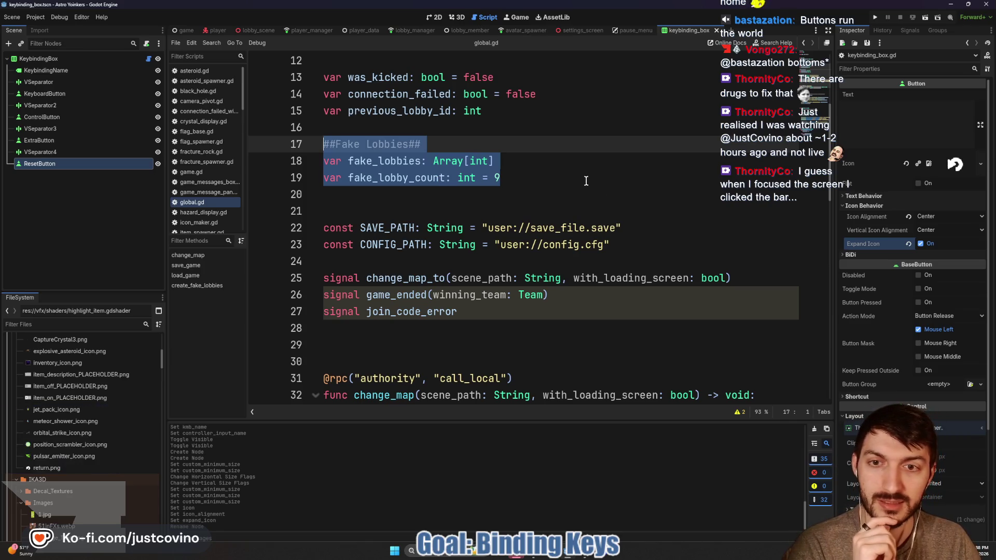
{"action": "scroll", "coordinate": [589, 182], "scroll_direction": "down", "scroll_amount": 13}
{"action": "scroll", "coordinate": [584, 180], "scroll_direction": "down", "scroll_amount": 2}
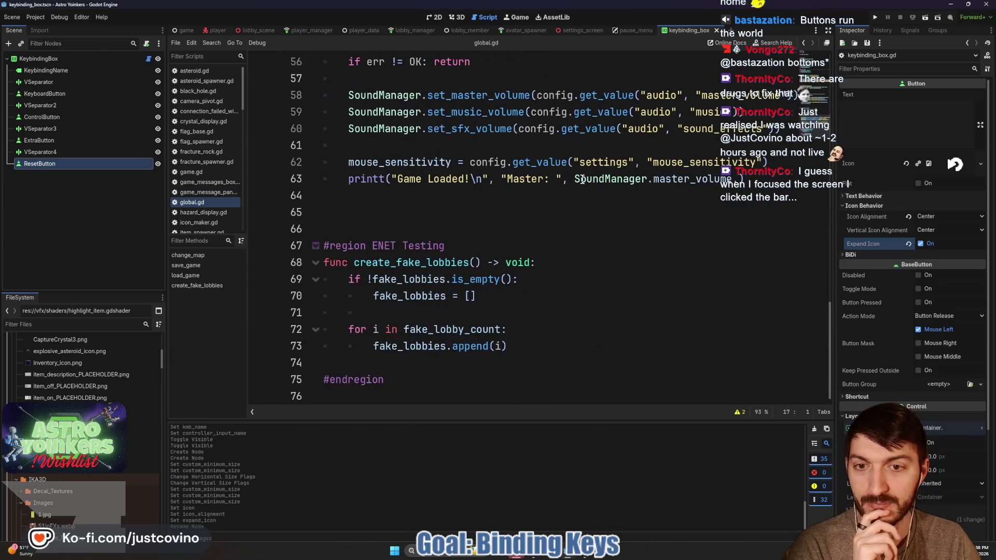
{"action": "scroll", "coordinate": [583, 180], "scroll_direction": "up", "scroll_amount": 10}
Step: Move the Fake Lobbies variable block under #region ENET Testing and save
{"action": "key", "text": "ctrl+x"}
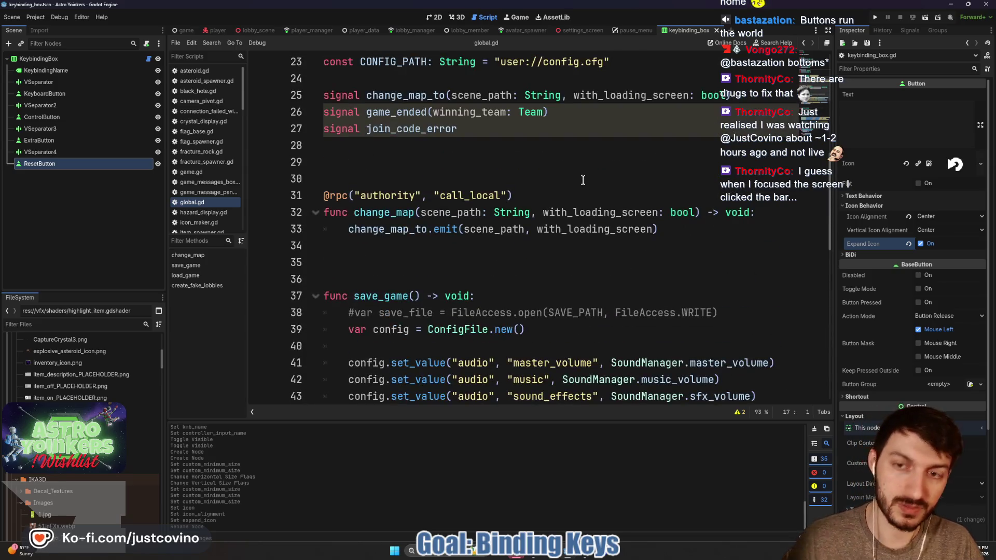
{"action": "scroll", "coordinate": [508, 197], "scroll_direction": "down", "scroll_amount": 10}
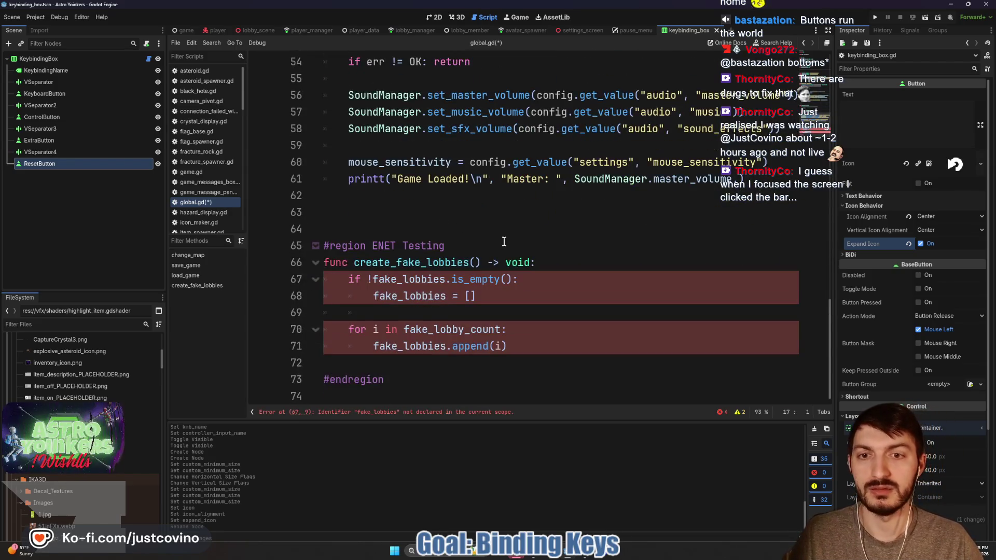
{"action": "left_click", "coordinate": [492, 244]}
{"action": "key", "text": "Return"}
{"action": "key", "text": "Return"}
{"action": "key", "text": "Up"}
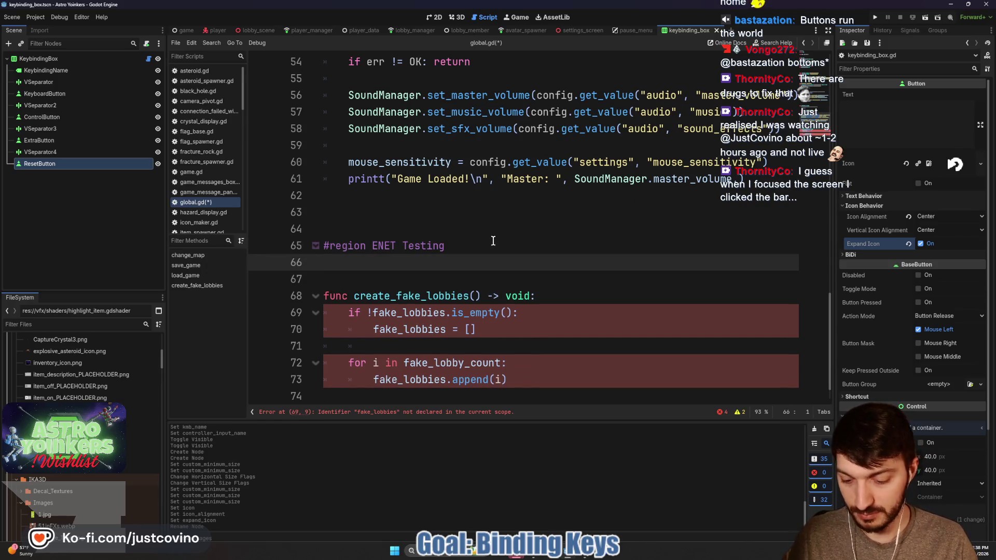
{"action": "key", "text": "ctrl+v"}
{"action": "left_click", "coordinate": [472, 263]}
{"action": "key", "text": "ctrl+s"}
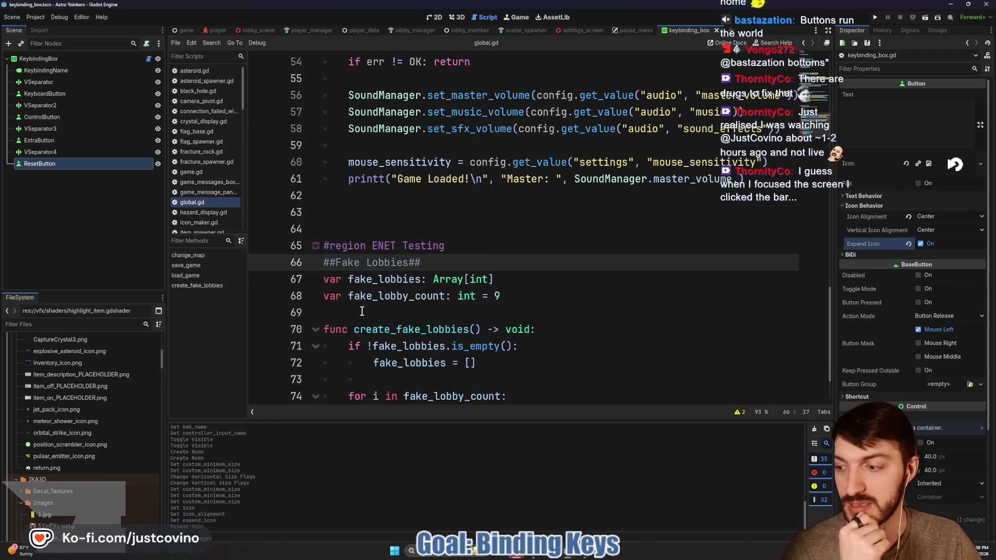
Step: Tidy the blank lines around create_fake_lobbies and the signals, then save global.gd
{"action": "left_click", "coordinate": [400, 311]}
{"action": "key", "text": "Return"}
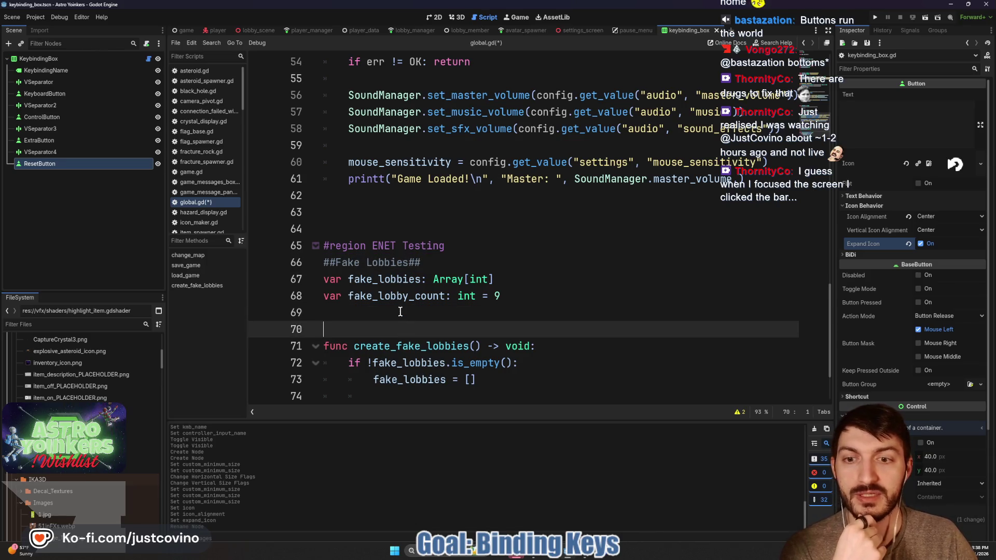
{"action": "key", "text": "BackSpace"}
{"action": "scroll", "coordinate": [534, 277], "scroll_direction": "up", "scroll_amount": 12}
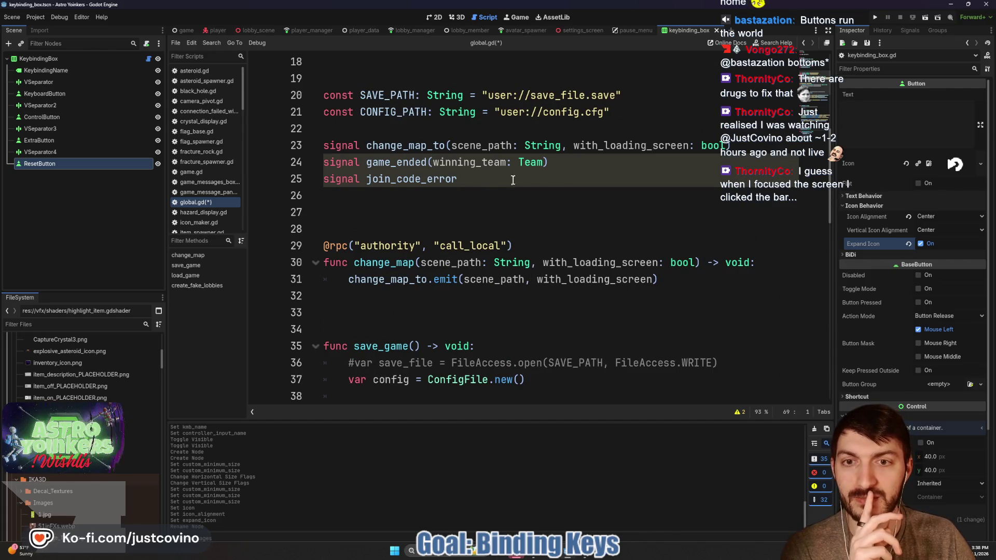
{"action": "left_click_drag", "start_coordinate": [511, 179], "coordinate": [269, 165]}
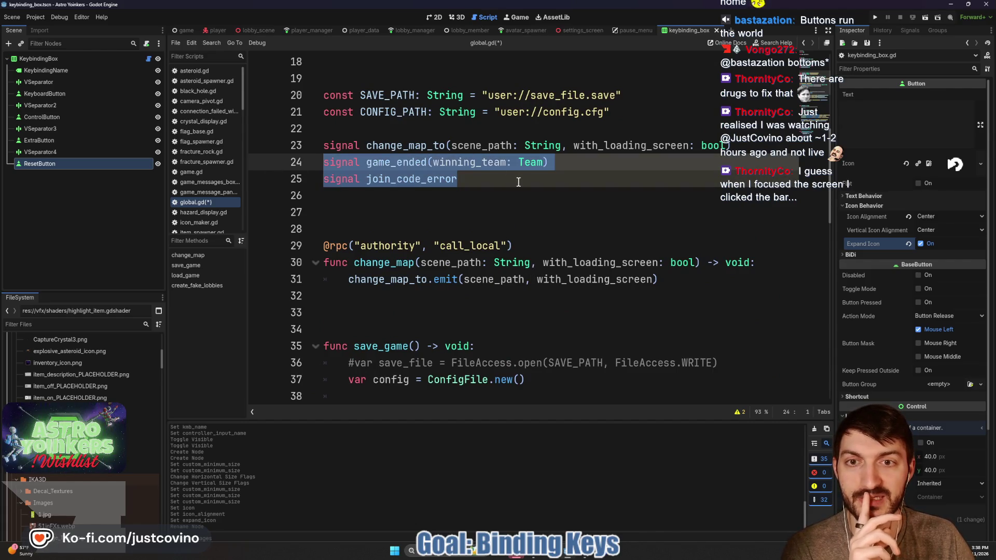
{"action": "key", "text": "Up"}
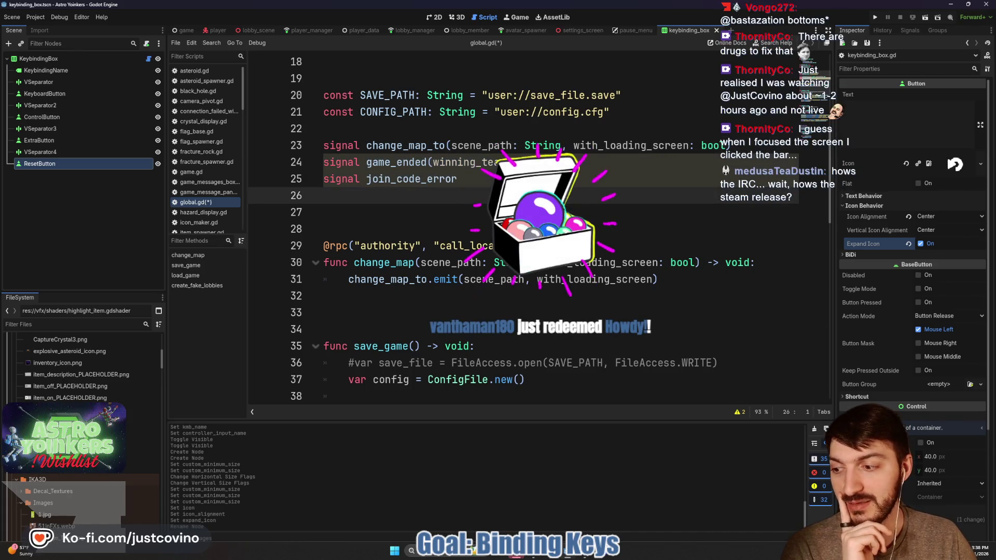
{"action": "key", "text": "Down"}
{"action": "key", "text": "Down"}
{"action": "key", "text": "Down"}
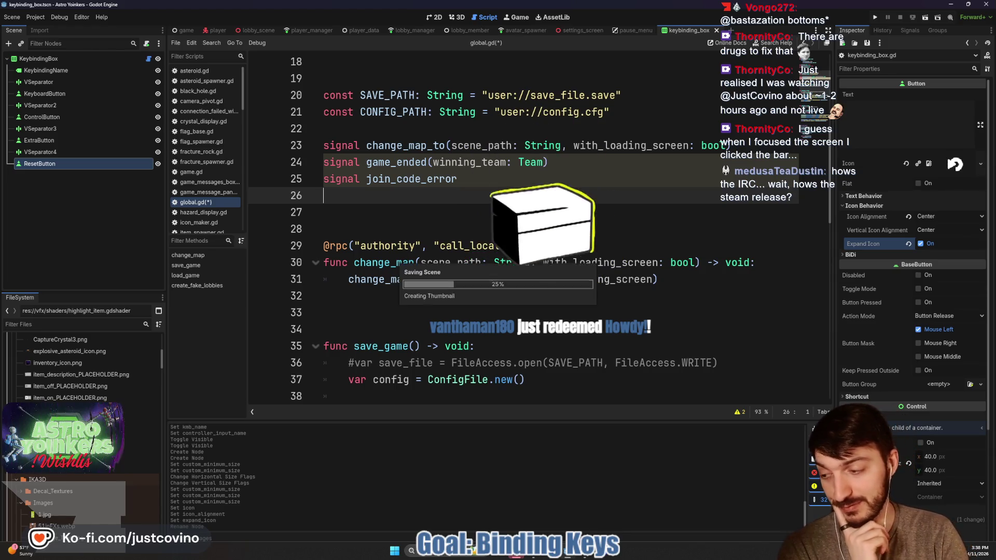
{"action": "key", "text": "ctrl+s"}
{"action": "key", "text": "alt+Tab"}
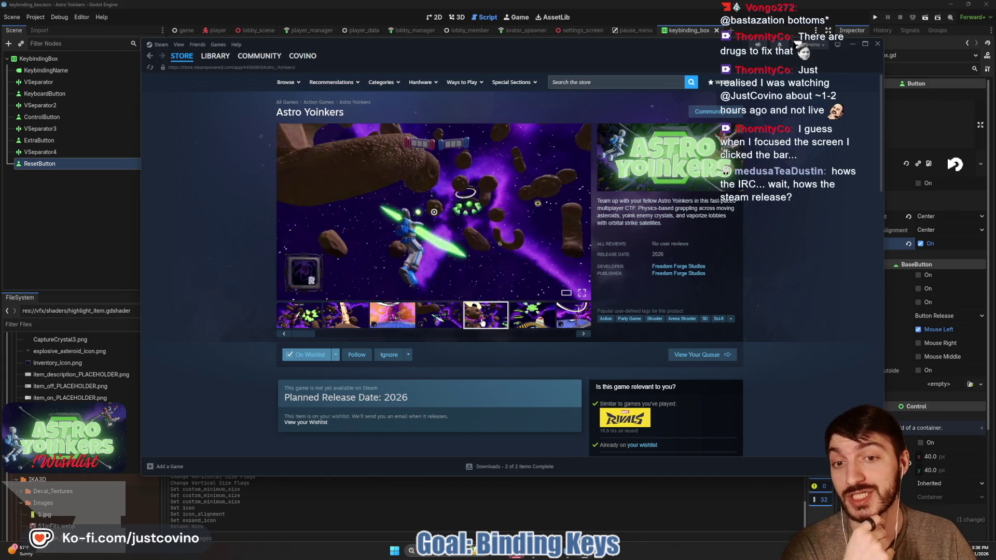
{"action": "left_click", "coordinate": [516, 323]}
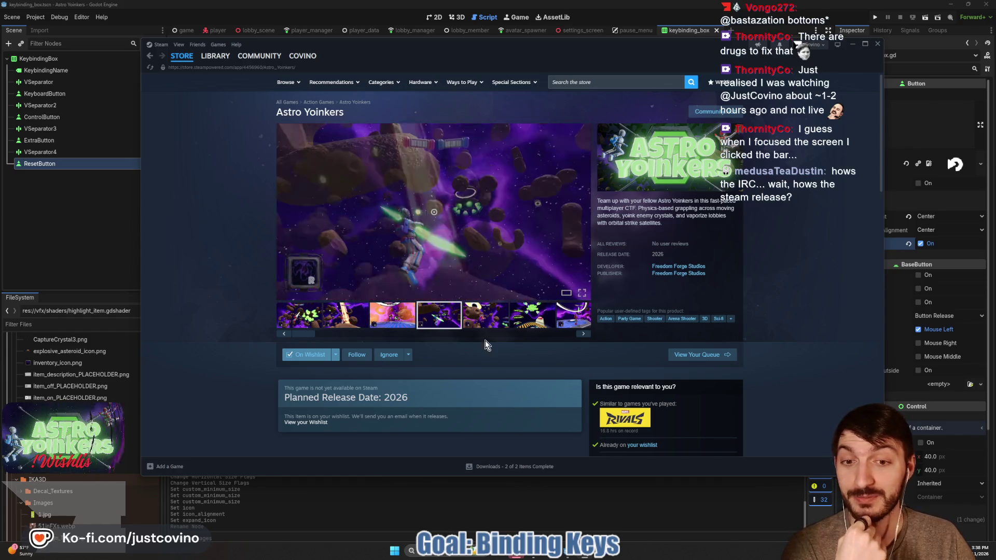
{"action": "scroll", "coordinate": [467, 340], "scroll_direction": "down", "scroll_amount": 5}
{"action": "scroll", "coordinate": [466, 339], "scroll_direction": "up", "scroll_amount": 5}
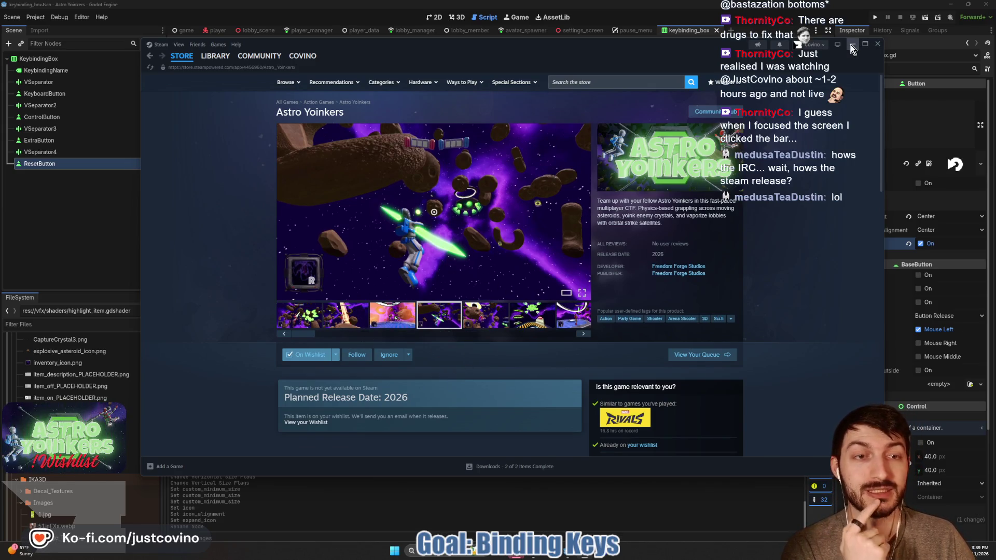
{"action": "left_click", "coordinate": [309, 313]}
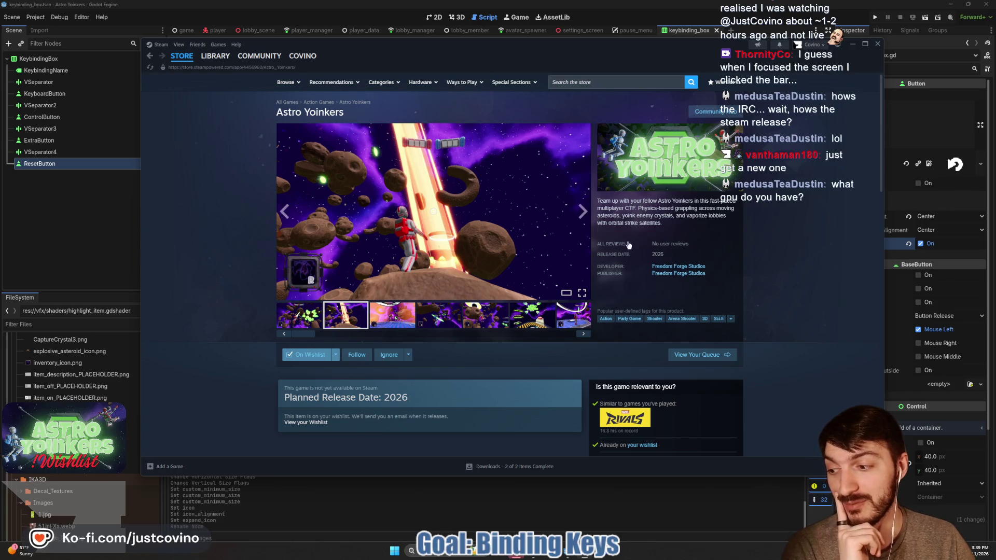
{"action": "left_click", "coordinate": [852, 44]}
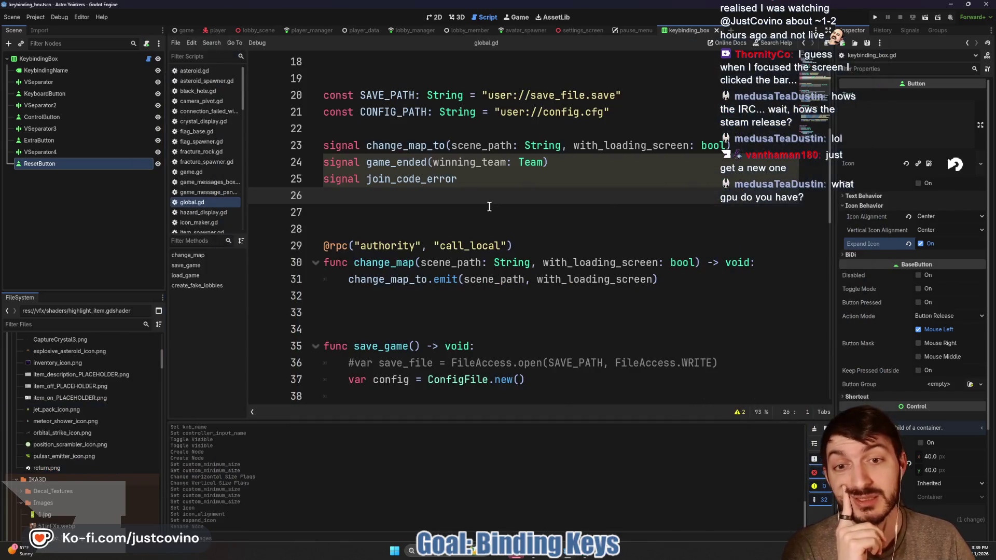
{"action": "left_click", "coordinate": [483, 205]}
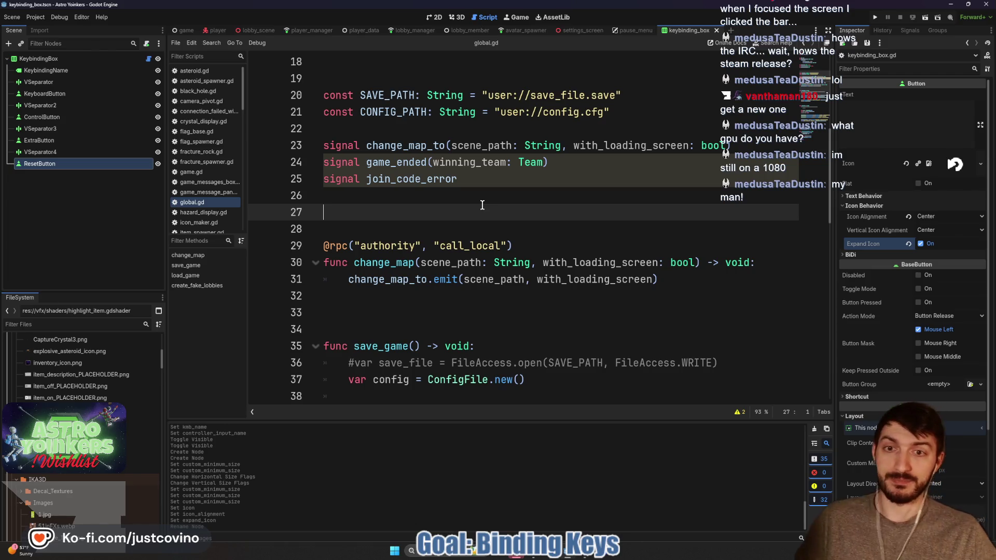
{"action": "scroll", "coordinate": [483, 205], "scroll_direction": "down", "scroll_amount": 4}
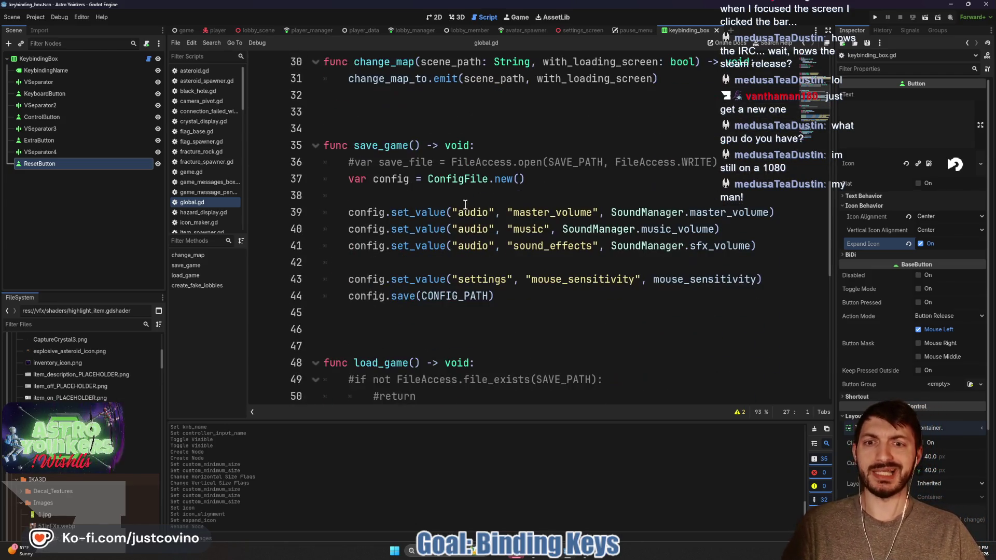
{"action": "left_click", "coordinate": [418, 127]}
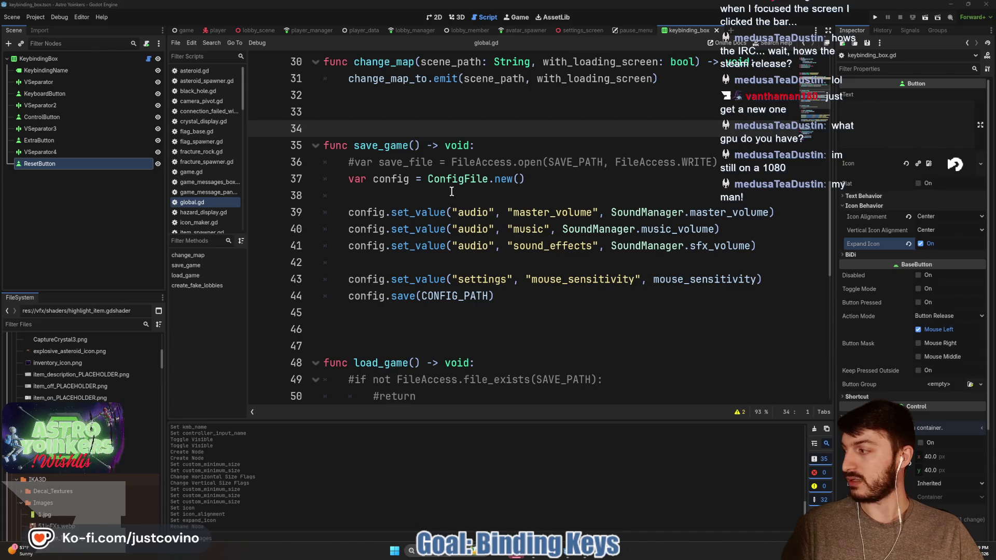
{"action": "left_click", "coordinate": [509, 179]}
{"action": "left_click", "coordinate": [506, 197]}
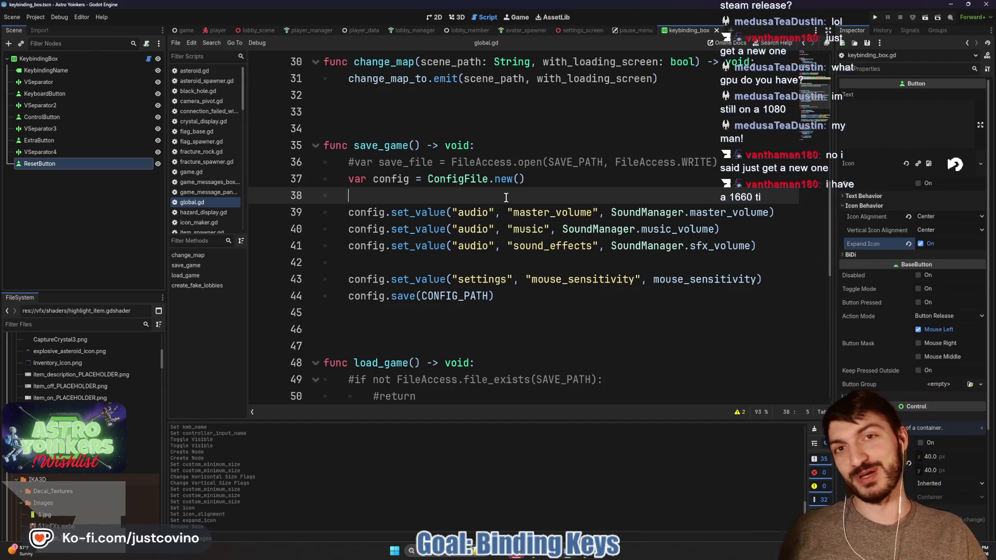
{"action": "left_click", "coordinate": [438, 117]}
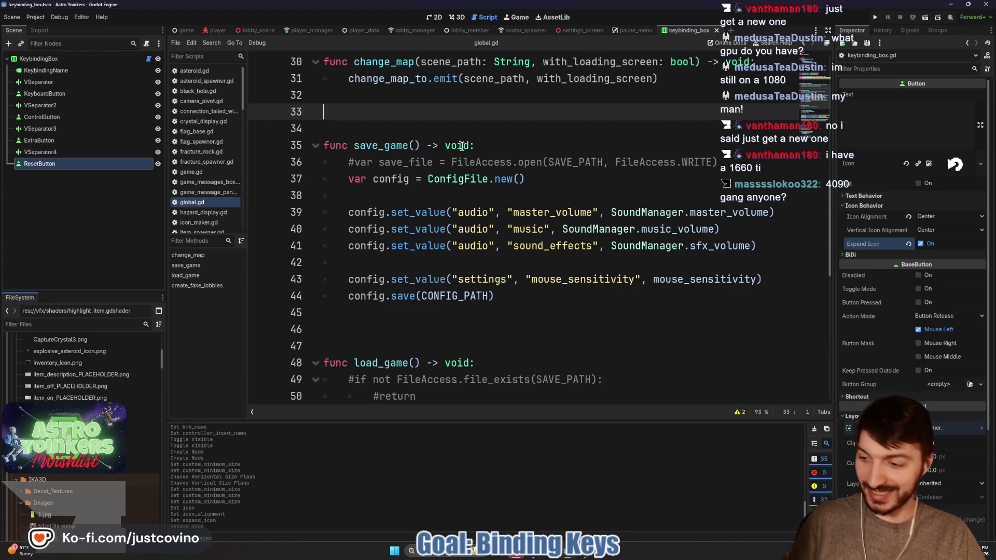
{"action": "left_click", "coordinate": [410, 125]}
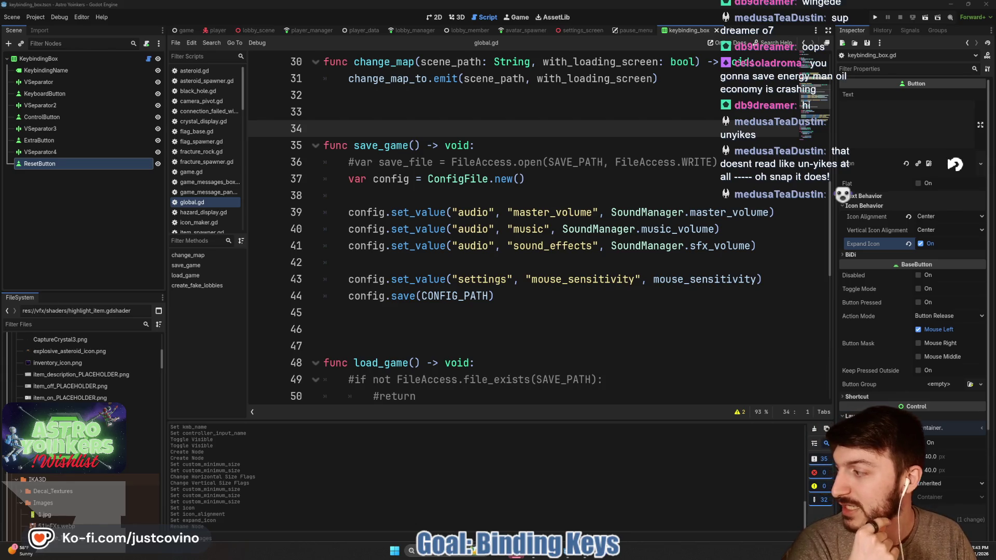
Step: Delete the extra blank line above func load_game in global.gd
{"action": "left_click", "coordinate": [423, 264]}
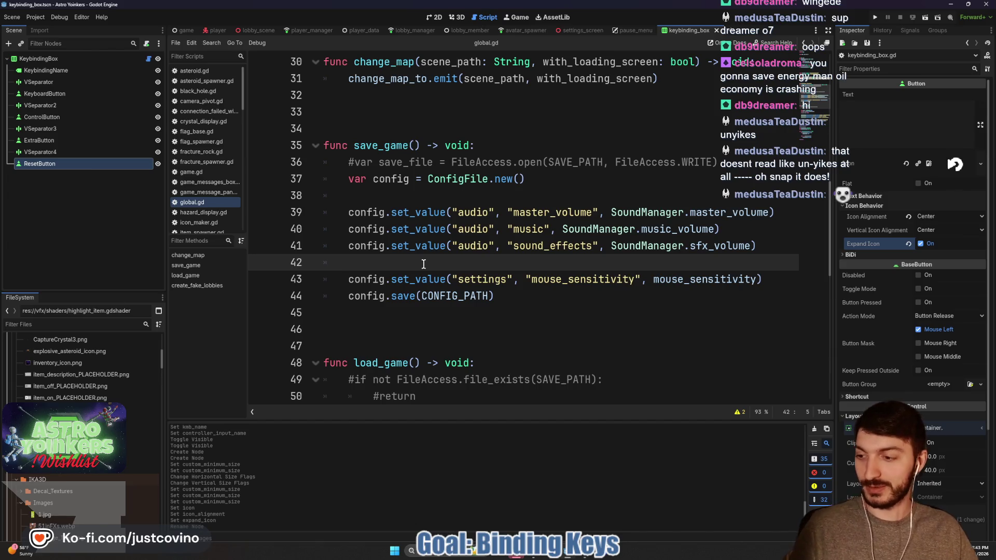
{"action": "left_click", "coordinate": [498, 297]}
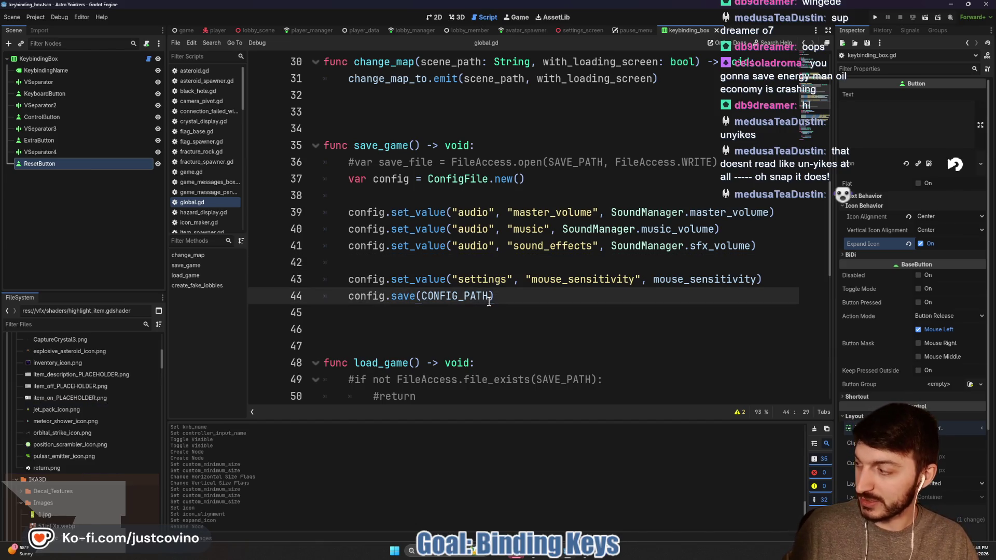
{"action": "left_click", "coordinate": [460, 300]}
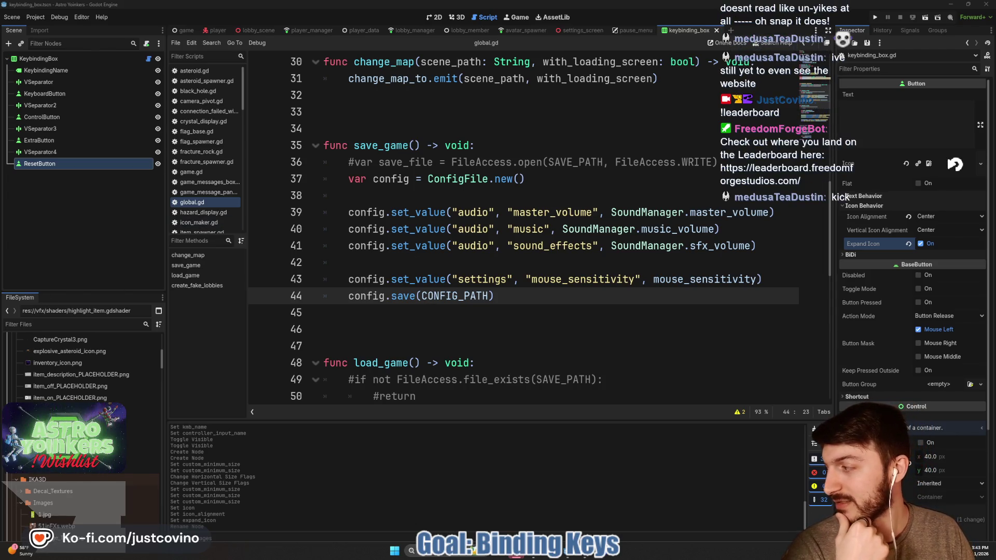
{"action": "left_click", "coordinate": [413, 325]}
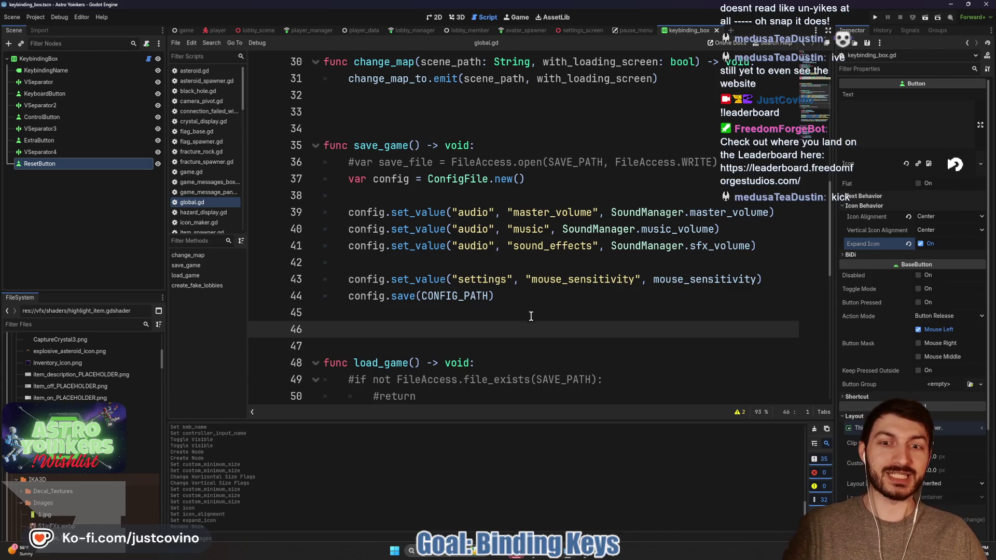
{"action": "left_click", "coordinate": [465, 313]}
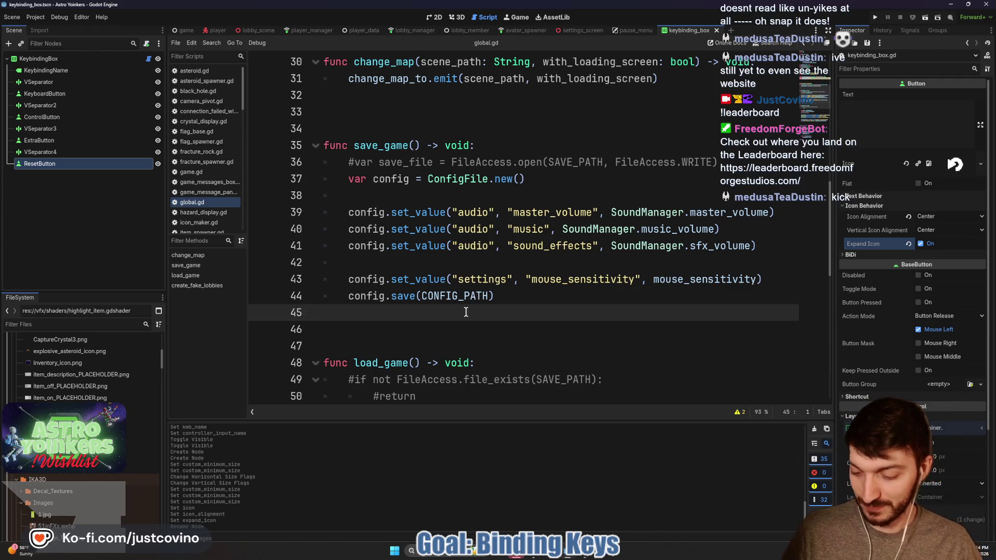
{"action": "scroll", "coordinate": [466, 313], "scroll_direction": "down", "scroll_amount": 3}
{"action": "left_click", "coordinate": [465, 255]}
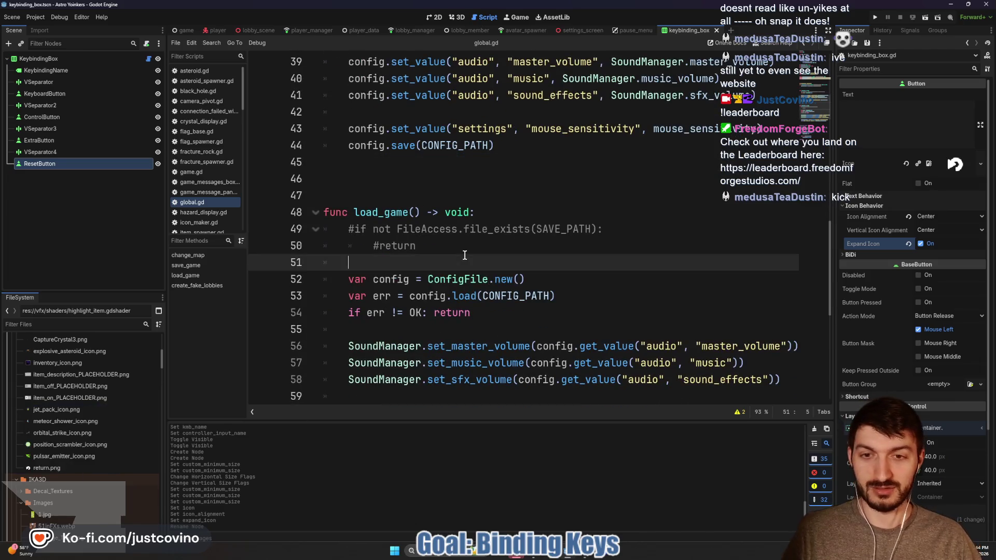
{"action": "left_click", "coordinate": [409, 185]}
{"action": "key", "text": "BackSpace"}
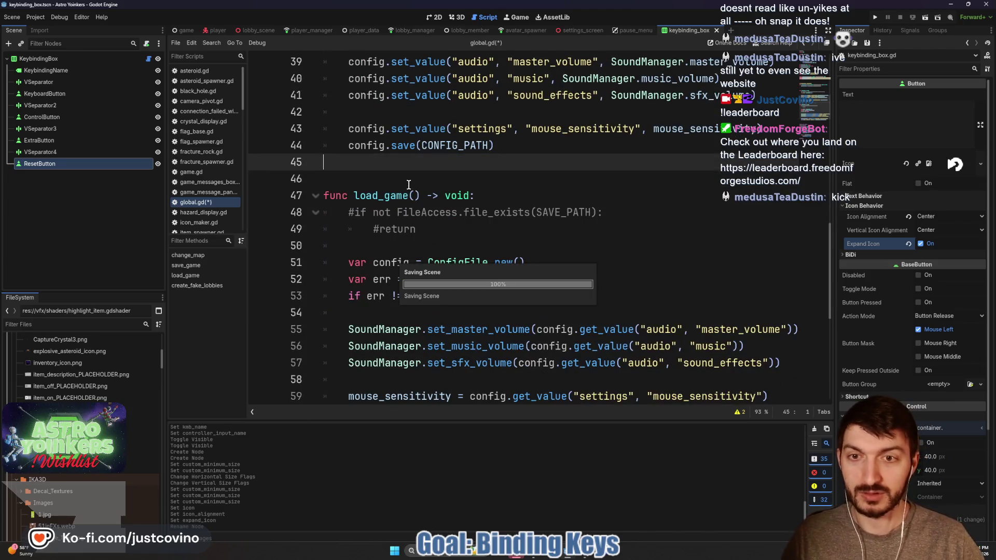
{"action": "scroll", "coordinate": [394, 176], "scroll_direction": "up", "scroll_amount": 4}
{"action": "left_click", "coordinate": [360, 165]}
Step: Remove the extra blank line before save_game() and check the spacing around the signals and change_map
{"action": "key", "text": "BackSpace"}
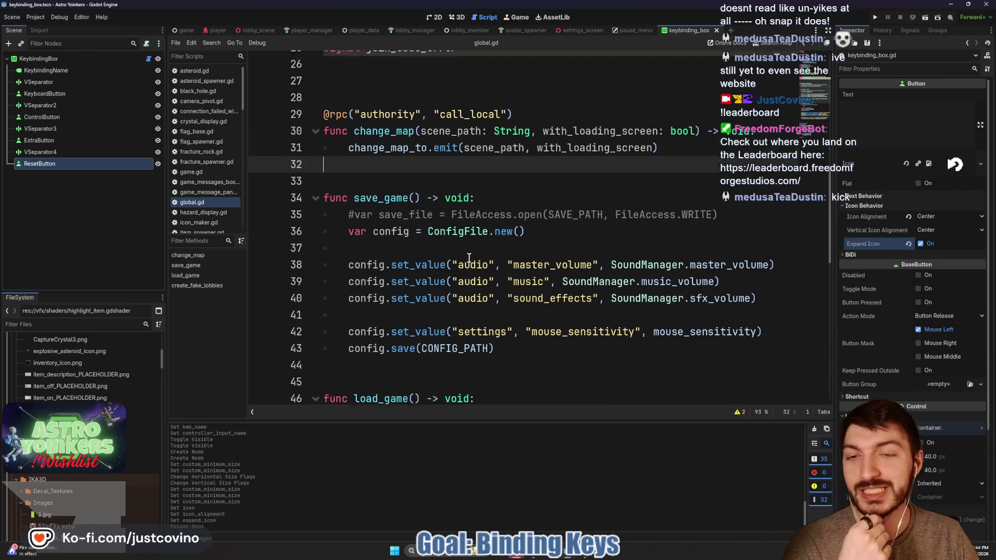
{"action": "scroll", "coordinate": [382, 281], "scroll_direction": "up", "scroll_amount": 4}
{"action": "left_click", "coordinate": [410, 263]}
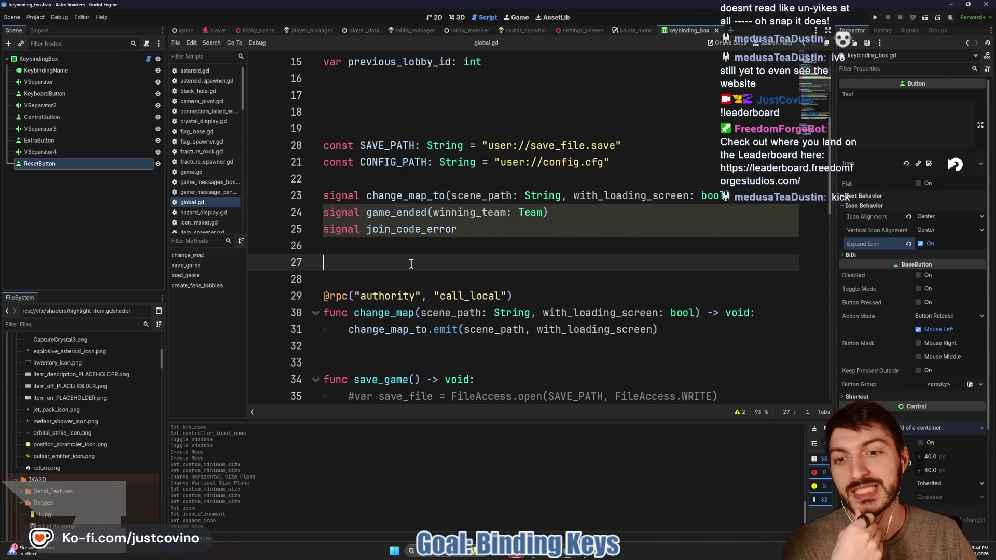
{"action": "scroll", "coordinate": [410, 263], "scroll_direction": "down", "scroll_amount": 2}
{"action": "left_click", "coordinate": [441, 262]}
{"action": "left_click", "coordinate": [442, 252]}
{"action": "left_click", "coordinate": [386, 176]}
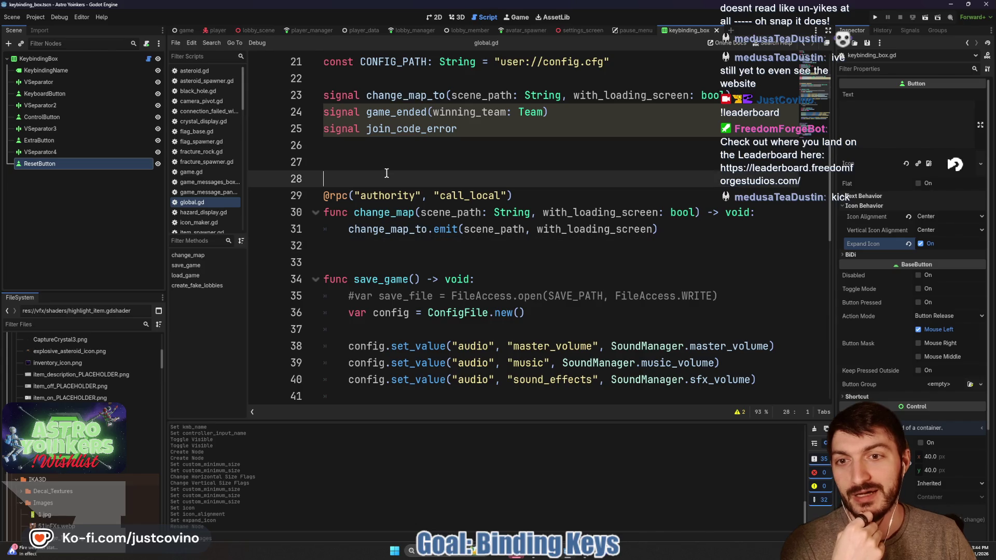
{"action": "left_click", "coordinate": [372, 161]}
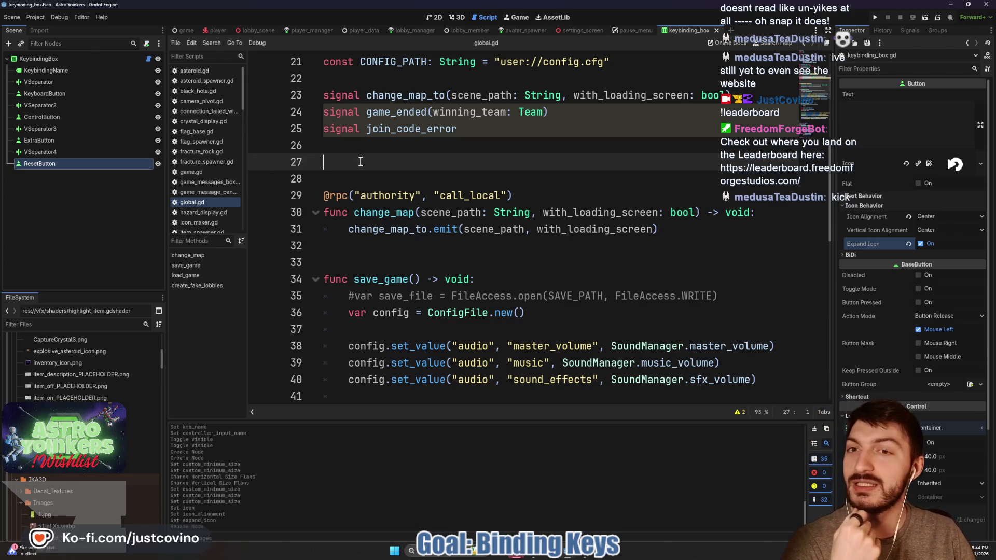
{"action": "scroll", "coordinate": [360, 162], "scroll_direction": "down", "scroll_amount": 3}
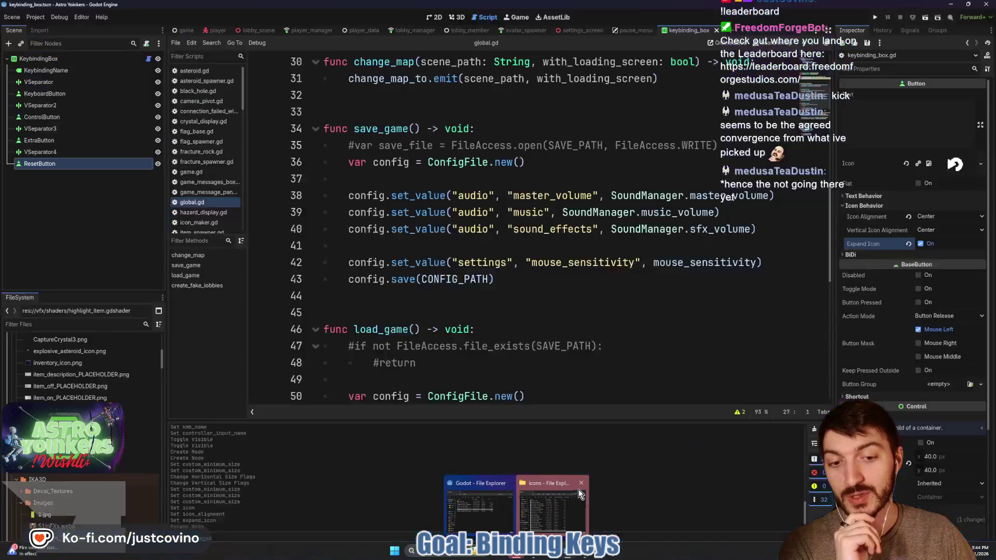
{"action": "left_click", "coordinate": [509, 298]}
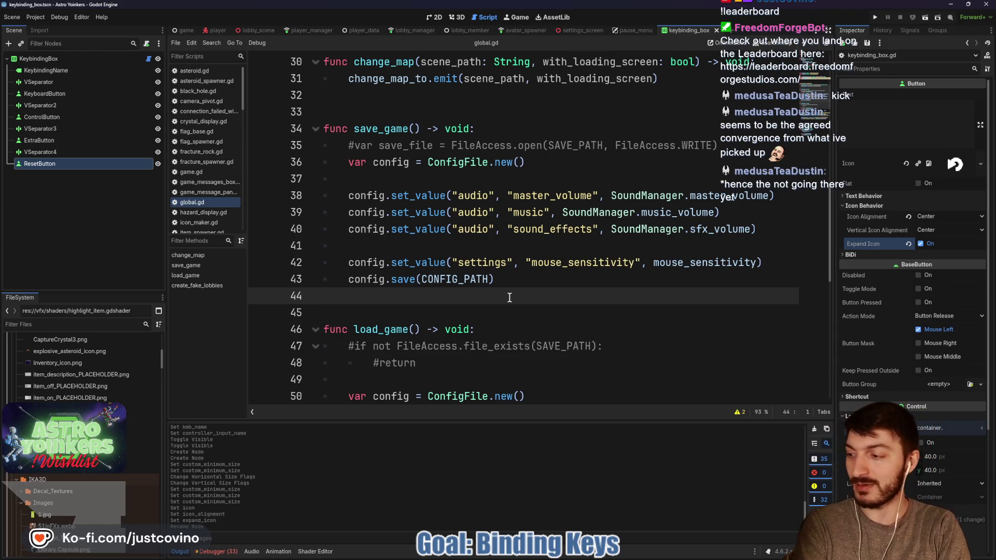
{"action": "left_click", "coordinate": [444, 245]}
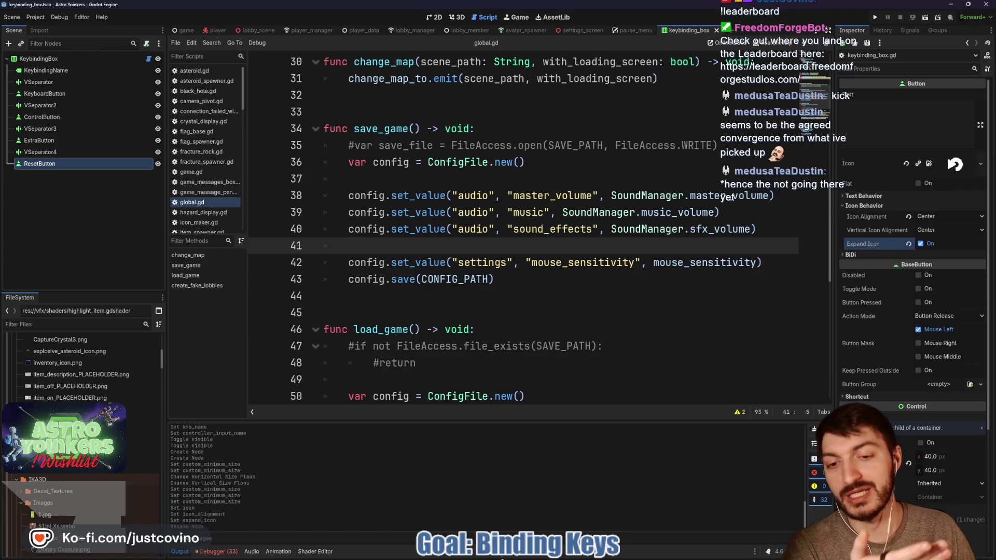
Step: Close the Godot 4 Input Remapper Tutorial browser tab and go back to global.gd
{"action": "left_click", "coordinate": [532, 557]}
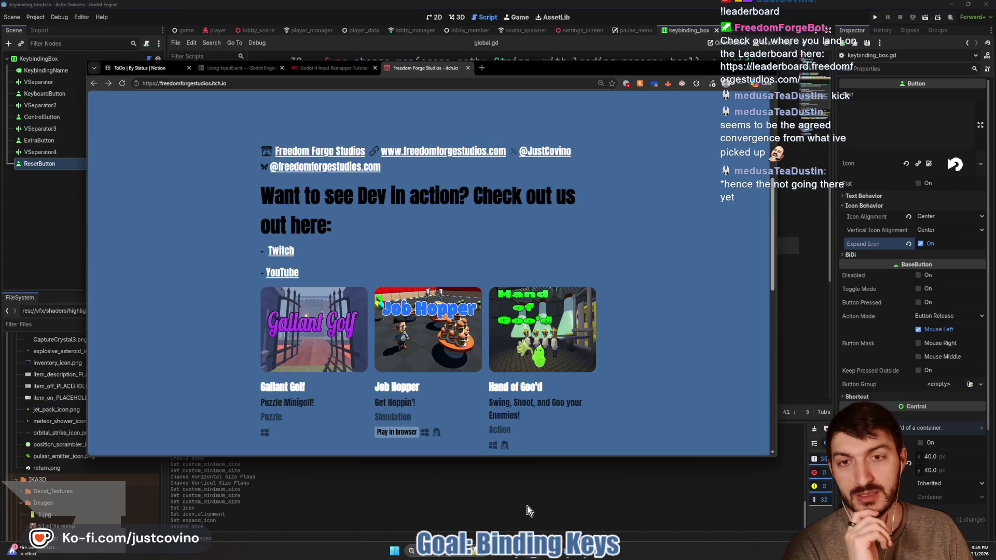
{"action": "left_click", "coordinate": [376, 69]}
{"action": "left_click", "coordinate": [433, 469]}
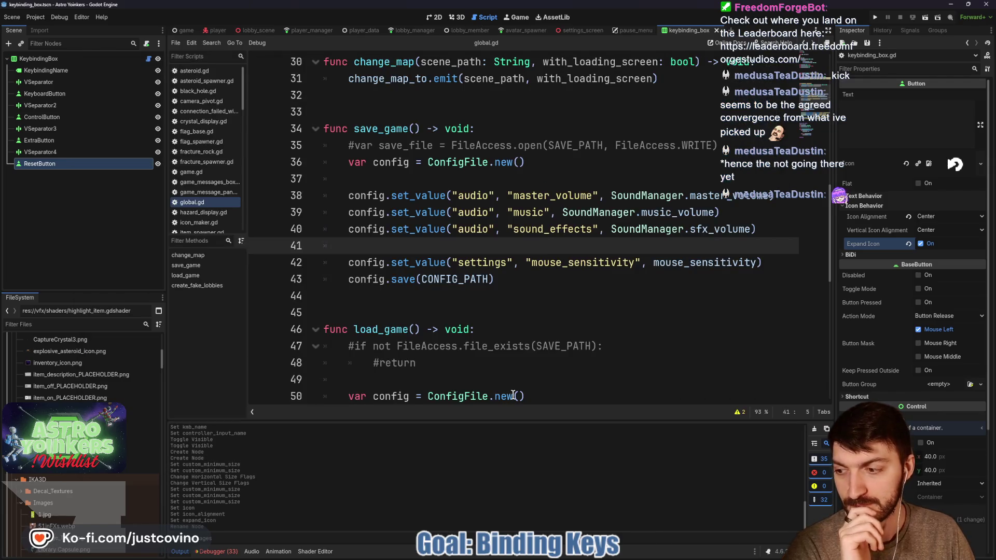
{"action": "scroll", "coordinate": [431, 237], "scroll_direction": "down", "scroll_amount": 4}
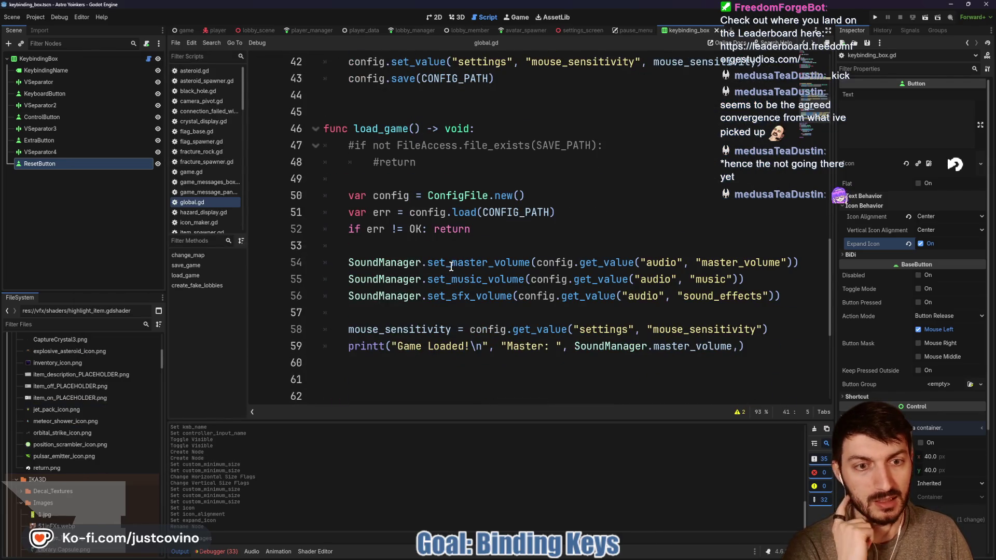
{"action": "scroll", "coordinate": [451, 267], "scroll_direction": "down", "scroll_amount": 3}
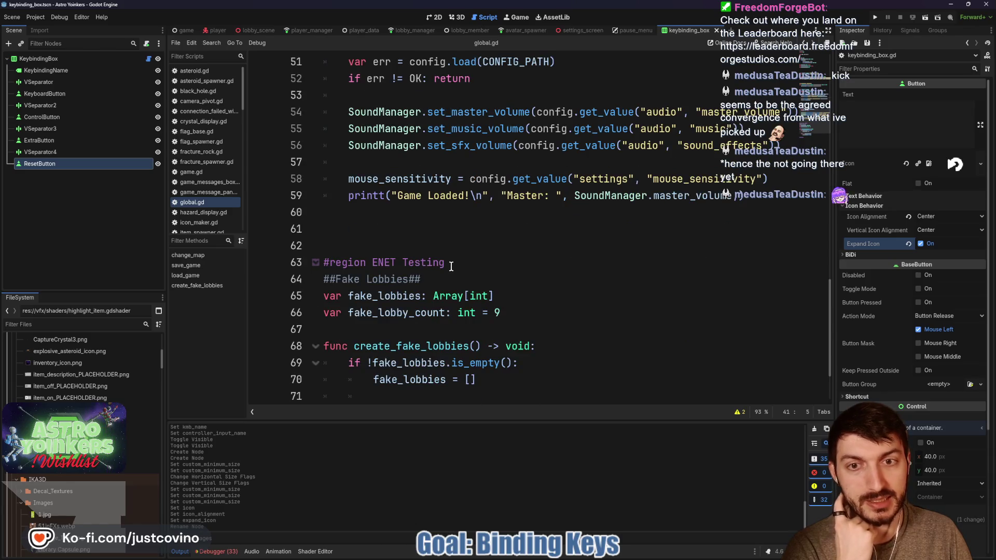
{"action": "scroll", "coordinate": [530, 277], "scroll_direction": "up", "scroll_amount": 1}
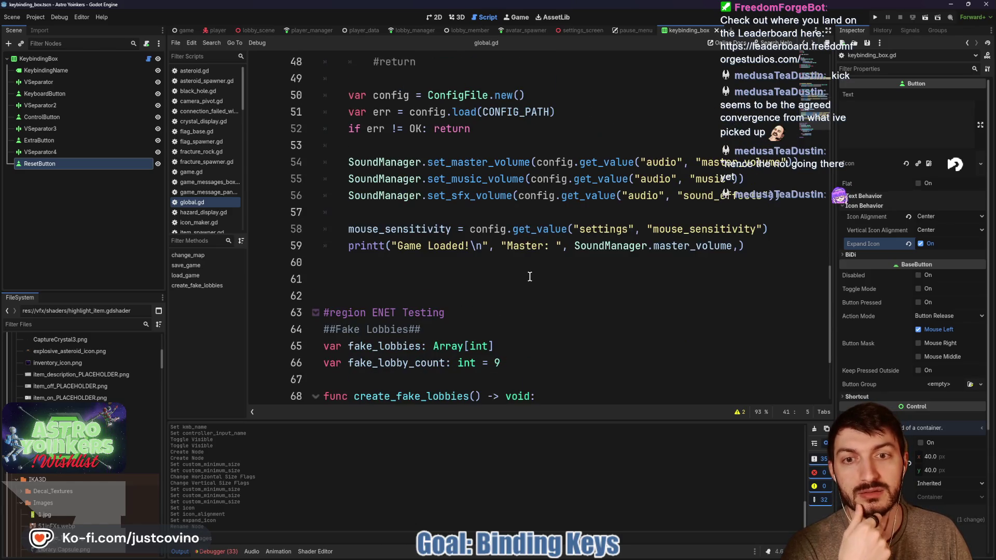
{"action": "scroll", "coordinate": [512, 290], "scroll_direction": "up", "scroll_amount": 3}
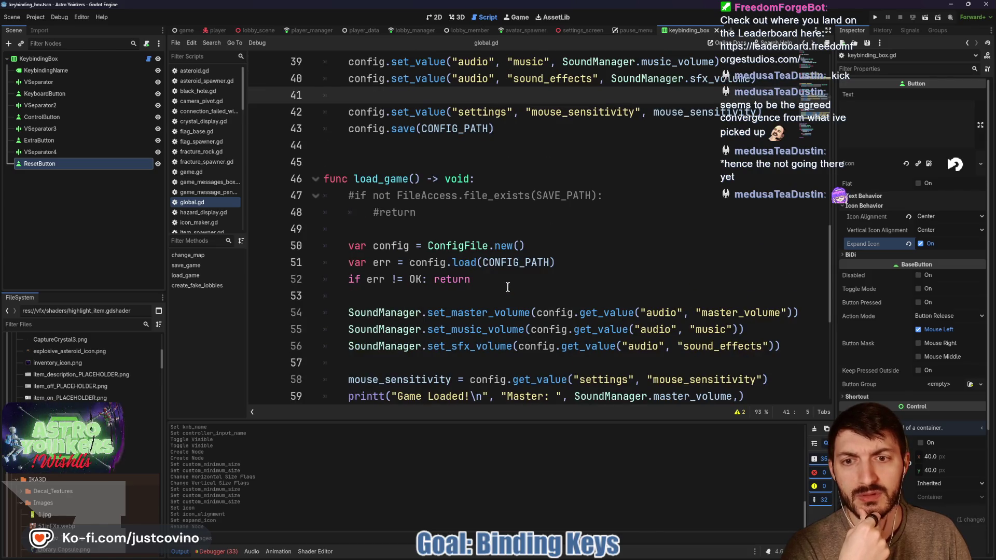
{"action": "scroll", "coordinate": [491, 274], "scroll_direction": "up", "scroll_amount": 4}
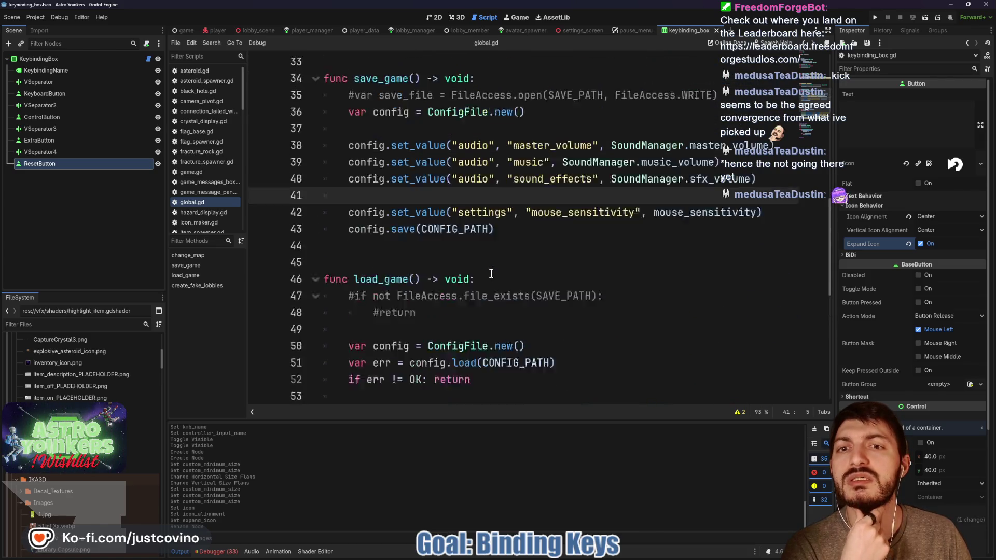
{"action": "scroll", "coordinate": [490, 265], "scroll_direction": "up", "scroll_amount": 5}
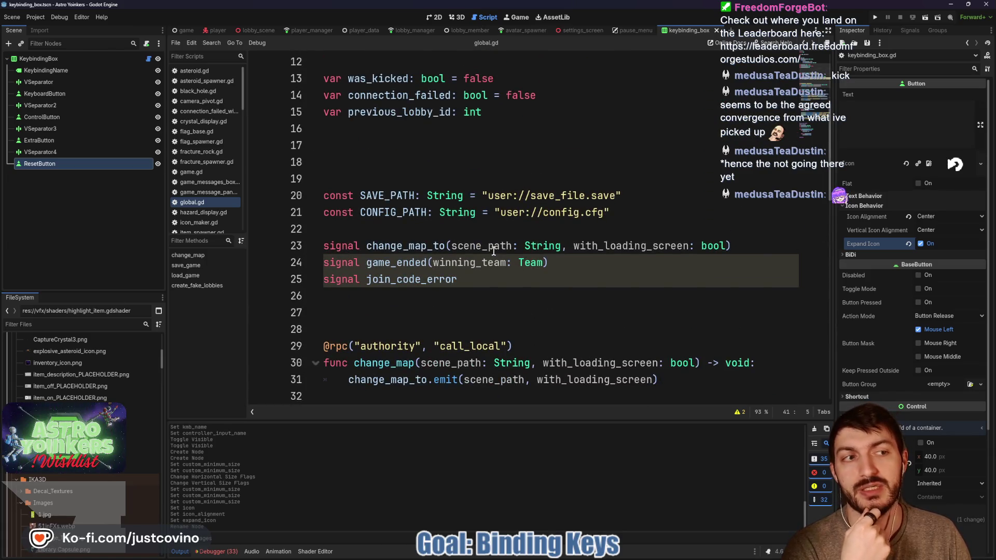
Step: Inspect the variable declarations and the change_map block for surplus blank lines
{"action": "left_click", "coordinate": [409, 299]}
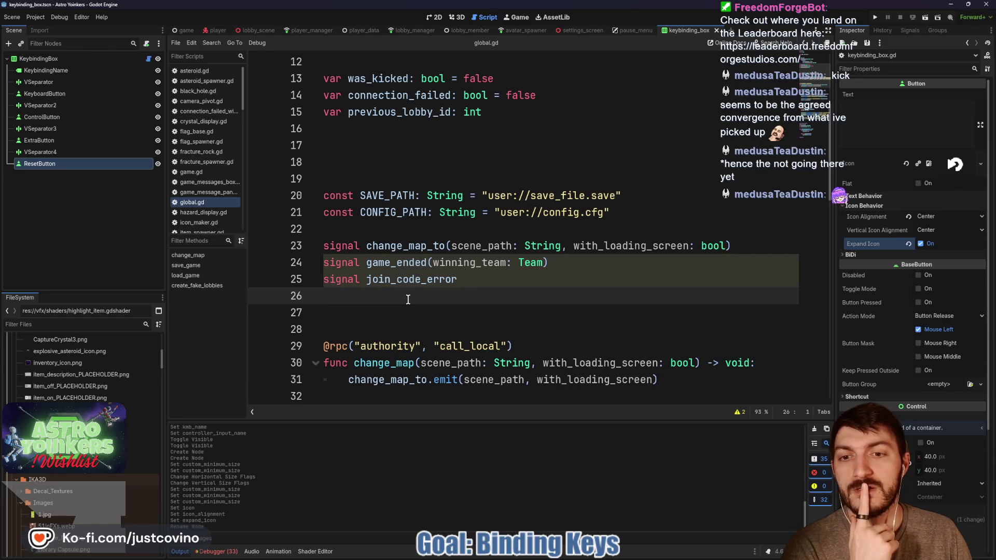
{"action": "scroll", "coordinate": [408, 300], "scroll_direction": "up", "scroll_amount": 4}
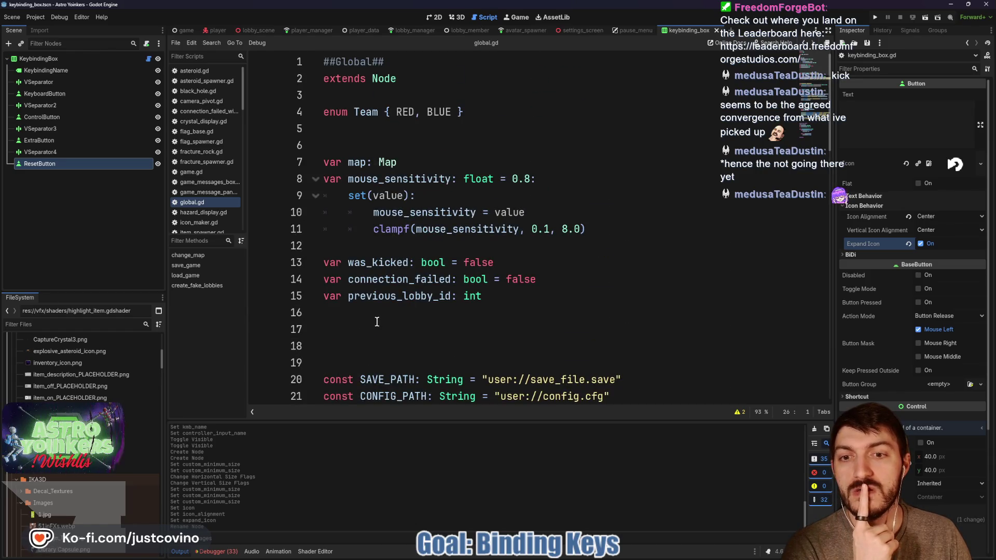
{"action": "double_click", "coordinate": [382, 261]}
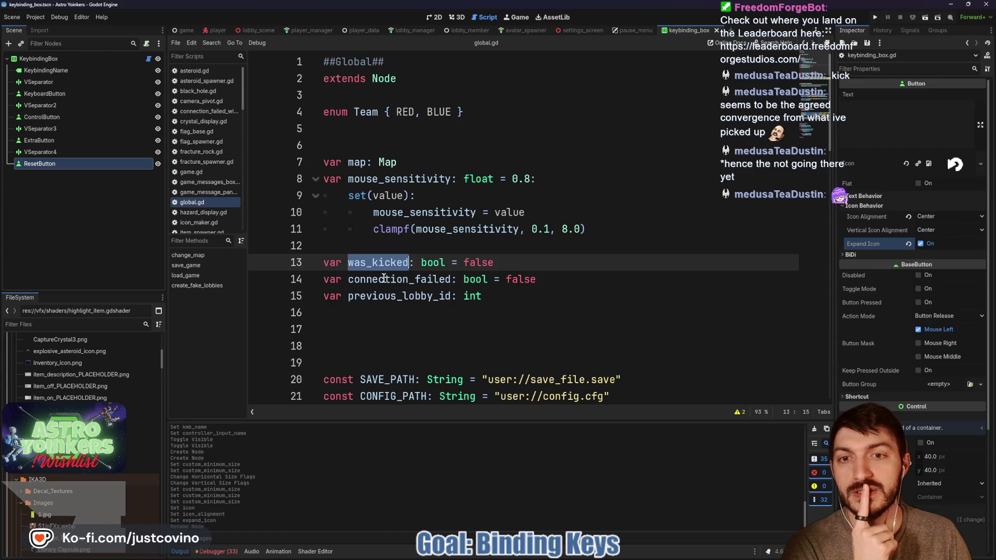
{"action": "mouse_move", "coordinate": [539, 298]}
{"action": "left_mouse_down"}
{"action": "mouse_move", "coordinate": [324, 262]}
{"action": "mouse_move", "coordinate": [304, 159]}
{"action": "left_mouse_up"}
{"action": "left_click", "coordinate": [532, 301]}
{"action": "scroll", "coordinate": [456, 326], "scroll_direction": "down", "scroll_amount": 1}
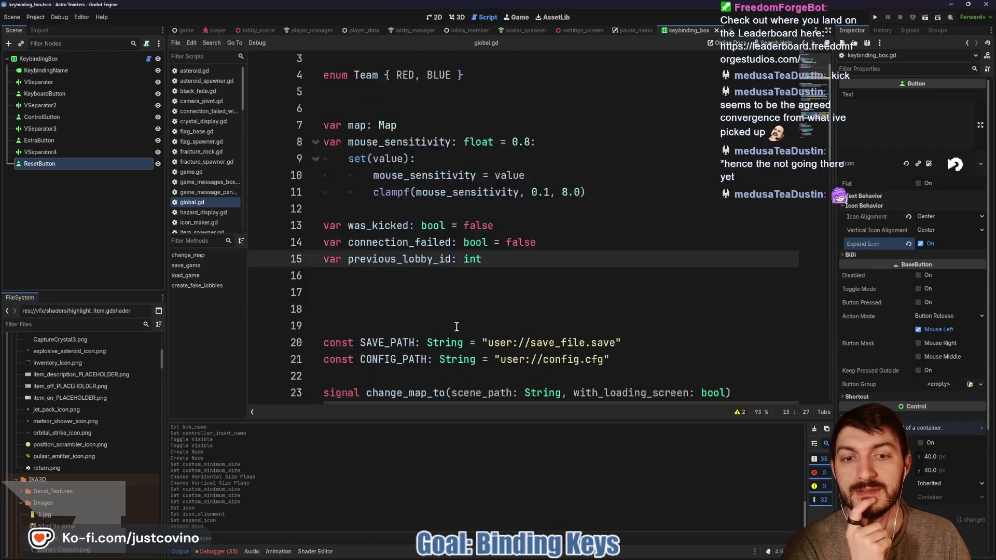
{"action": "scroll", "coordinate": [456, 327], "scroll_direction": "down", "scroll_amount": 7}
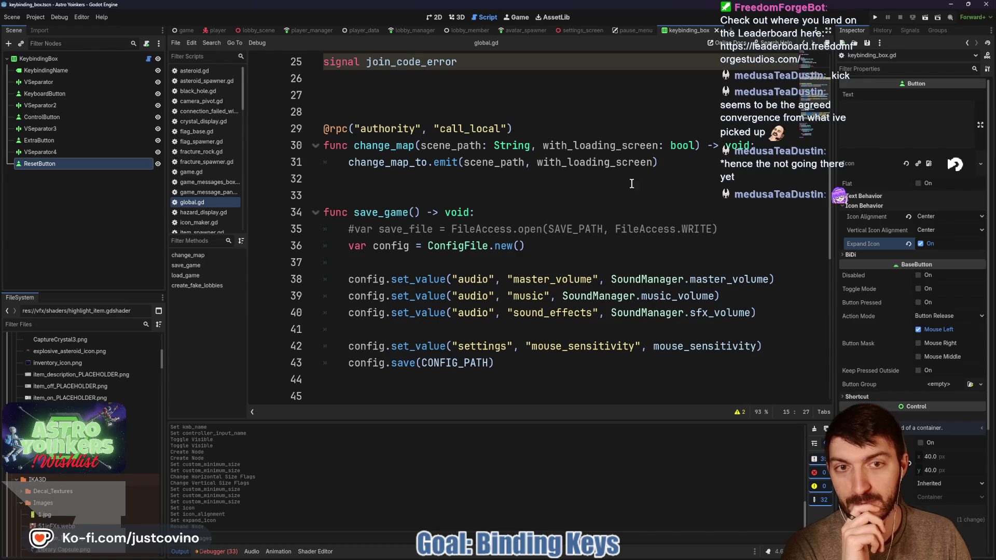
{"action": "mouse_move", "coordinate": [631, 184]}
{"action": "left_mouse_down"}
{"action": "mouse_move", "coordinate": [389, 163]}
{"action": "mouse_move", "coordinate": [303, 141]}
{"action": "mouse_move", "coordinate": [304, 131]}
{"action": "left_mouse_up"}
{"action": "left_click", "coordinate": [415, 190]}
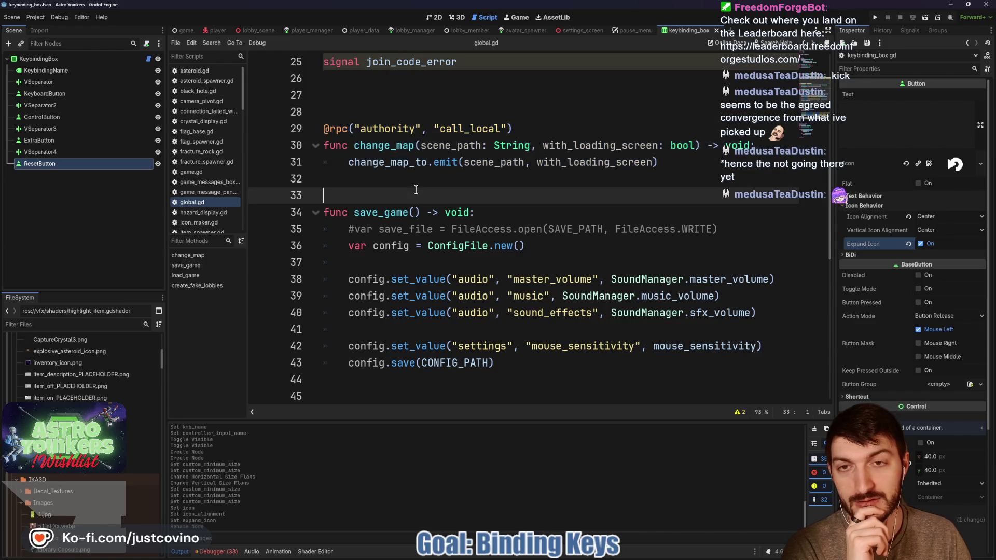
{"action": "scroll", "coordinate": [415, 190], "scroll_direction": "up", "scroll_amount": 4}
{"action": "left_click", "coordinate": [373, 301]}
{"action": "scroll", "coordinate": [381, 254], "scroll_direction": "up", "scroll_amount": 2}
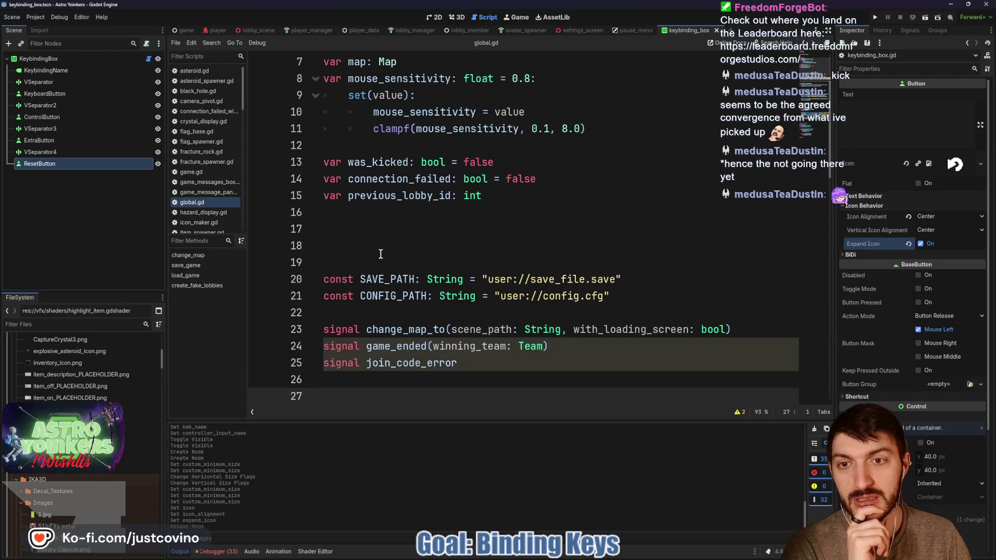
{"action": "left_click", "coordinate": [329, 227]}
{"action": "key", "text": "BackSpace"}
{"action": "key", "text": "Delete"}
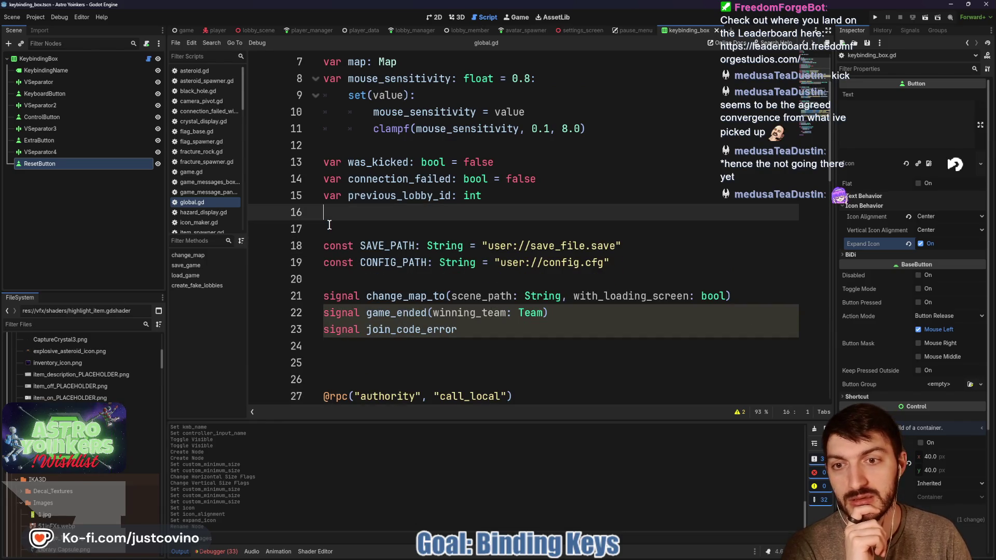
{"action": "key", "text": "BackSpace"}
{"action": "scroll", "coordinate": [389, 233], "scroll_direction": "down", "scroll_amount": 6}
{"action": "key", "text": "ctrl+z"}
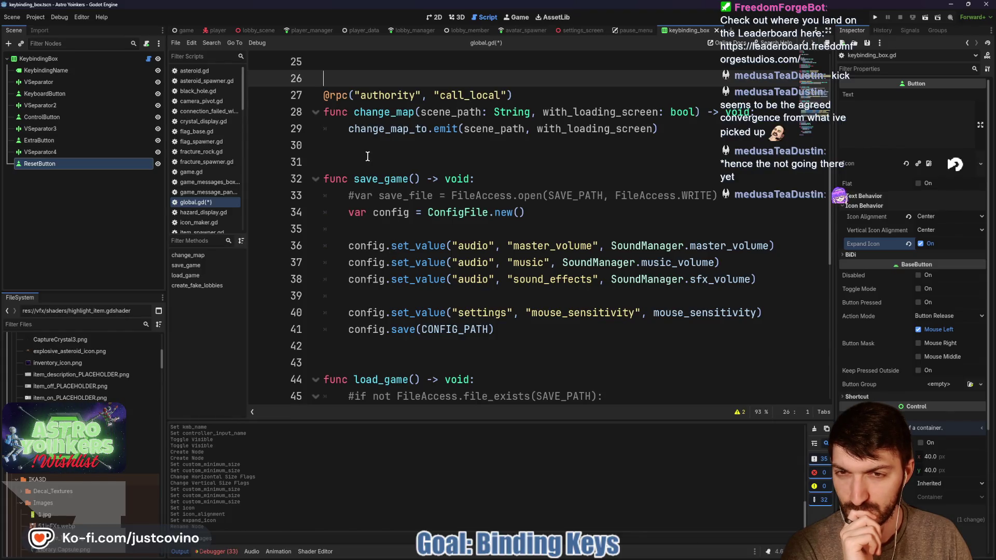
{"action": "scroll", "coordinate": [367, 157], "scroll_direction": "up", "scroll_amount": 6}
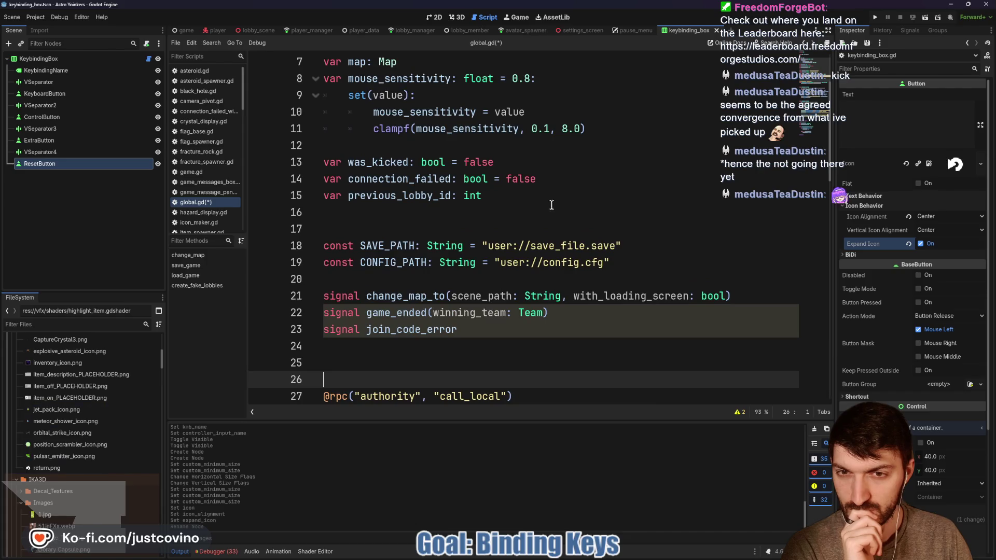
{"action": "scroll", "coordinate": [400, 203], "scroll_direction": "down", "scroll_amount": 12}
{"action": "scroll", "coordinate": [399, 204], "scroll_direction": "down", "scroll_amount": 3}
{"action": "scroll", "coordinate": [400, 203], "scroll_direction": "up", "scroll_amount": 17}
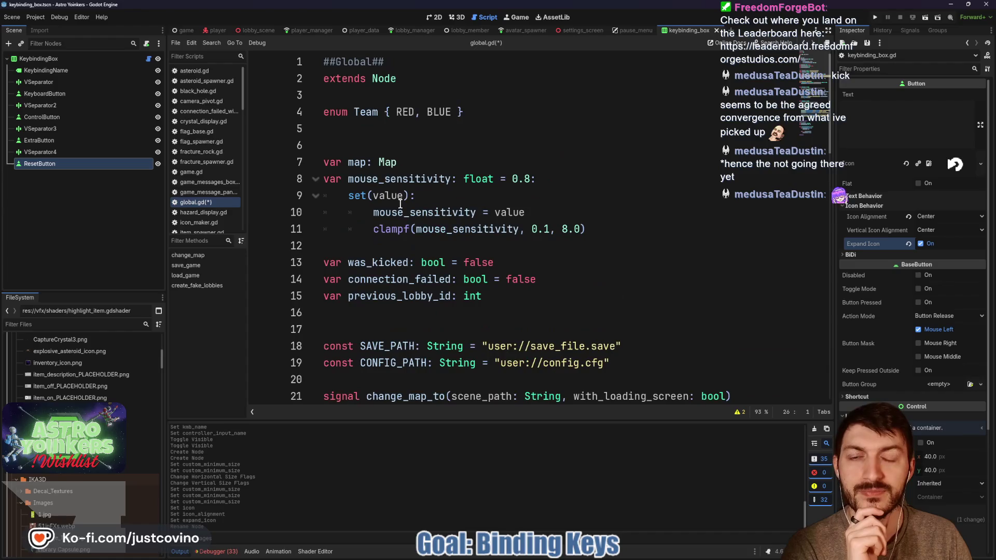
{"action": "left_click", "coordinate": [519, 312]}
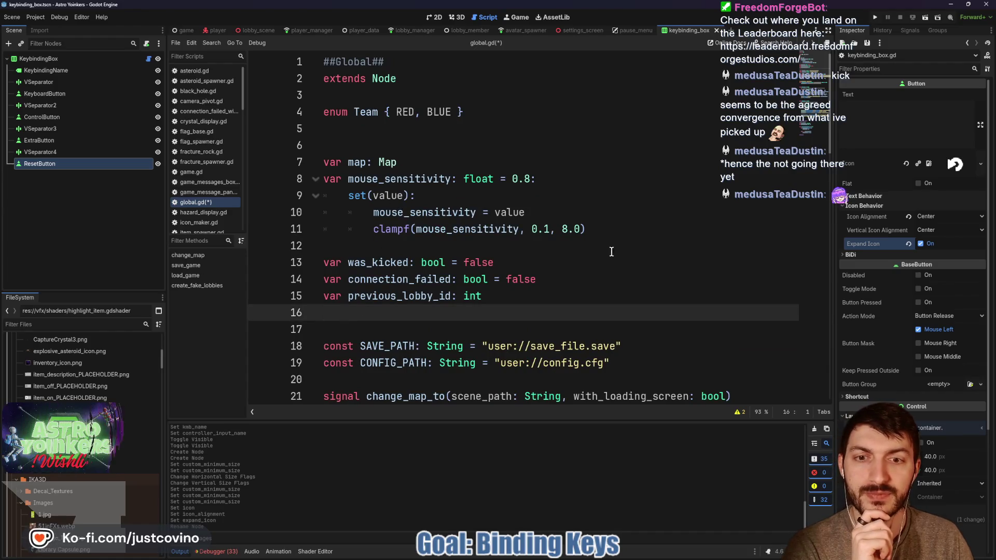
Step: Add 'var keybindings: Dictionary = {' on line 17 with the closing brace on its own line
{"action": "key", "text": "Return"}
{"action": "key", "text": "Return"}
{"action": "key", "text": "Return"}
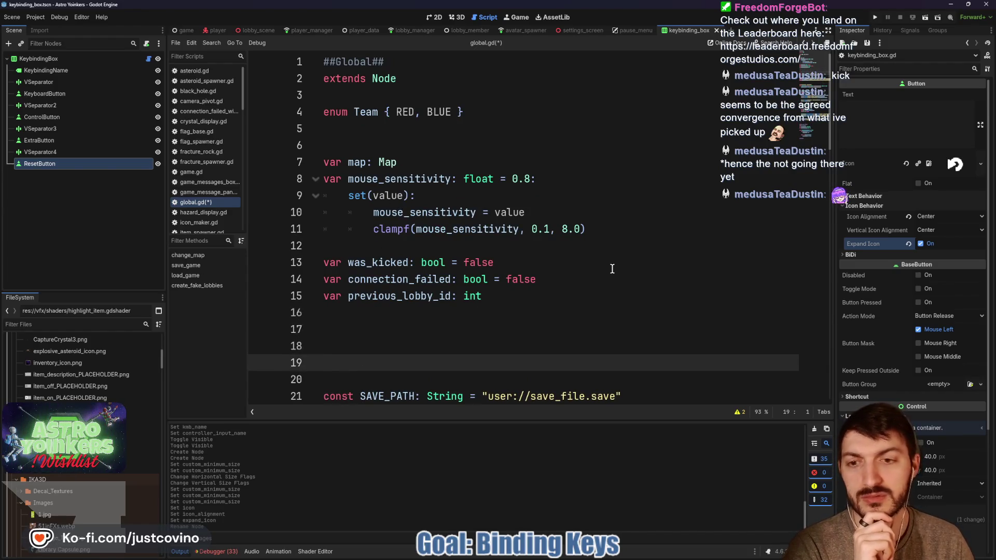
{"action": "key", "text": "Up"}
{"action": "key", "text": "Up"}
{"action": "type", "text": "var keybi"}
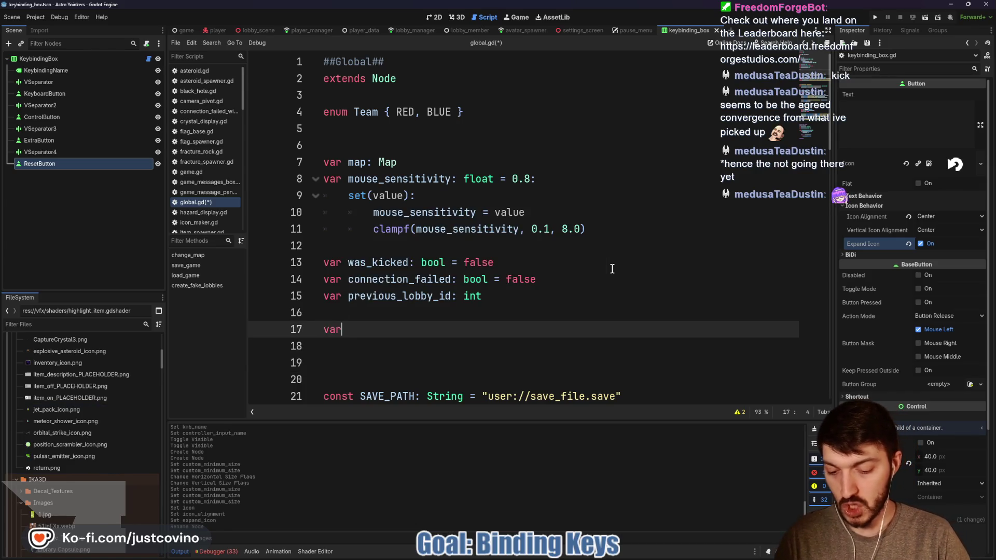
{"action": "type", "text": "ndings"}
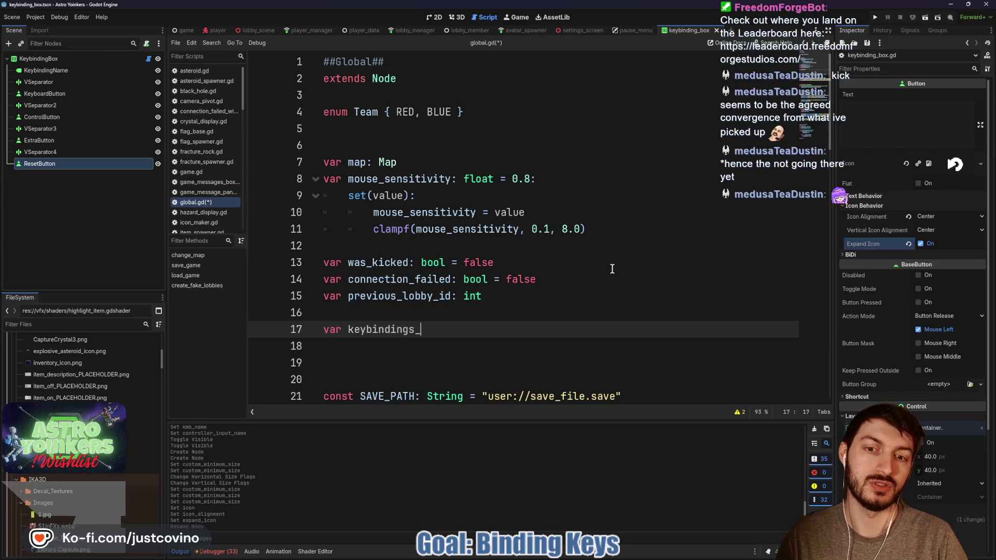
{"action": "type", "text": ": Dict"}
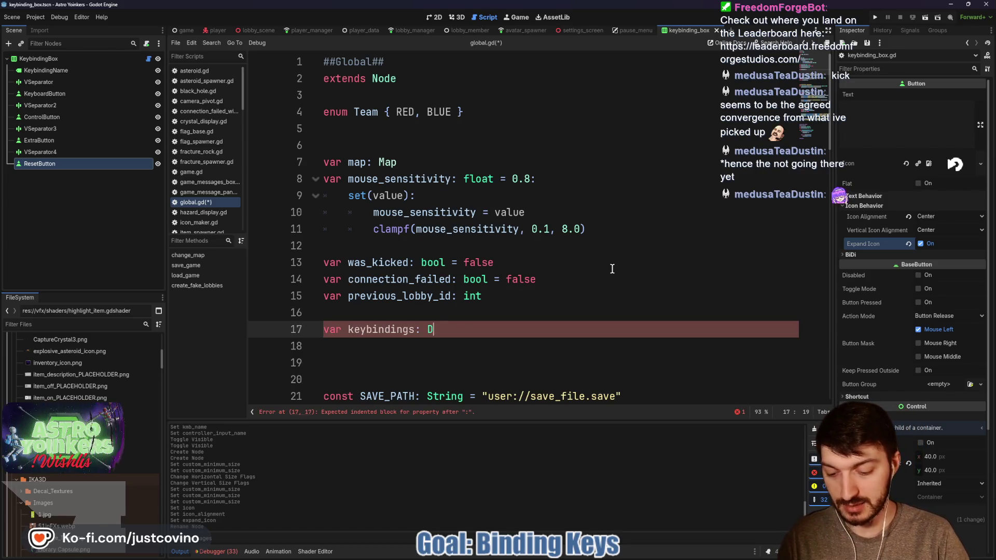
{"action": "key", "text": "Return"}
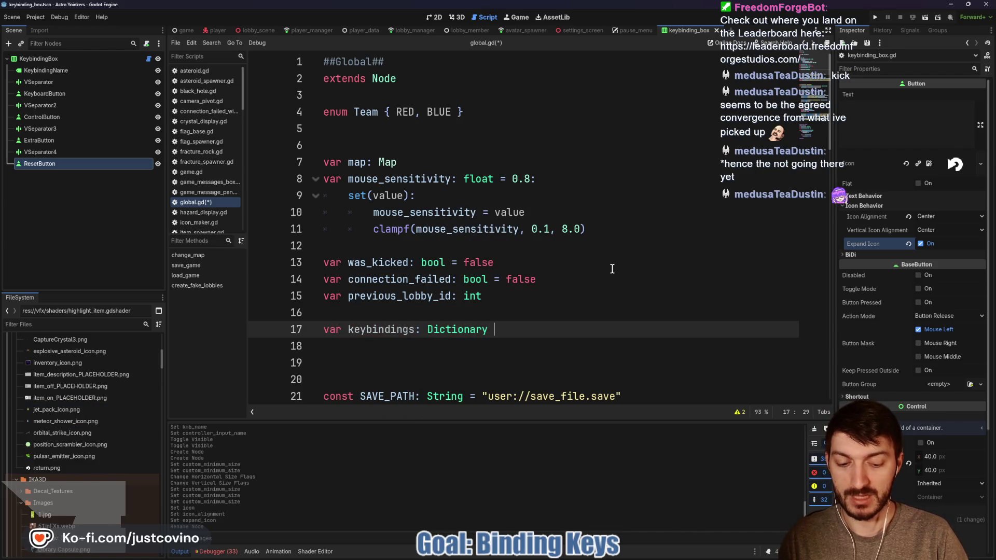
{"action": "type", "text": "= {"}
{"action": "key", "text": "Return"}
{"action": "key", "text": "Return"}
{"action": "key", "text": "Return"}
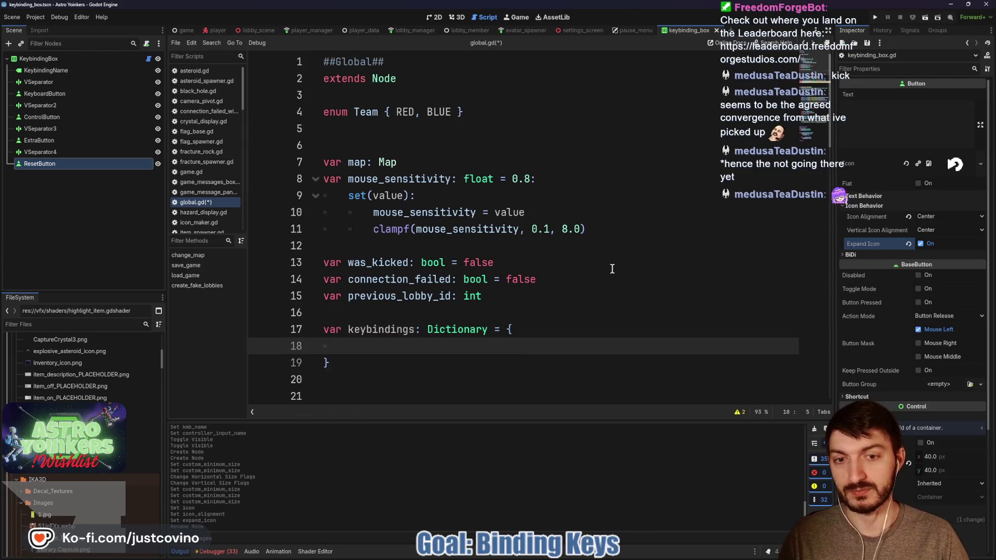
{"action": "key", "text": "Up"}
{"action": "key", "text": "Up"}
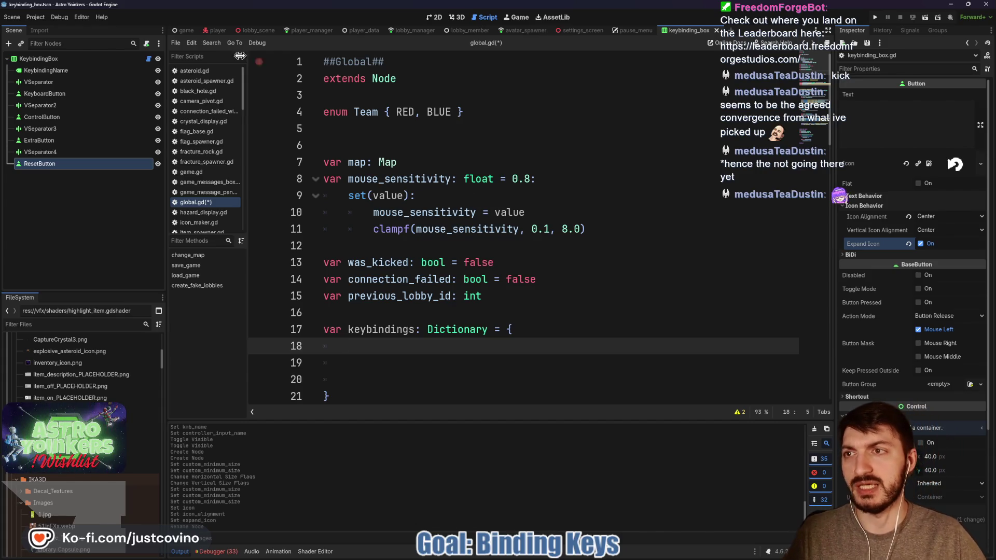
{"action": "left_click", "coordinate": [35, 17]}
{"action": "left_click", "coordinate": [42, 29]}
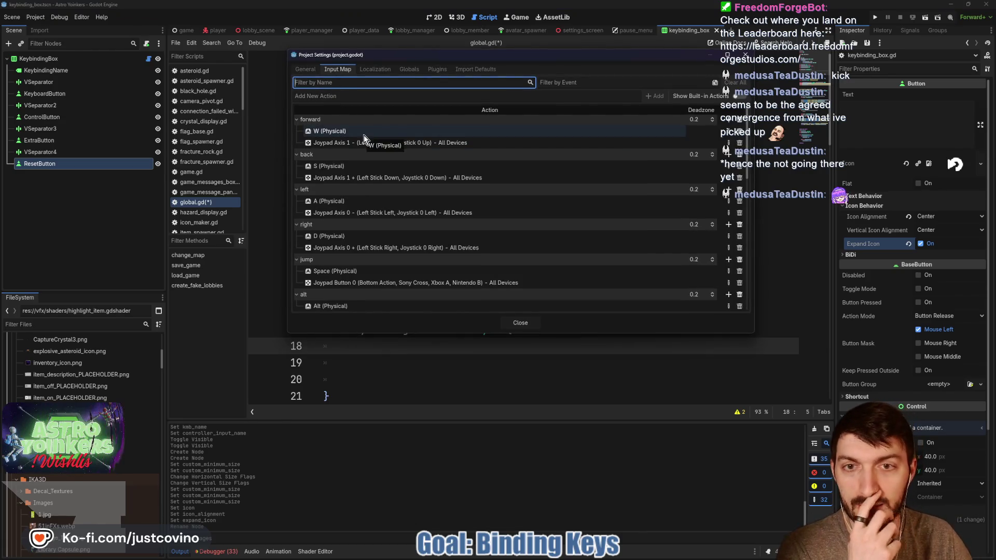
{"action": "scroll", "coordinate": [384, 213], "scroll_direction": "down", "scroll_amount": 10}
{"action": "scroll", "coordinate": [375, 291], "scroll_direction": "down", "scroll_amount": 4}
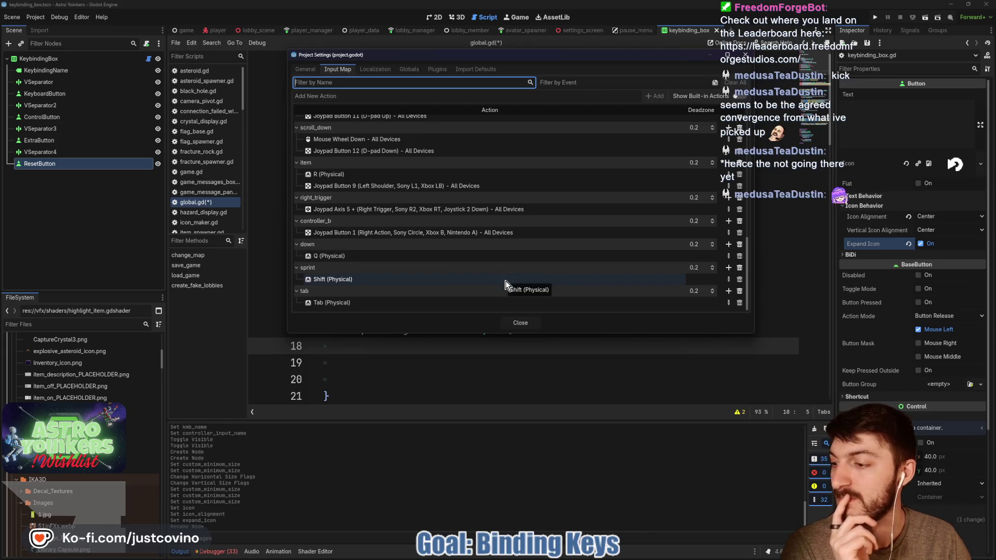
{"action": "left_click", "coordinate": [519, 323]}
{"action": "scroll", "coordinate": [440, 316], "scroll_direction": "down", "scroll_amount": 3}
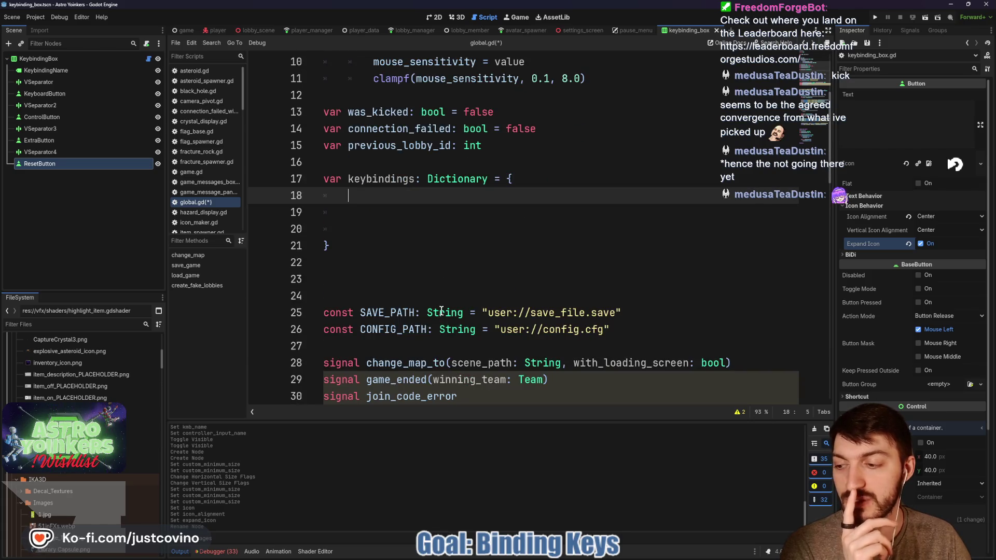
{"action": "scroll", "coordinate": [442, 307], "scroll_direction": "down", "scroll_amount": 3}
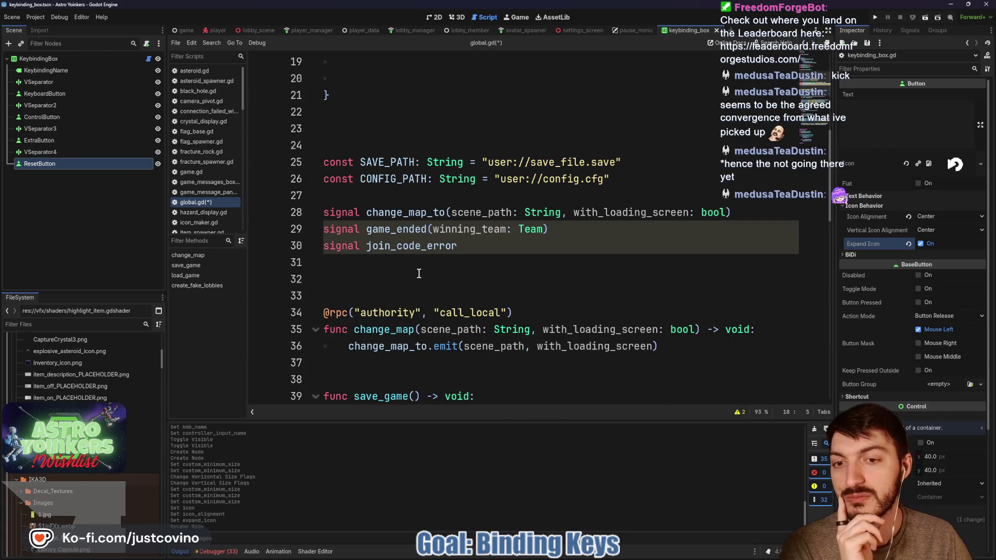
{"action": "scroll", "coordinate": [419, 273], "scroll_direction": "up", "scroll_amount": 5}
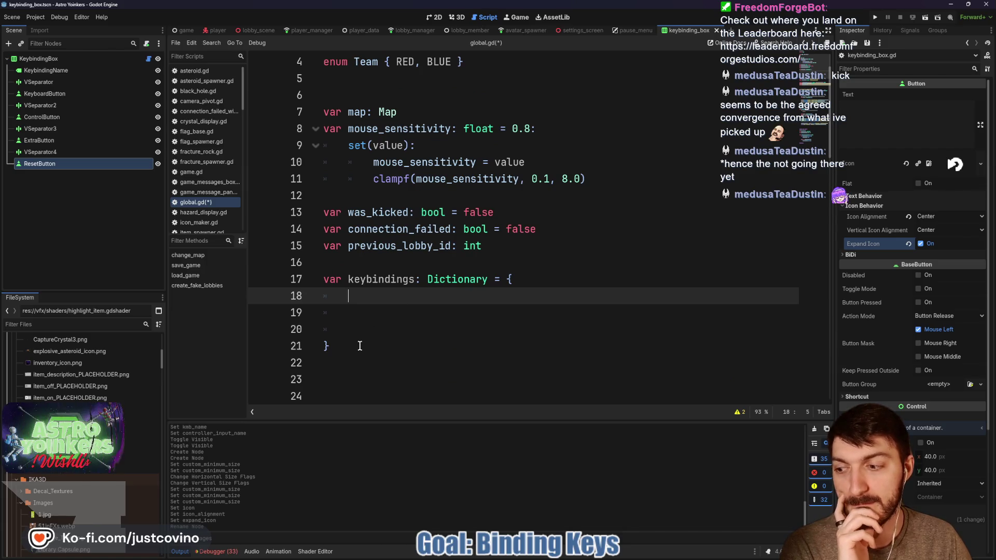
{"action": "scroll", "coordinate": [358, 346], "scroll_direction": "down", "scroll_amount": 9}
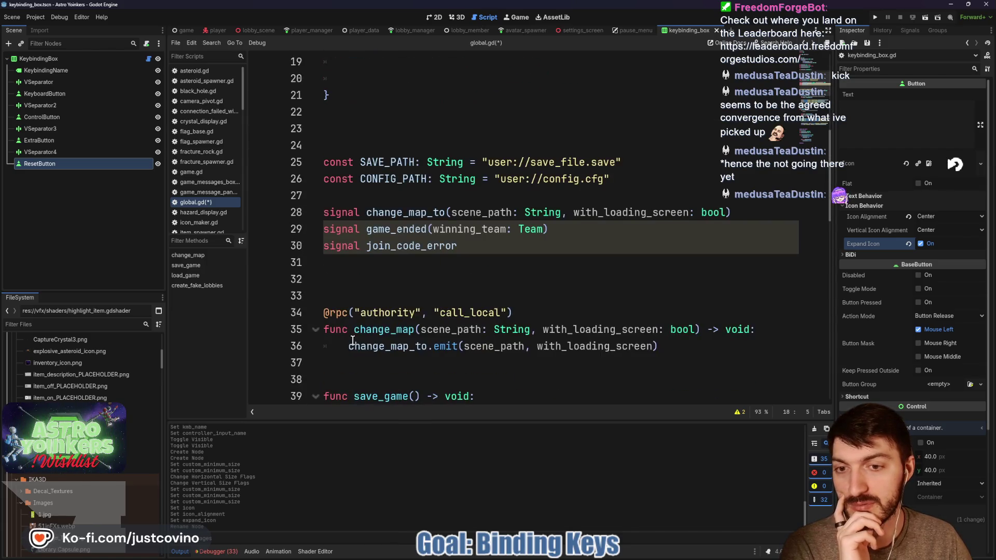
{"action": "scroll", "coordinate": [444, 257], "scroll_direction": "up", "scroll_amount": 10}
{"action": "scroll", "coordinate": [445, 284], "scroll_direction": "down", "scroll_amount": 7}
{"action": "left_click", "coordinate": [384, 176]}
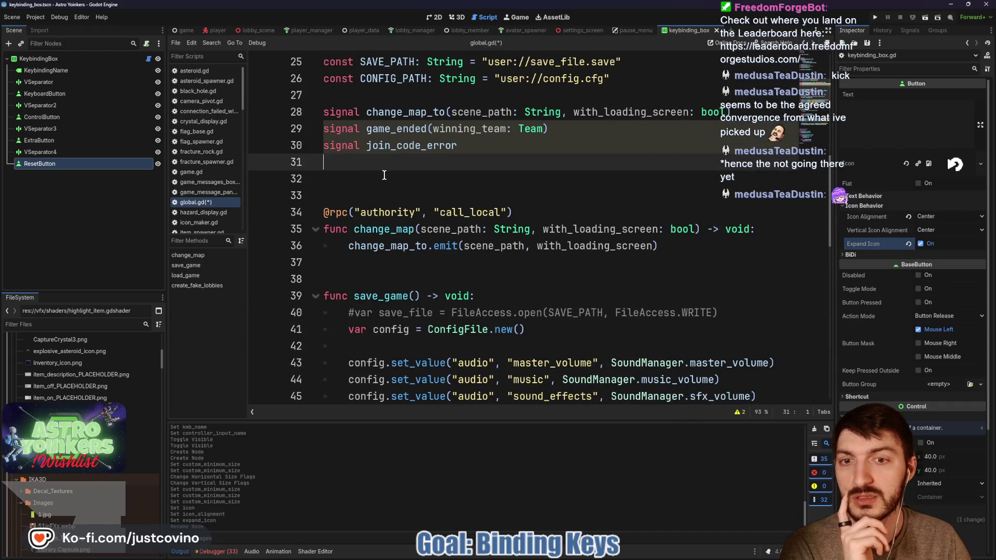
{"action": "key", "text": "Return"}
{"action": "key", "text": "Return"}
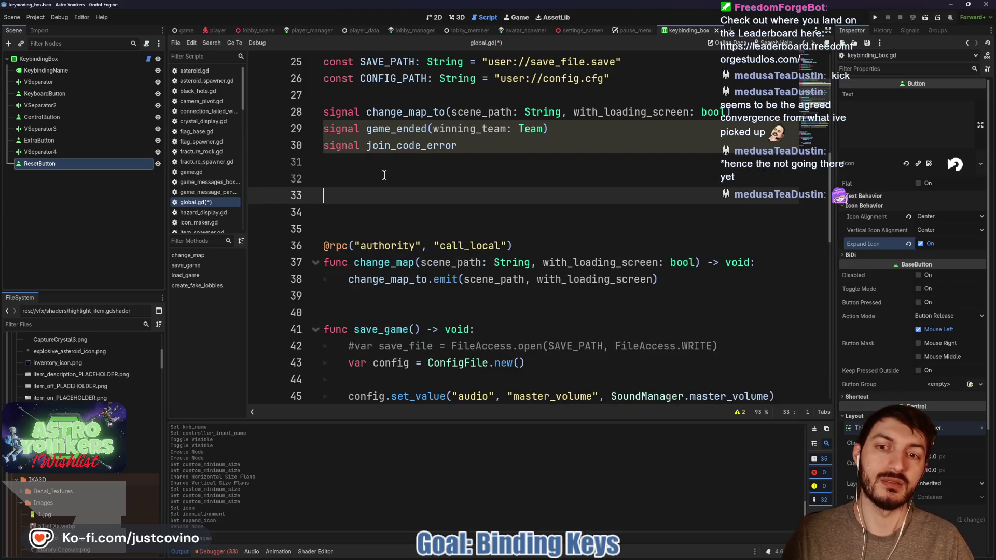
Step: Write a _ready() function whose body calls InputMap.get_actions()
{"action": "type", "text": "func _"}
{"action": "key", "text": "Return"}
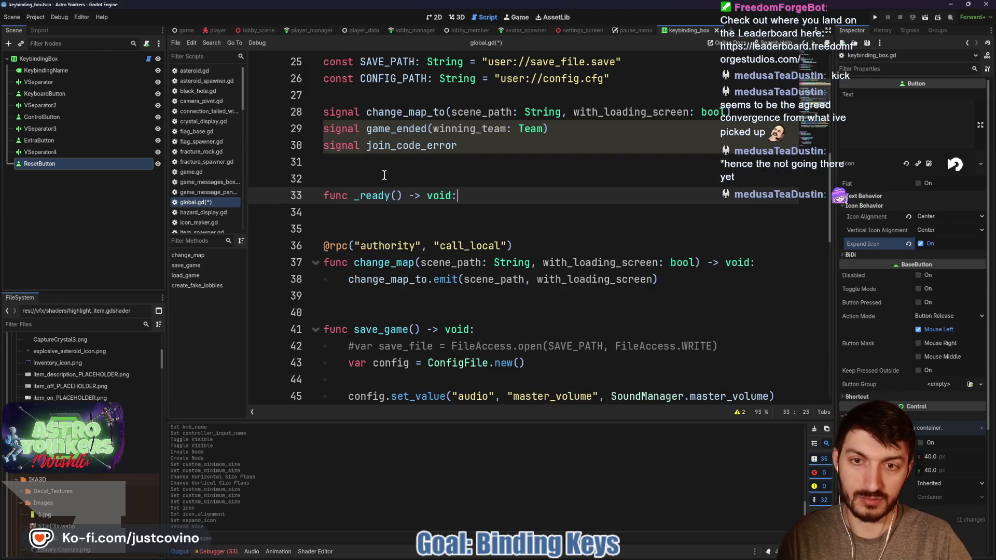
{"action": "key", "text": "Return"}
{"action": "type", "text": "InputMap."}
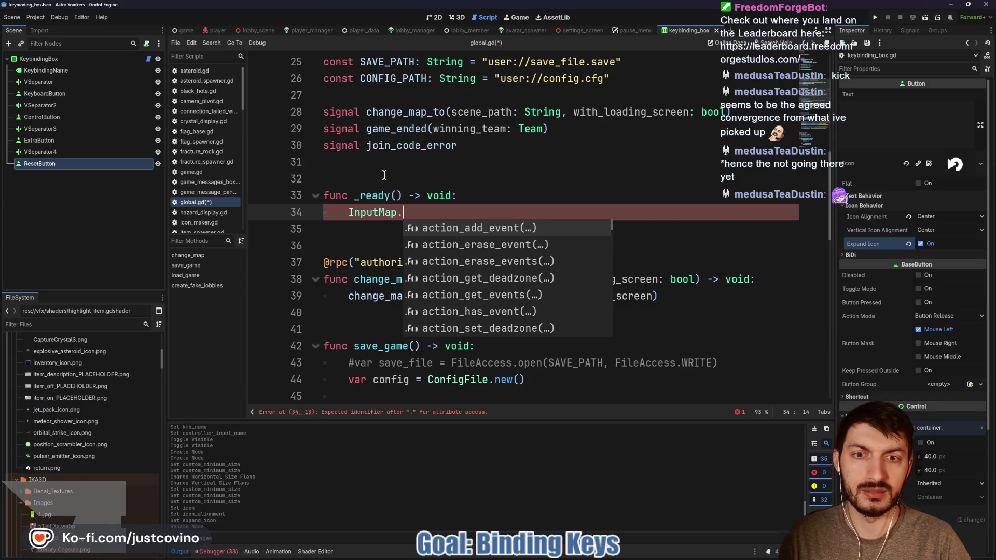
{"action": "type", "text": "get"}
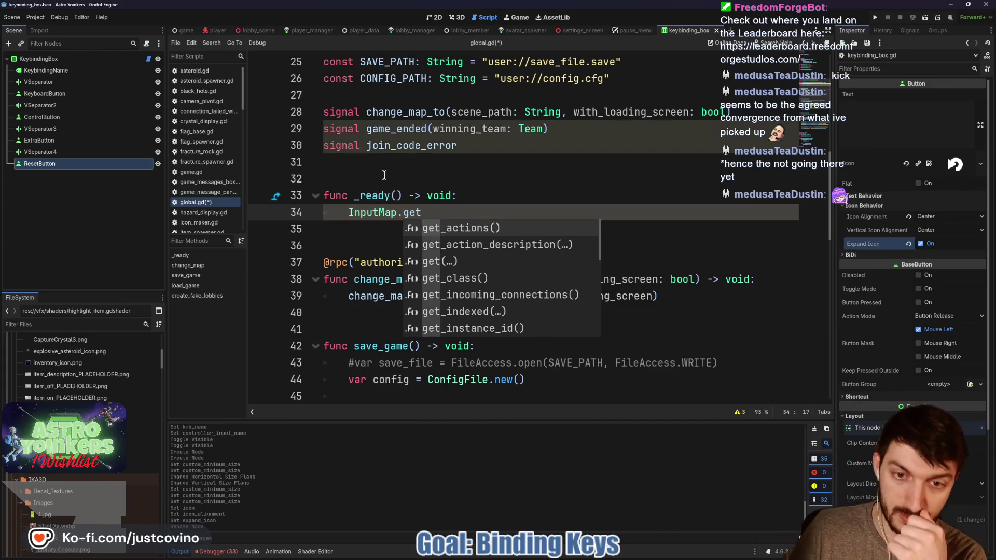
{"action": "key", "text": "Return"}
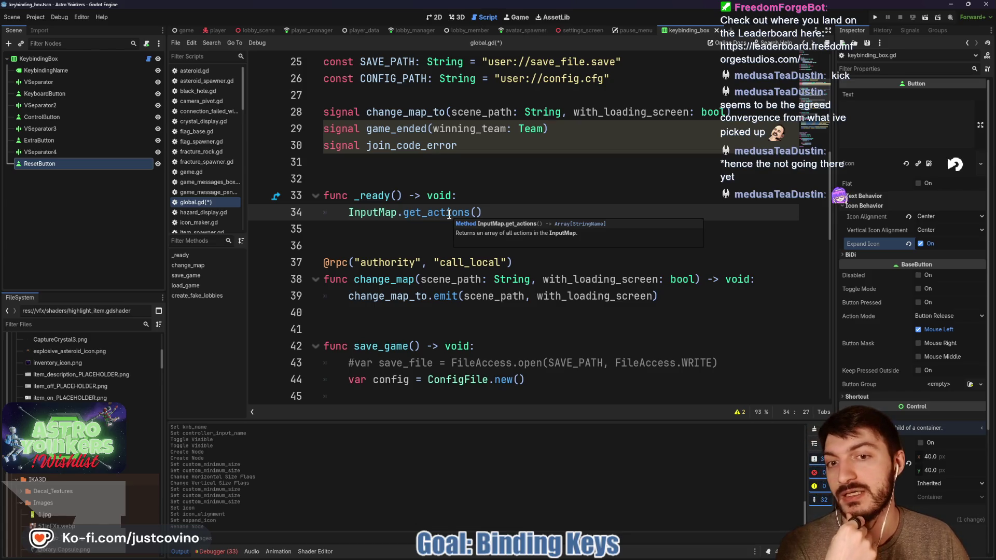
Step: Select the _actions() part of the get_actions call on line 34
{"action": "scroll", "coordinate": [449, 214], "scroll_direction": "up", "scroll_amount": 4}
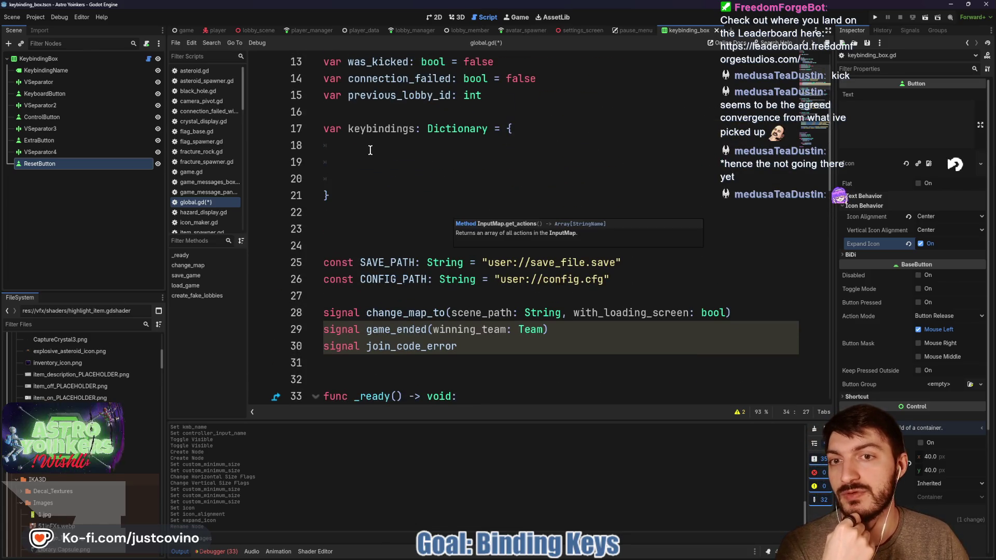
{"action": "left_click", "coordinate": [370, 145]}
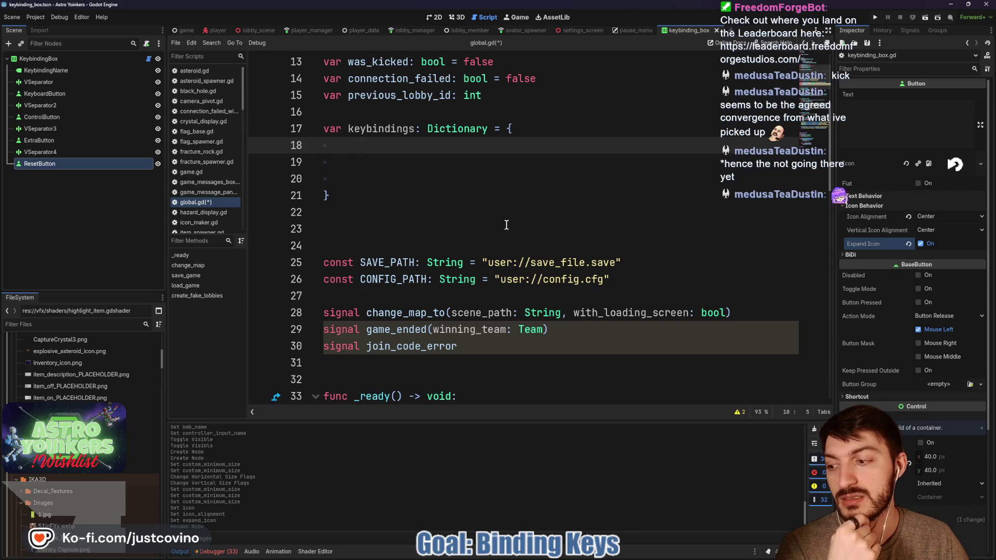
{"action": "scroll", "coordinate": [493, 208], "scroll_direction": "down", "scroll_amount": 4}
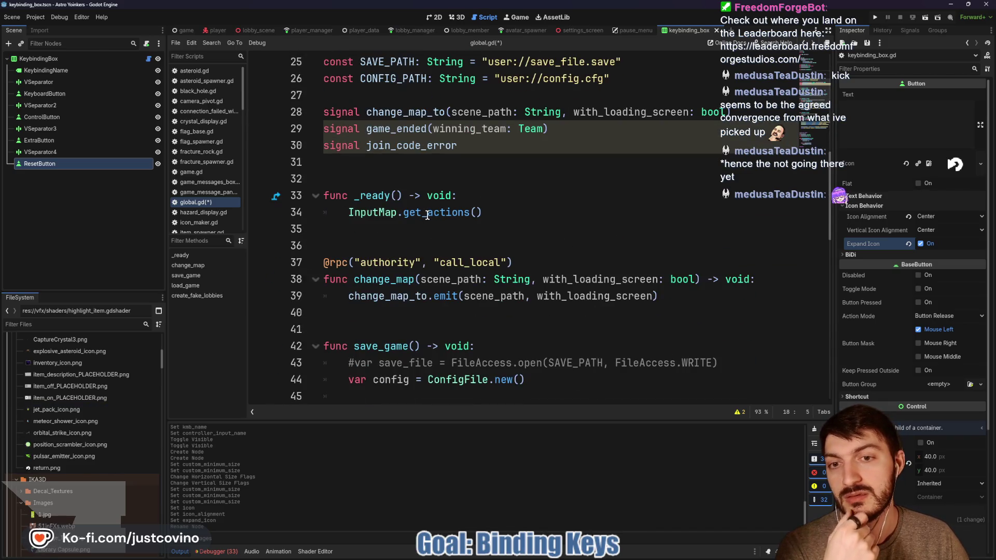
{"action": "mouse_move", "coordinate": [427, 215]}
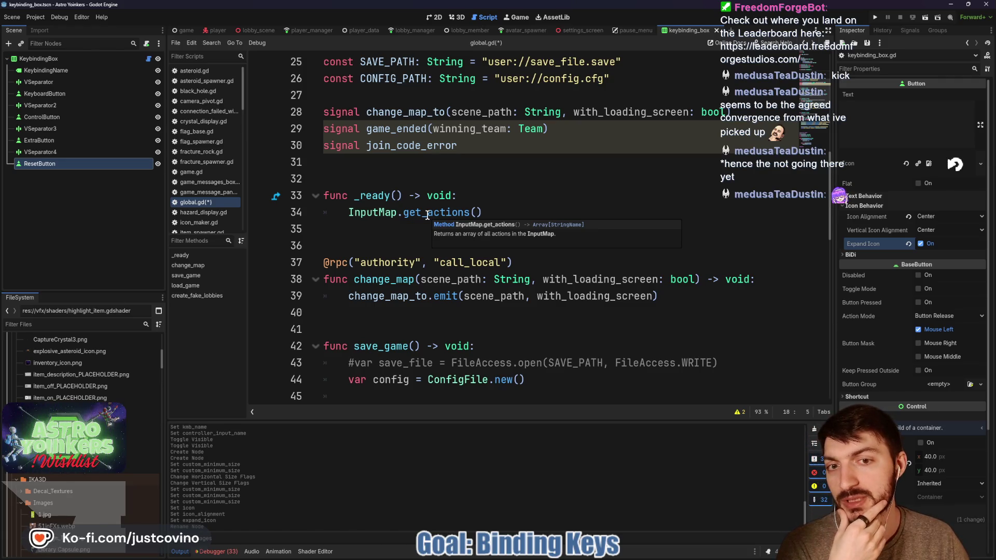
{"action": "left_click", "coordinate": [427, 216]}
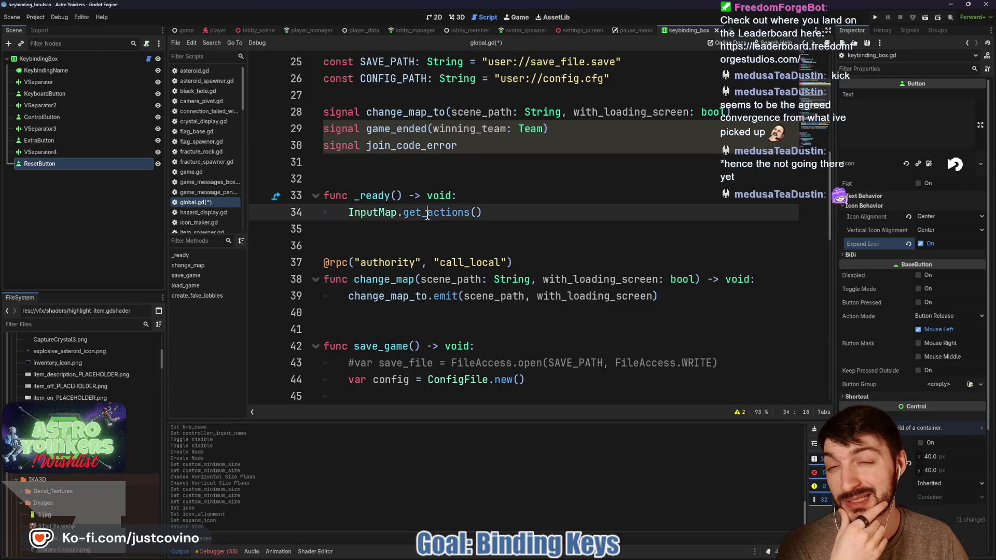
{"action": "left_click_drag", "start_coordinate": [515, 212], "coordinate": [427, 212]}
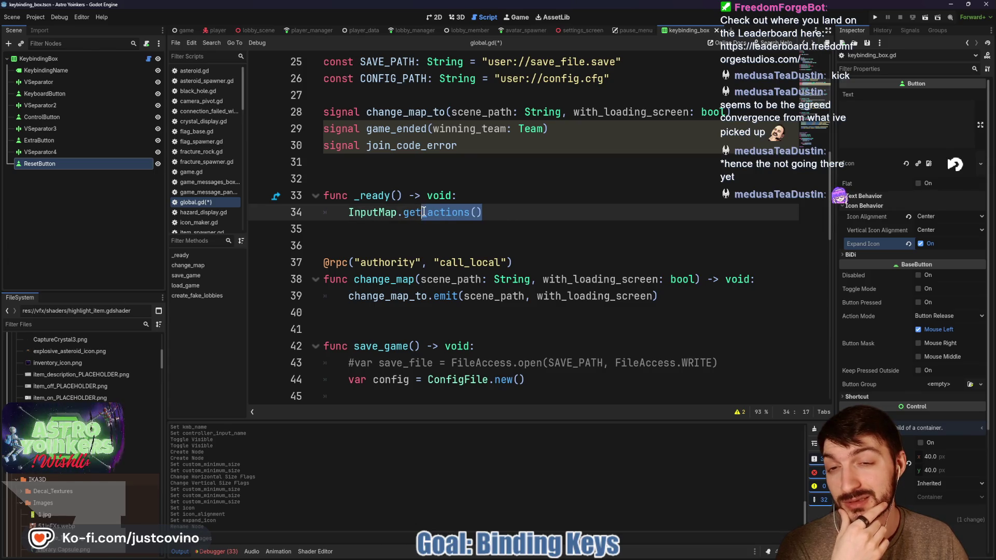
{"action": "mouse_move", "coordinate": [408, 204]}
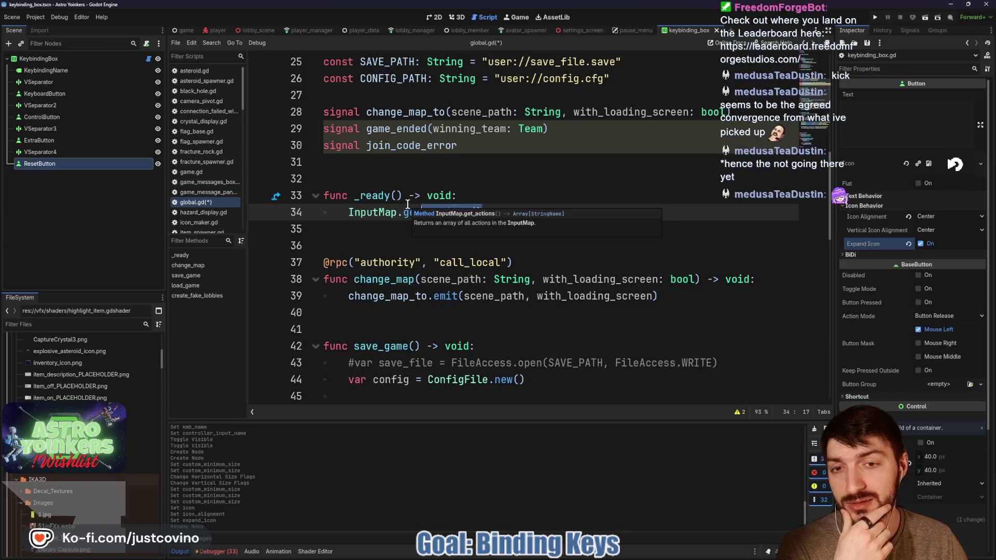
{"action": "left_click", "coordinate": [531, 557]}
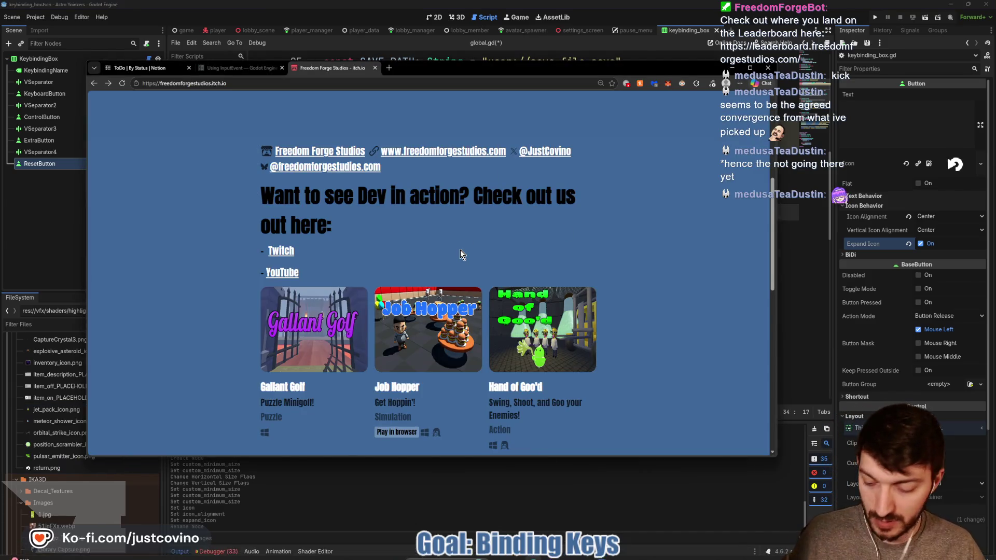
{"action": "key", "text": "ctrl+shift+t"}
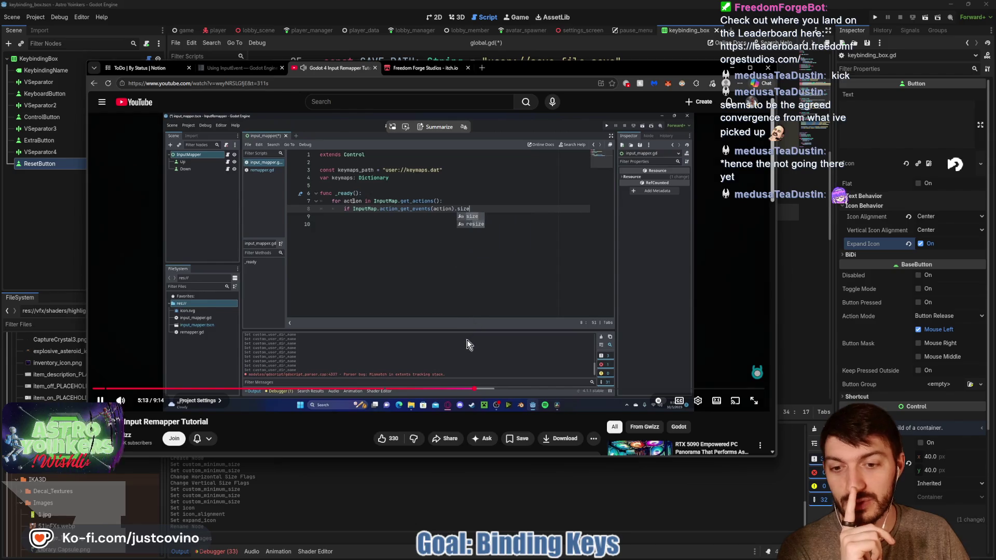
{"action": "left_click", "coordinate": [503, 389]}
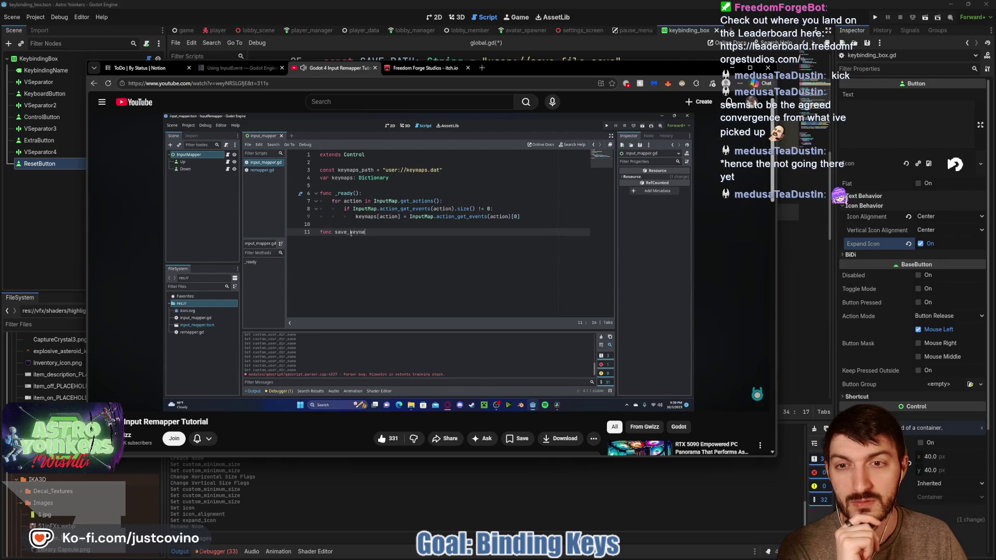
{"action": "left_click", "coordinate": [455, 255]}
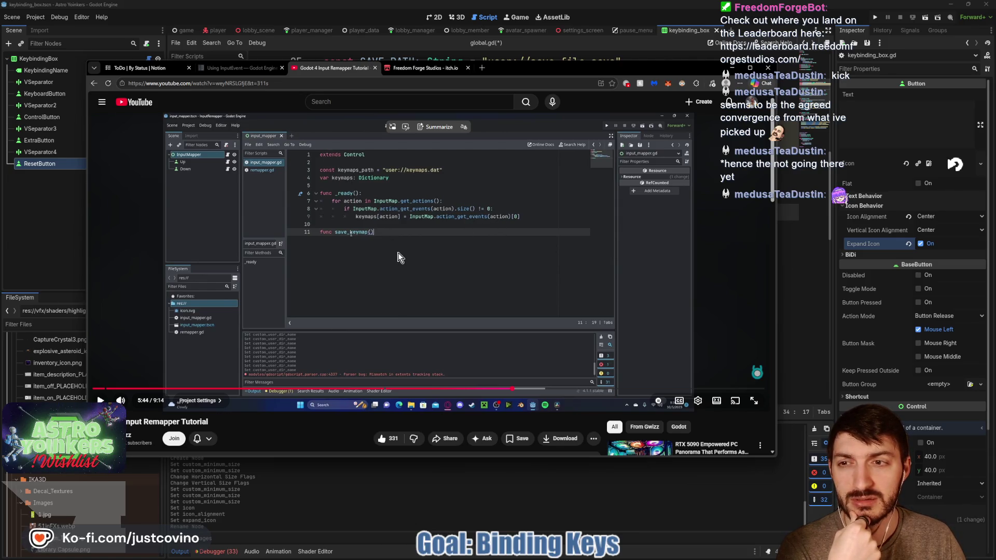
{"action": "left_click", "coordinate": [552, 363]}
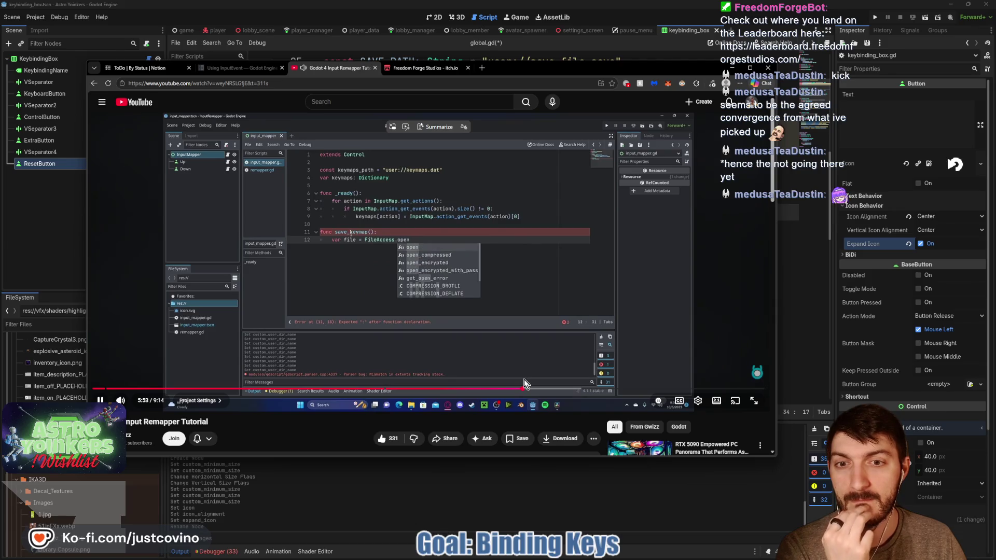
{"action": "left_click", "coordinate": [469, 389]}
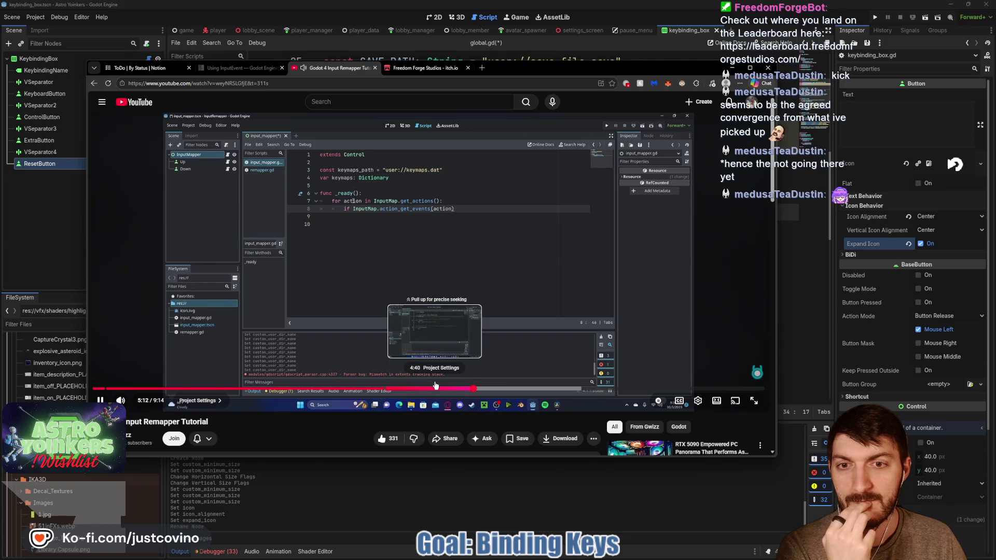
{"action": "left_click", "coordinate": [436, 387]}
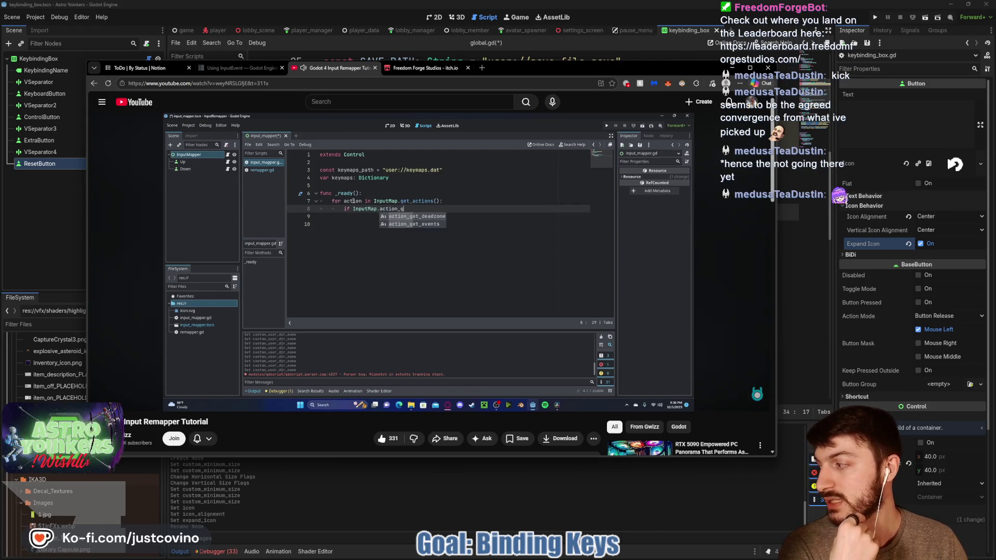
{"action": "mouse_move", "coordinate": [357, 291]}
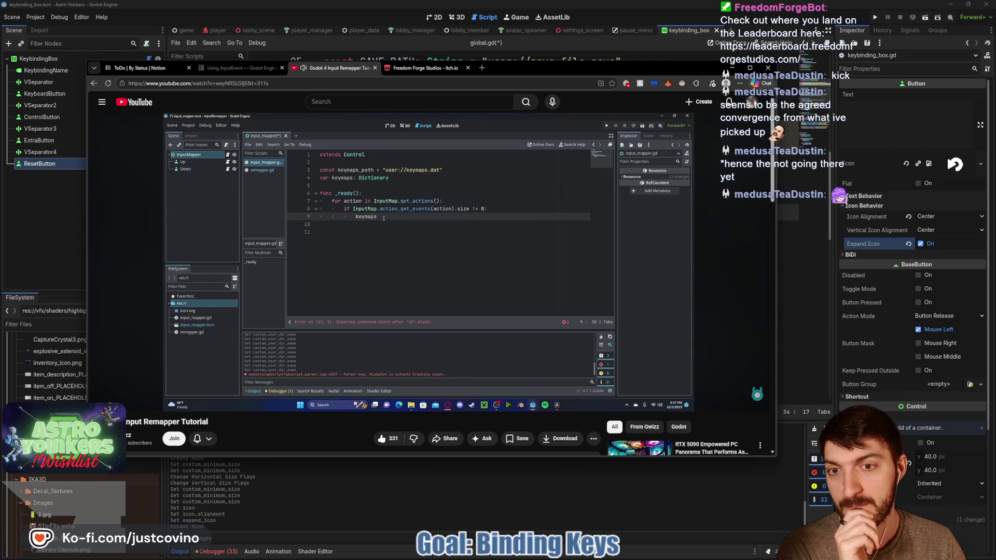
{"action": "left_click", "coordinate": [360, 294]}
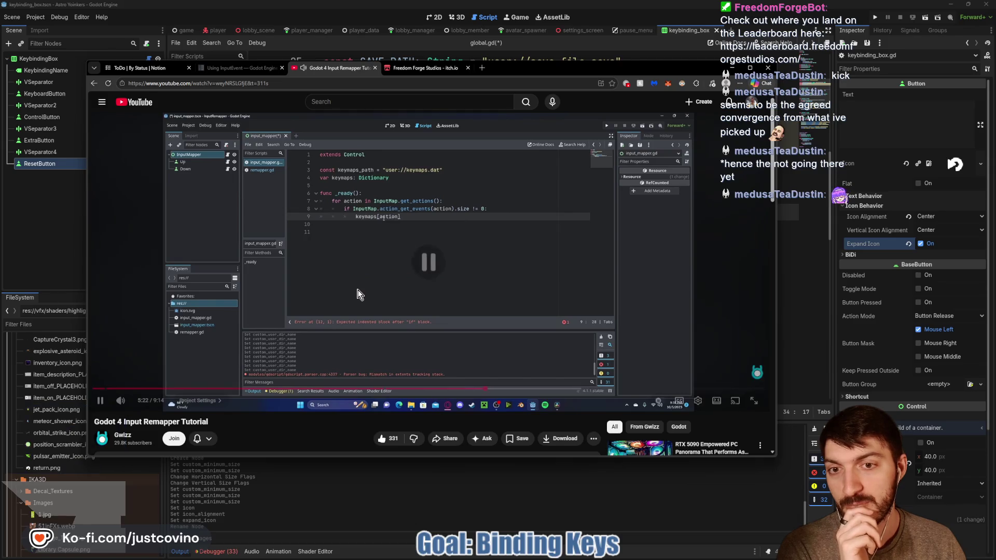
{"action": "left_click", "coordinate": [359, 295]}
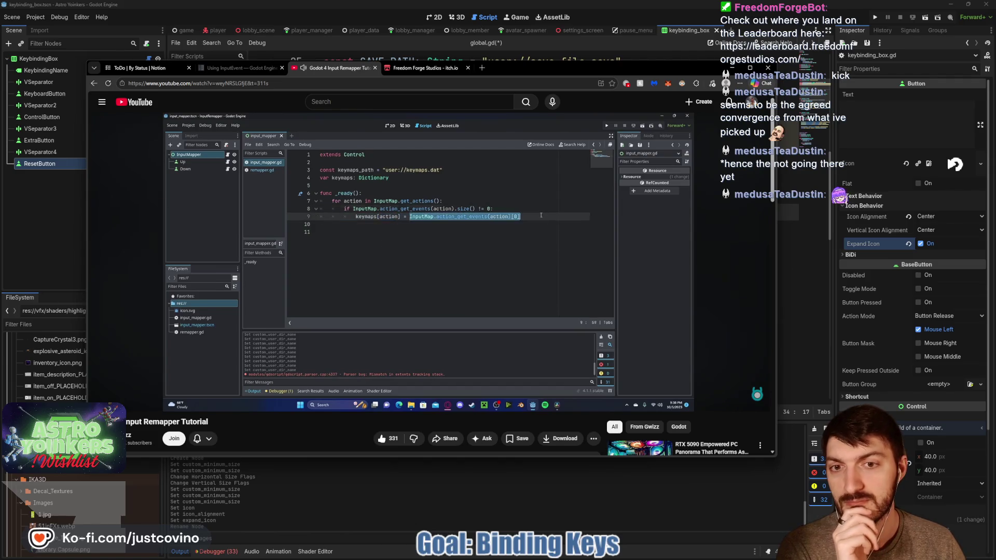
{"action": "left_click", "coordinate": [455, 302]}
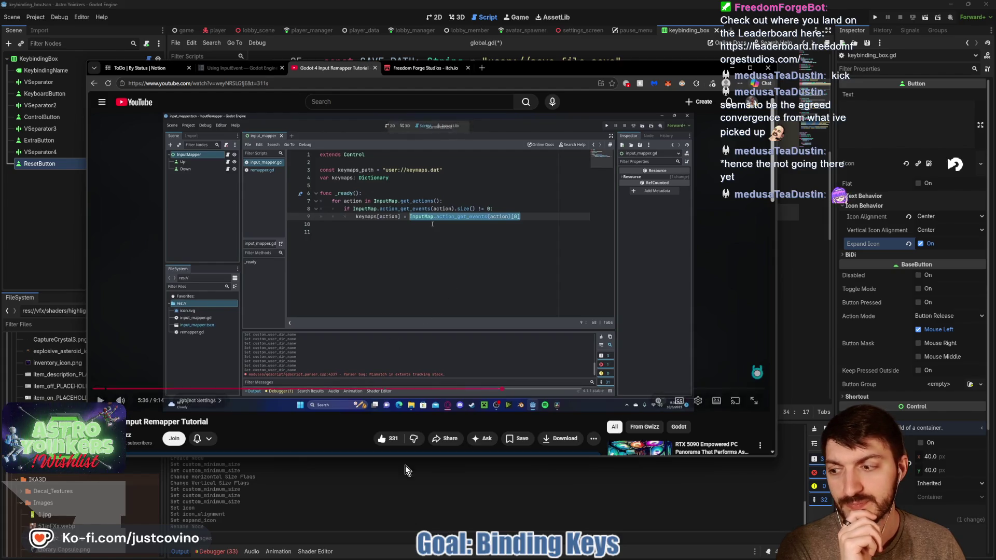
{"action": "left_click", "coordinate": [377, 496]}
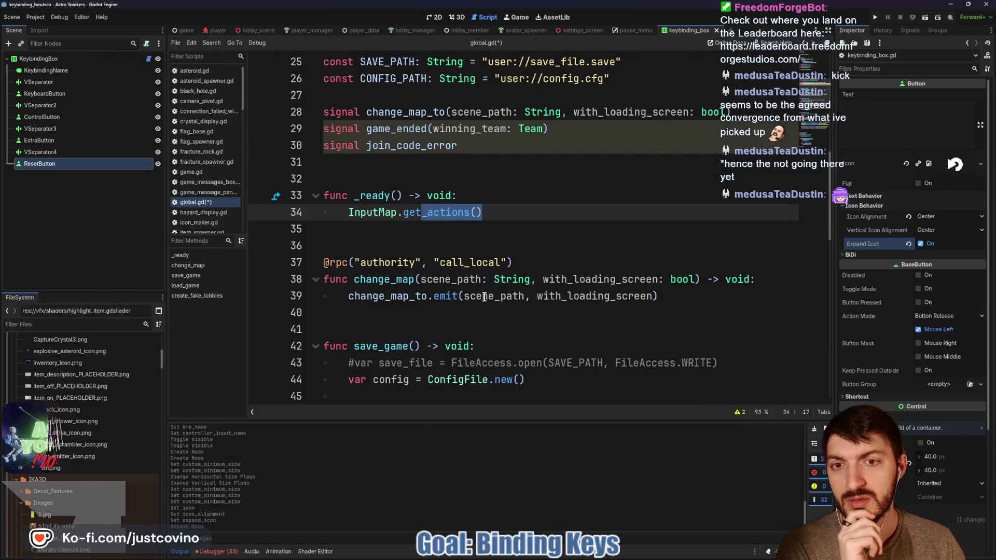
Step: Add a blank line after the _ready function and save global.gd
{"action": "left_click", "coordinate": [503, 216]}
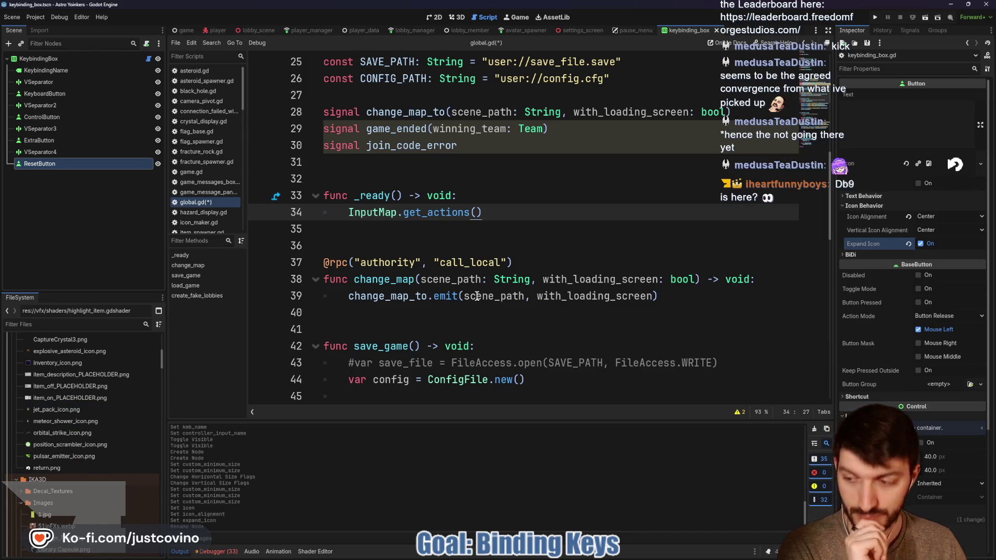
{"action": "left_click", "coordinate": [423, 242]}
{"action": "key", "text": "Return"}
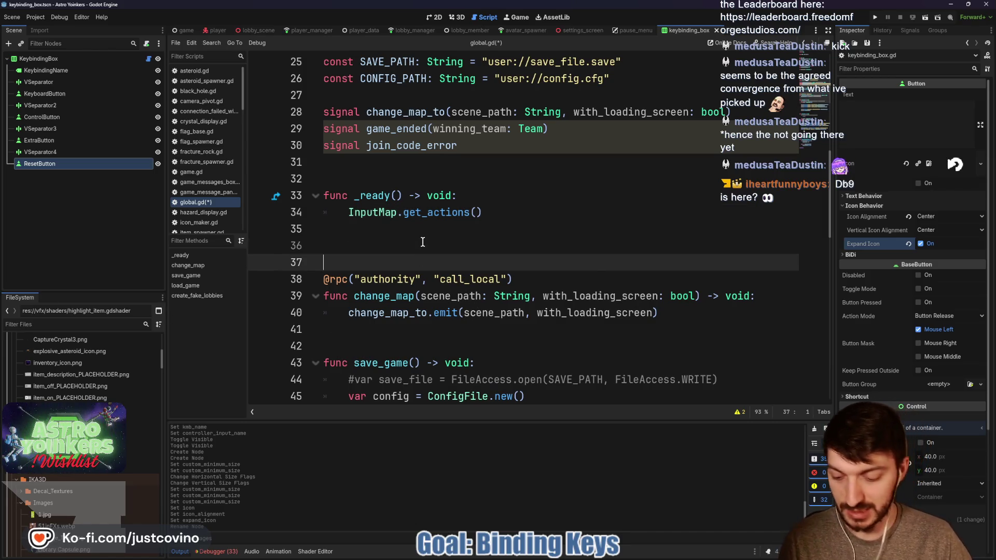
{"action": "key", "text": "ctrl+s"}
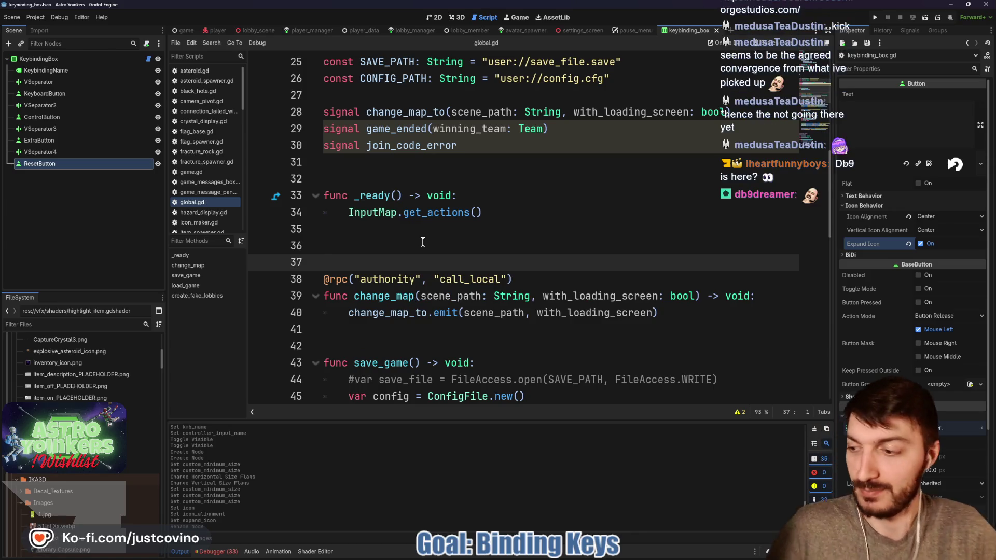
{"action": "left_click", "coordinate": [358, 178]}
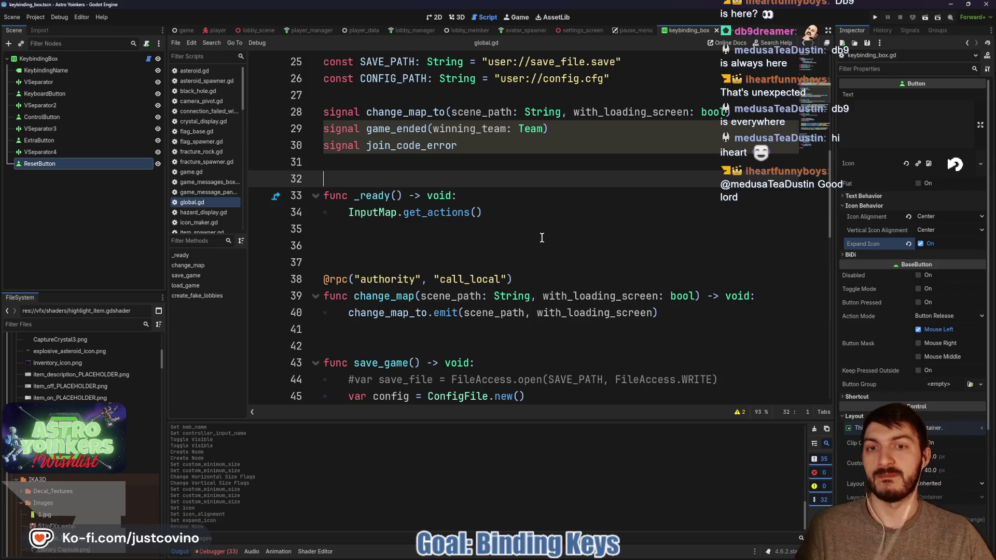
Step: Retype the line 34 call as InputMap.get_actions() using the autocomplete list
{"action": "left_click_drag", "start_coordinate": [483, 212], "coordinate": [405, 209]}
{"action": "type", "text": "get_cu"}
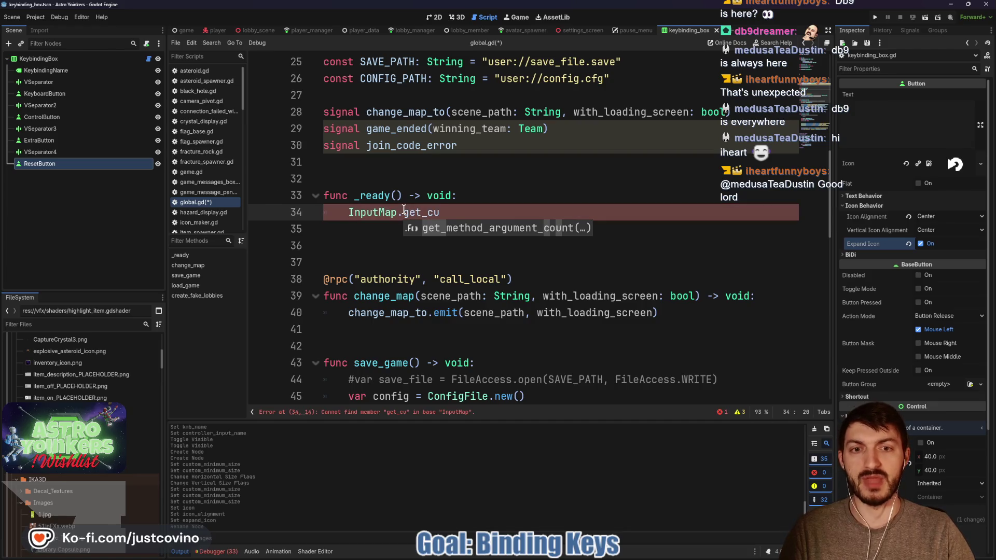
{"action": "key", "text": "BackSpace"}
{"action": "key", "text": "BackSpace"}
{"action": "key", "text": "BackSpace"}
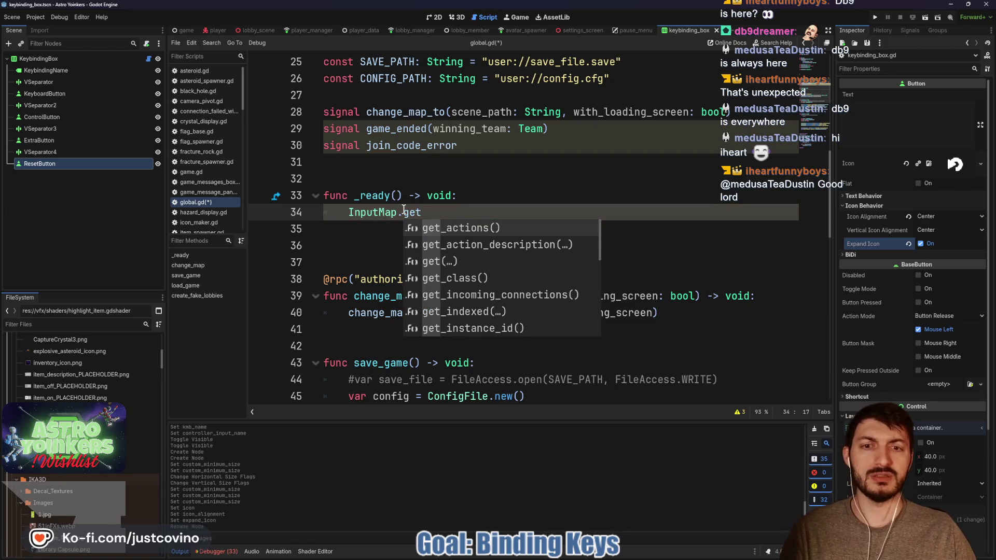
{"action": "left_click", "coordinate": [470, 227]}
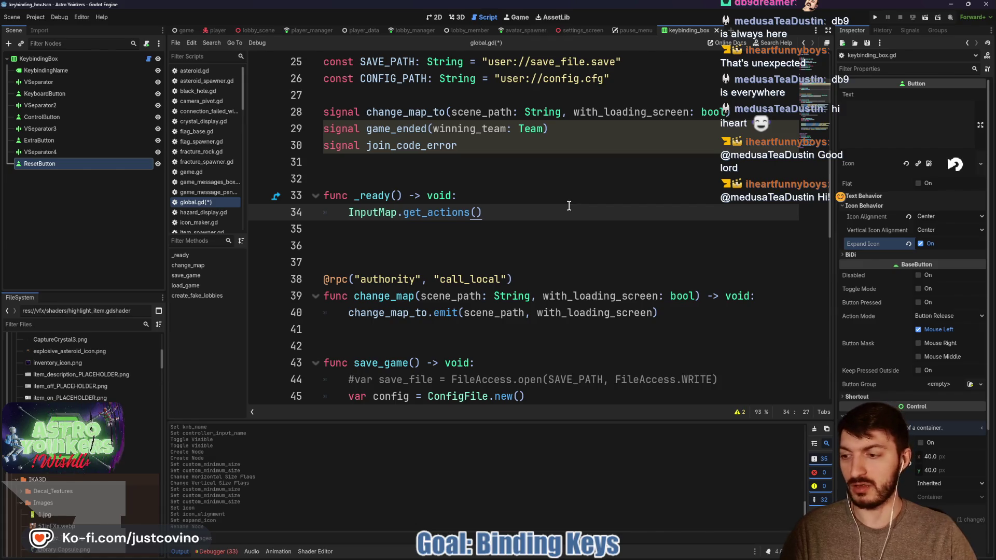
{"action": "scroll", "coordinate": [462, 194], "scroll_direction": "up", "scroll_amount": 3}
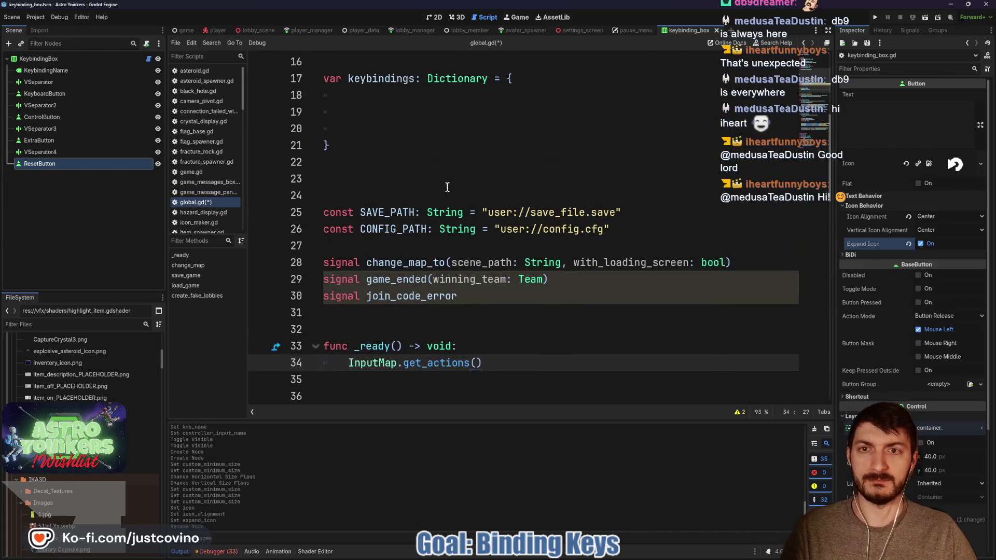
Step: Delete the '= {...}' initializer so keybindings is a plain Dictionary
{"action": "mouse_move", "coordinate": [376, 120]}
{"action": "left_mouse_down"}
{"action": "mouse_move", "coordinate": [332, 128]}
{"action": "mouse_move", "coordinate": [332, 98]}
{"action": "mouse_move", "coordinate": [493, 73]}
{"action": "left_mouse_up"}
{"action": "key", "text": "BackSpace"}
{"action": "key", "text": "BackSpace"}
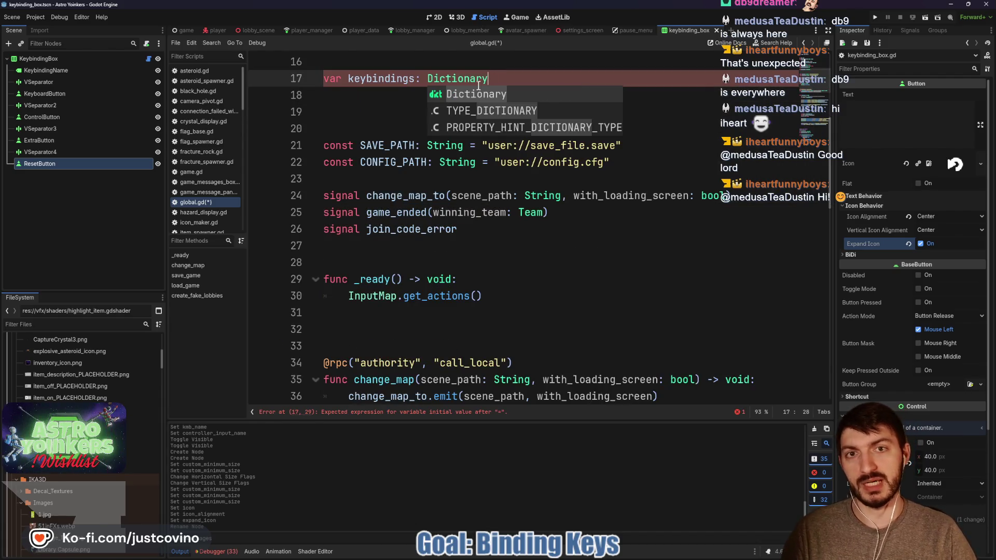
{"action": "left_click", "coordinate": [381, 111]}
{"action": "key", "text": "BackSpace"}
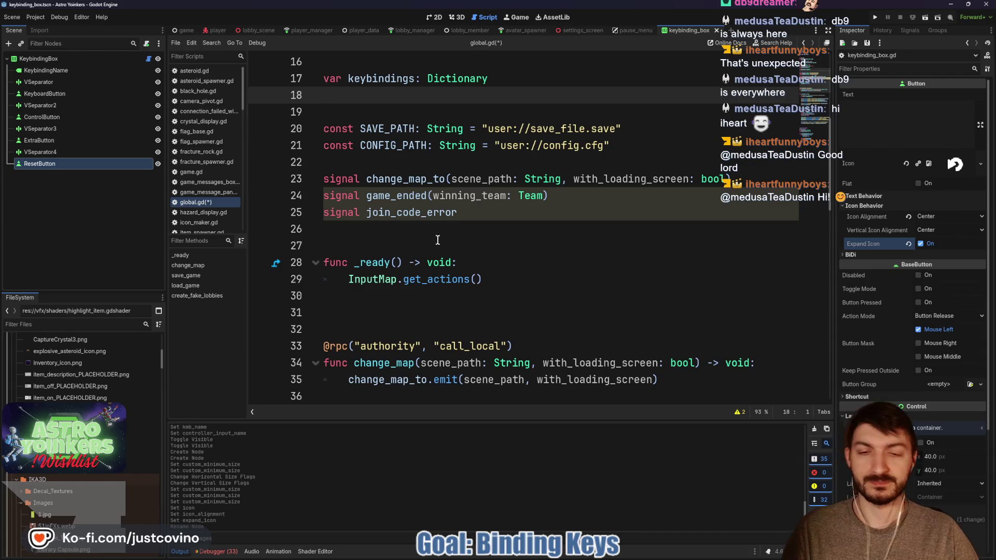
Step: Write generate_keybindings_dictionary() -> void with 'for action in InputMap.get_actions():'
{"action": "left_click", "coordinate": [396, 311]}
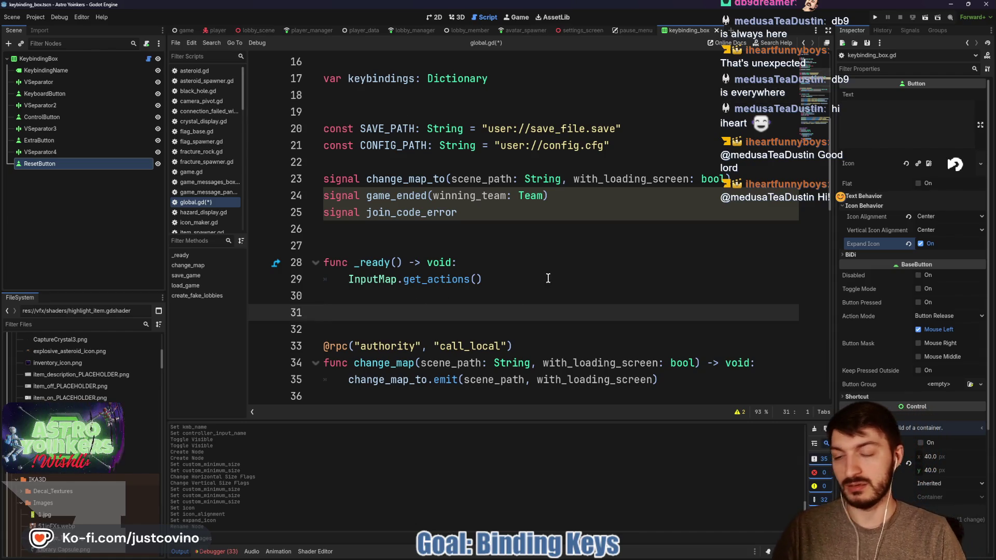
{"action": "type", "text": "func generate_keybin"}
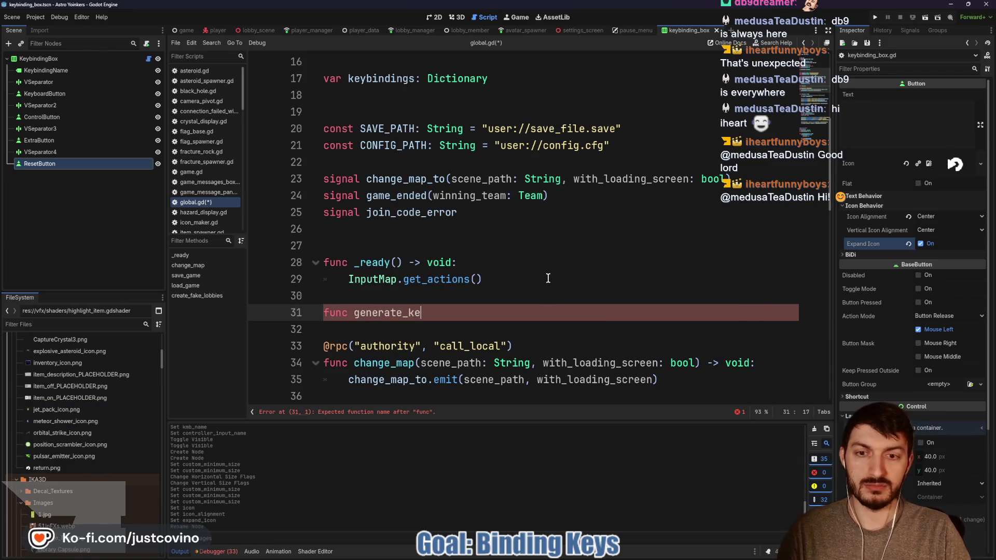
{"action": "type", "text": "dings_dictionary"}
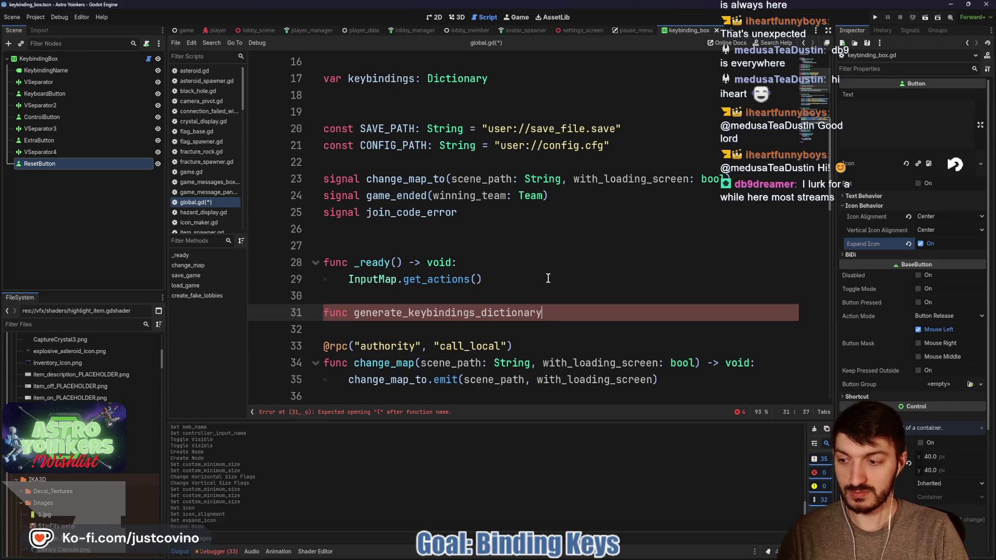
{"action": "type", "text": "void:"}
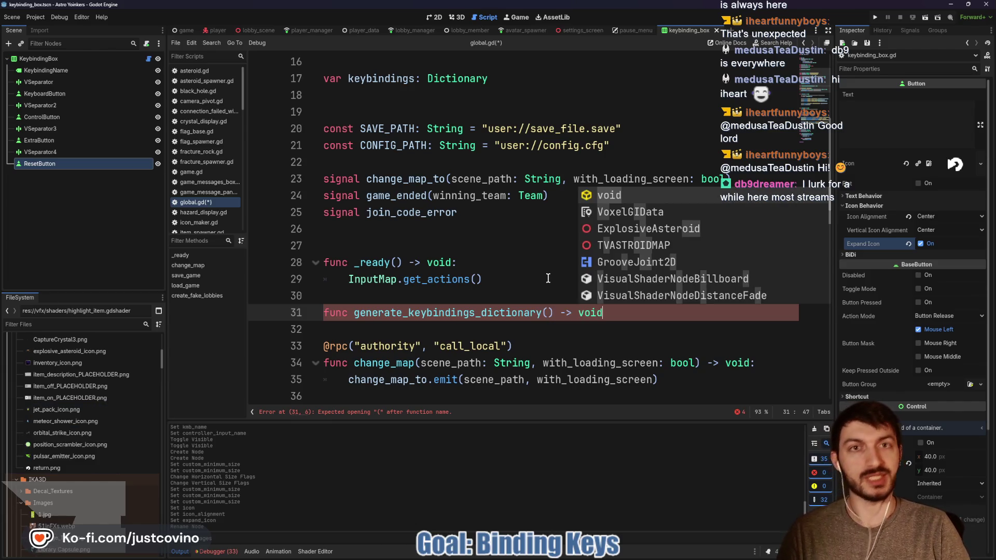
{"action": "key", "text": "Return"}
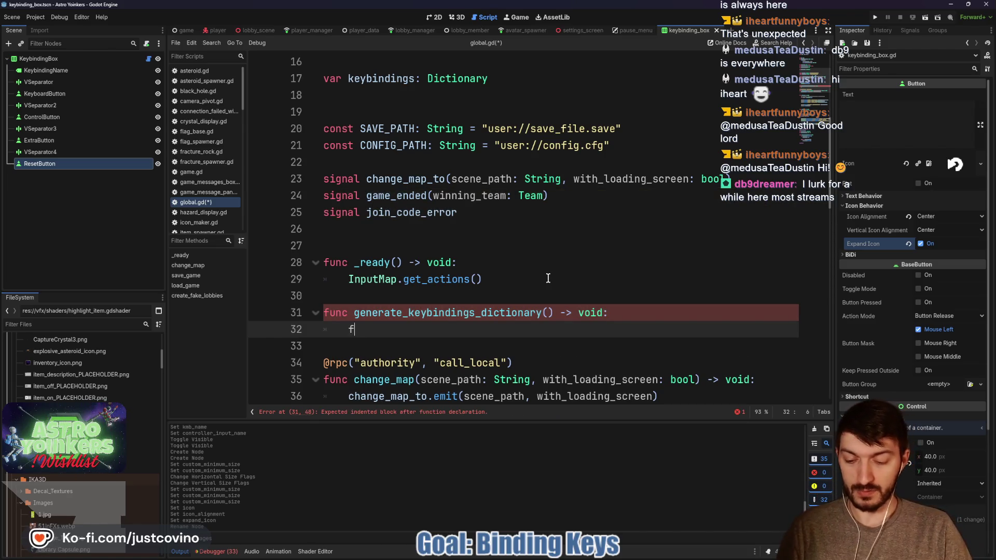
{"action": "type", "text": "or action in InputMap.get"}
{"action": "key", "text": "Return"}
{"action": "type", "text": ":"}
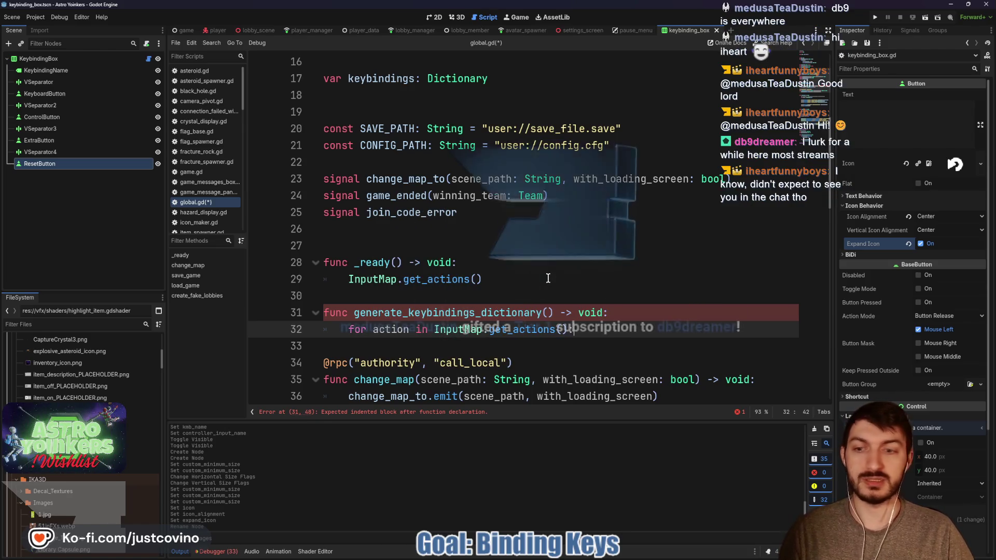
{"action": "key", "text": "Return"}
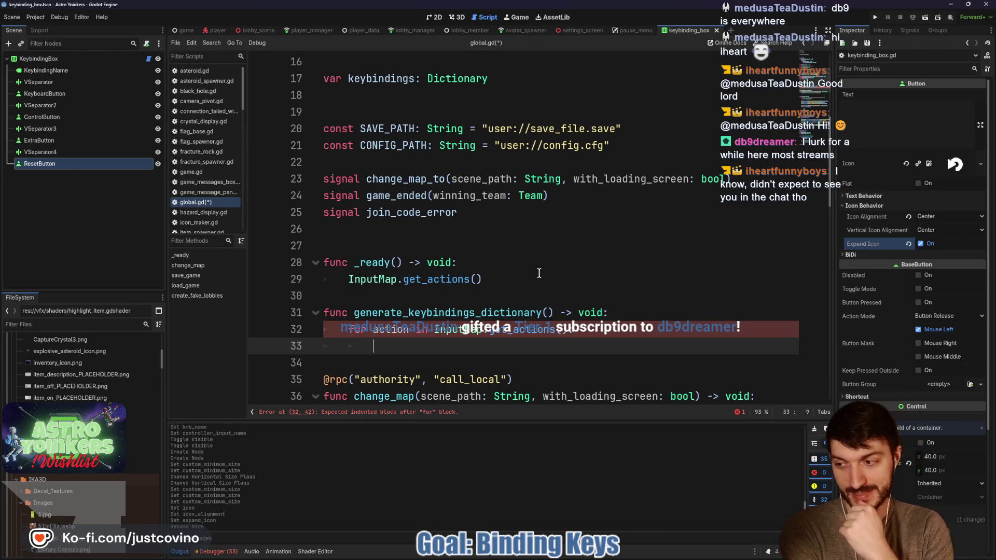
{"action": "mouse_move", "coordinate": [561, 558]}
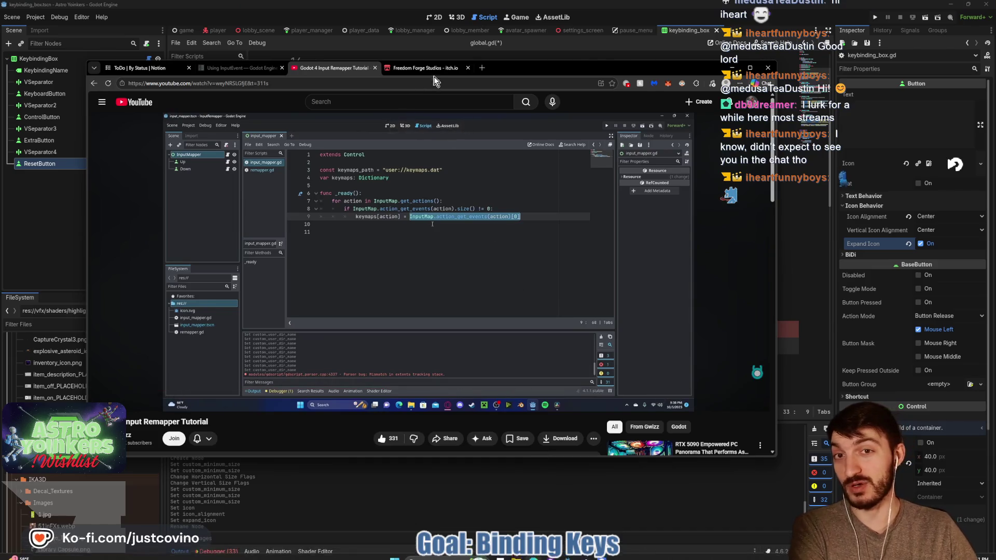
Step: Load leaderboard.freedomforgestudios.com in a new tab and scroll through the rankings
{"action": "left_click", "coordinate": [482, 68]}
{"action": "type", "text": "leaderboard.freedomforgestudios.com"}
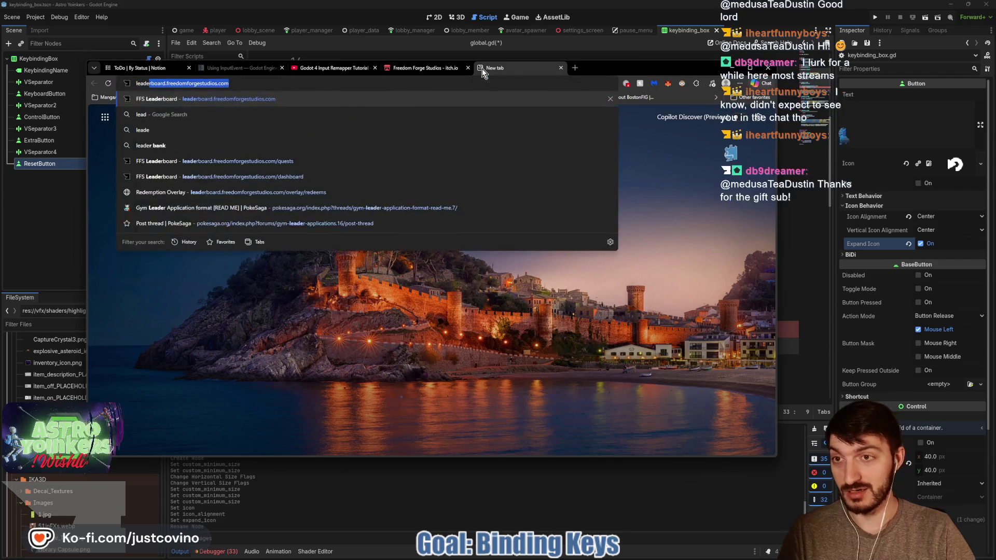
{"action": "key", "text": "Return"}
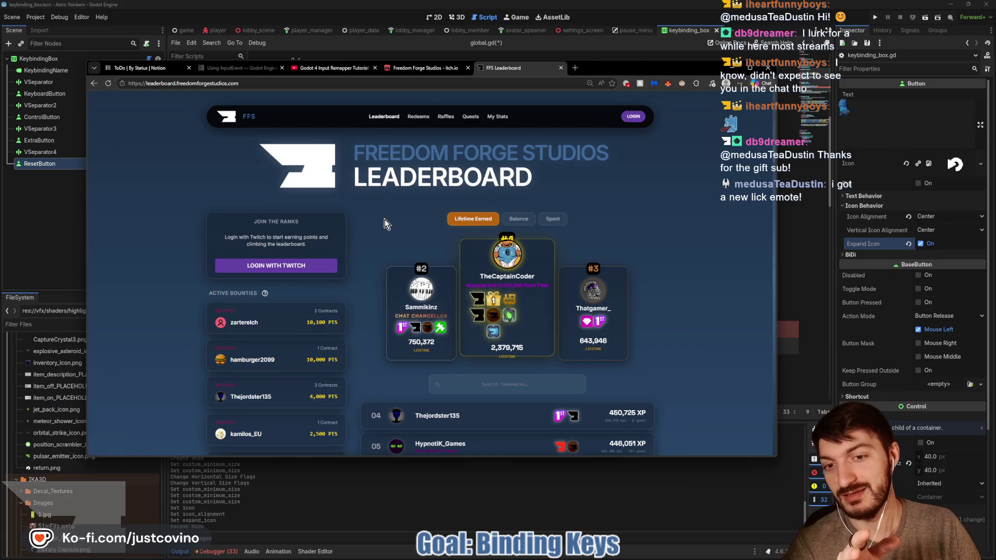
{"action": "scroll", "coordinate": [387, 224], "scroll_direction": "down", "scroll_amount": 3}
{"action": "scroll", "coordinate": [387, 224], "scroll_direction": "down", "scroll_amount": 8}
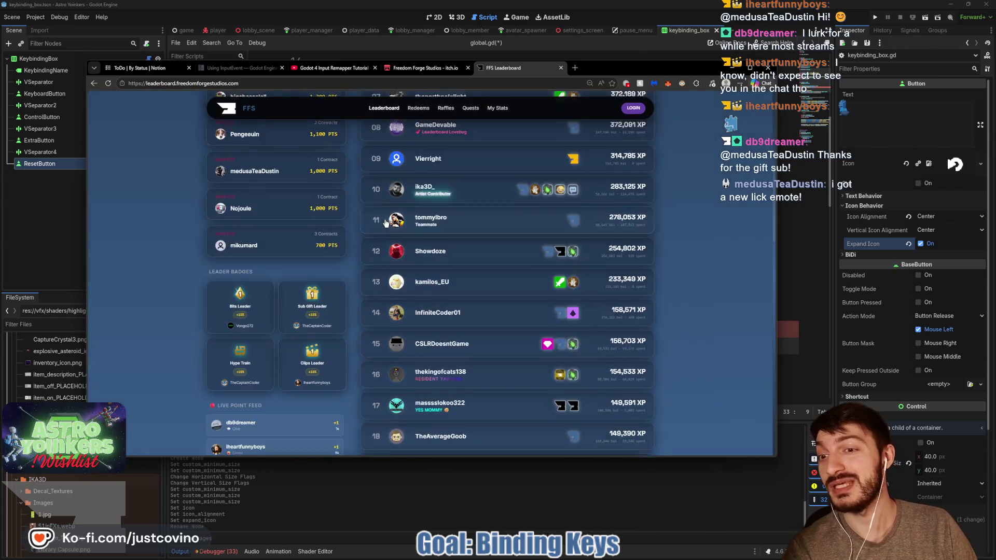
{"action": "scroll", "coordinate": [480, 222], "scroll_direction": "down", "scroll_amount": 2}
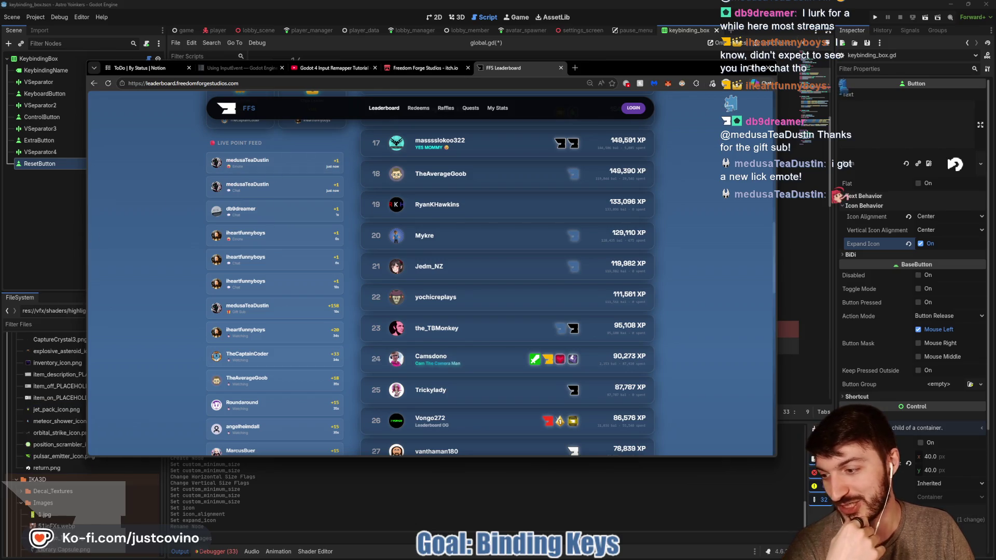
{"action": "scroll", "coordinate": [312, 234], "scroll_direction": "down", "scroll_amount": 3}
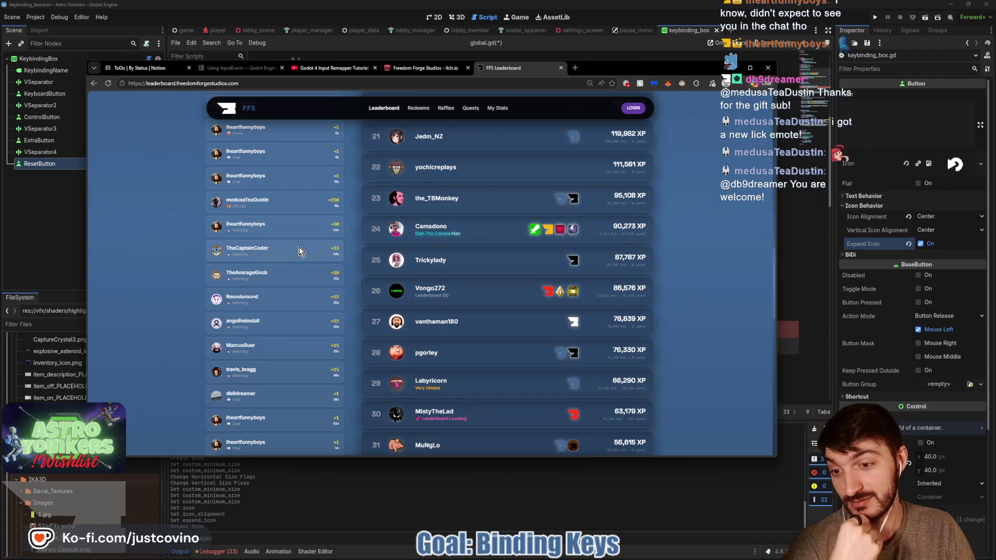
{"action": "scroll", "coordinate": [299, 247], "scroll_direction": "down", "scroll_amount": 1}
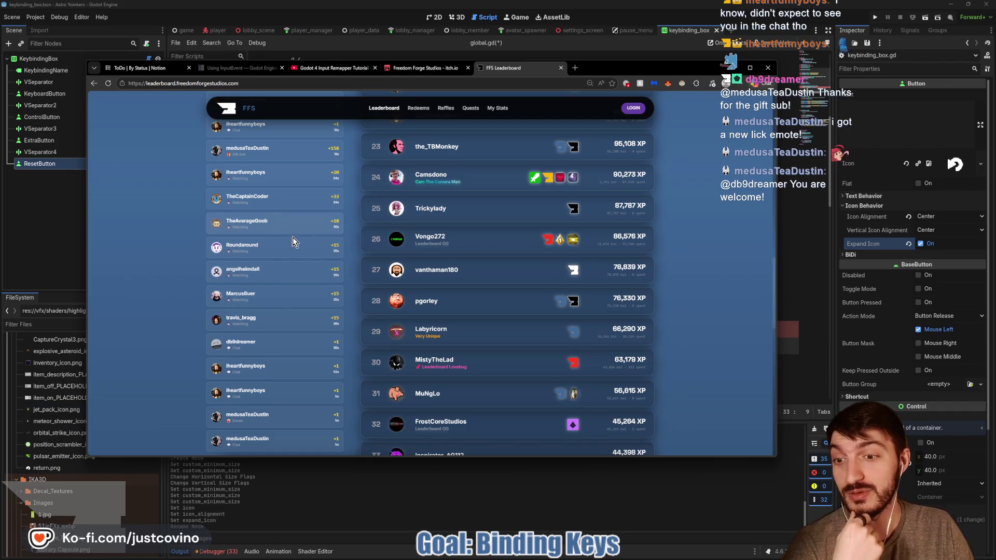
{"action": "scroll", "coordinate": [276, 237], "scroll_direction": "down", "scroll_amount": 1}
{"action": "scroll", "coordinate": [282, 239], "scroll_direction": "down", "scroll_amount": 1}
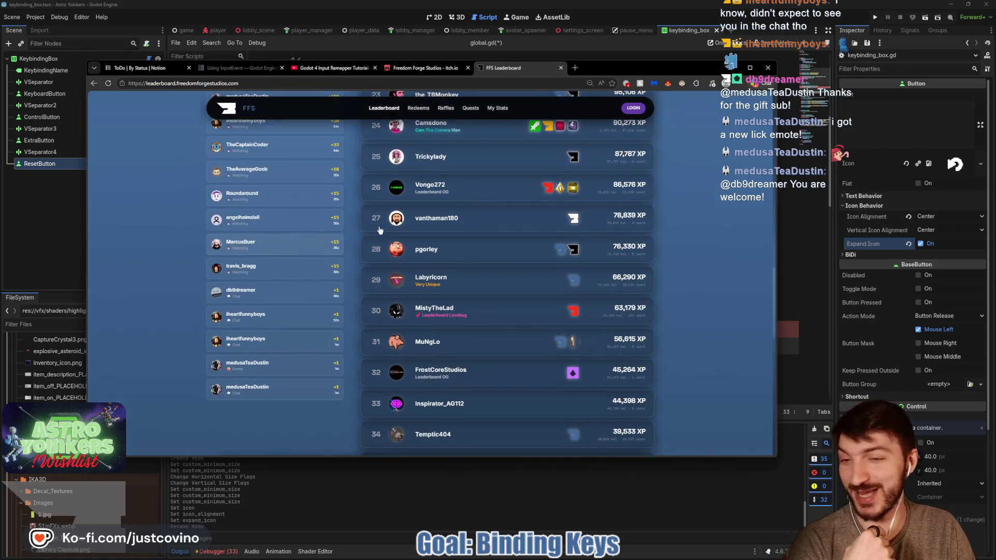
{"action": "scroll", "coordinate": [614, 234], "scroll_direction": "up", "scroll_amount": 9}
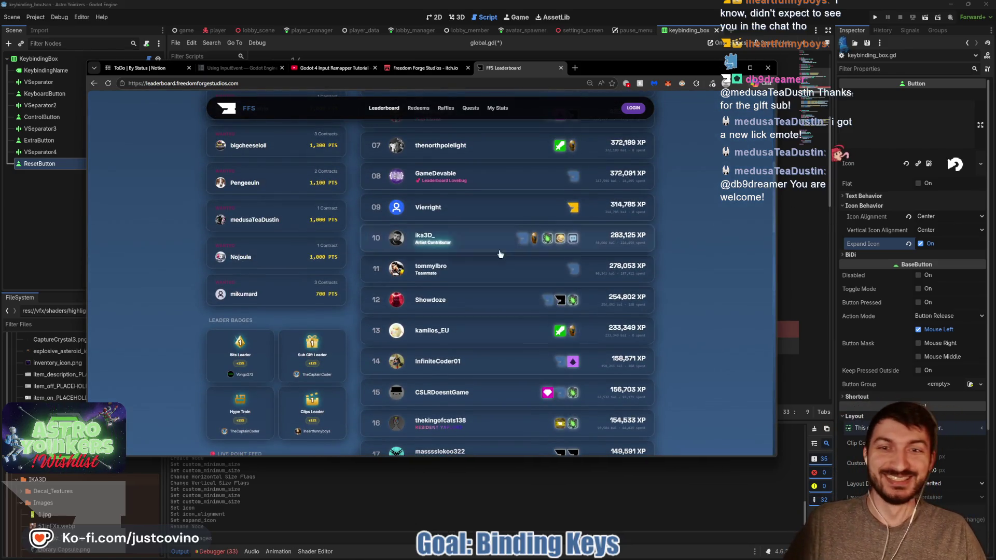
{"action": "scroll", "coordinate": [474, 345], "scroll_direction": "up", "scroll_amount": 6}
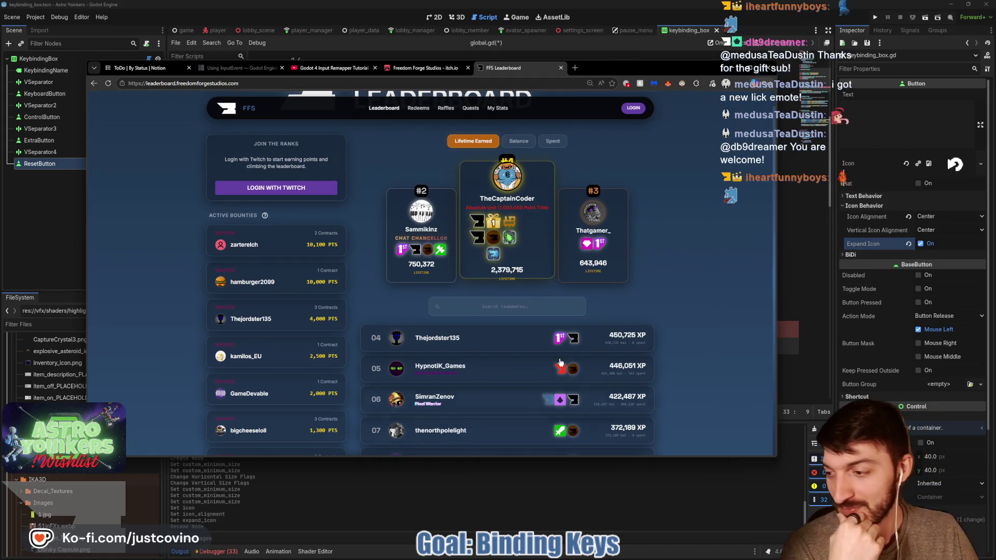
Step: Add an empty line after the for loop in global.gd, then return to the leaderboard
{"action": "left_click", "coordinate": [737, 74]}
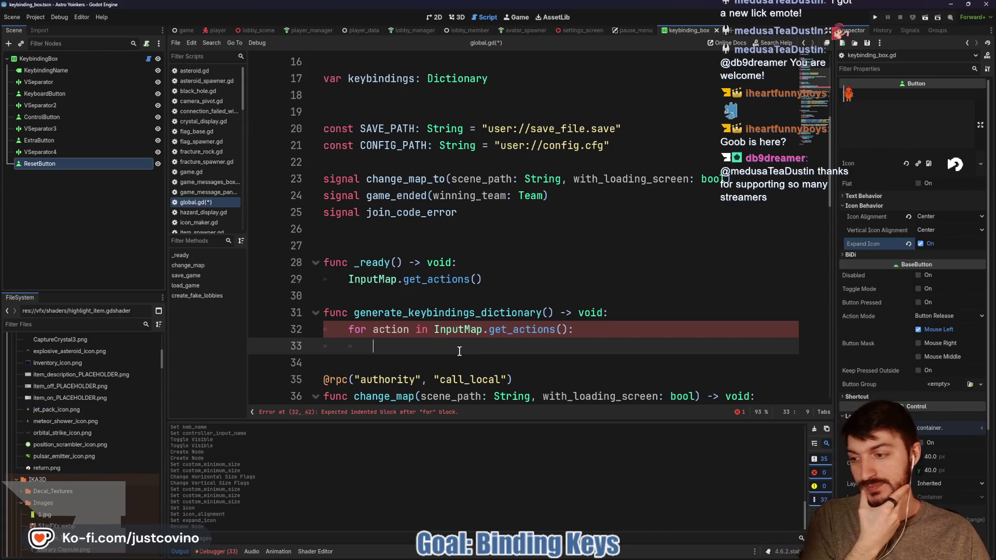
{"action": "left_click", "coordinate": [400, 365]}
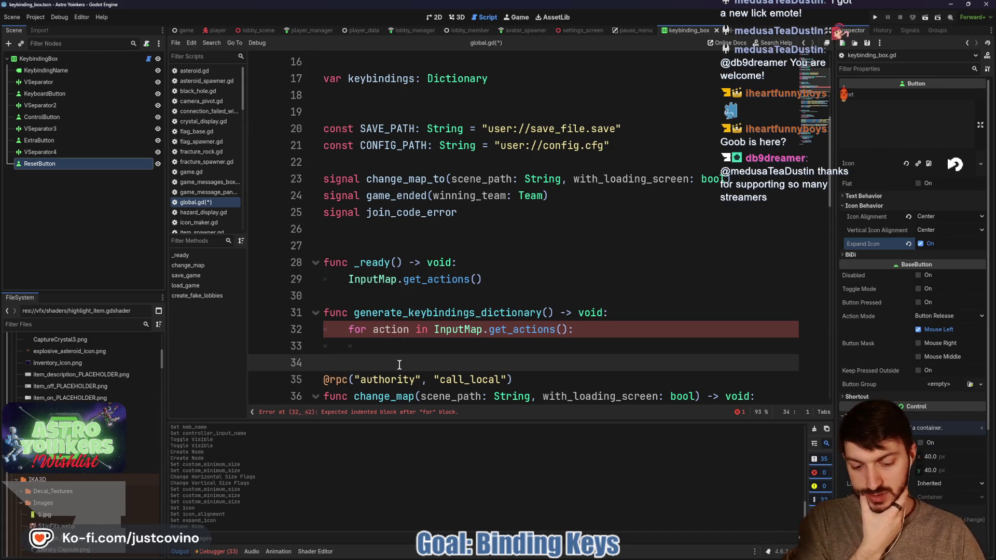
{"action": "key", "text": "Return"}
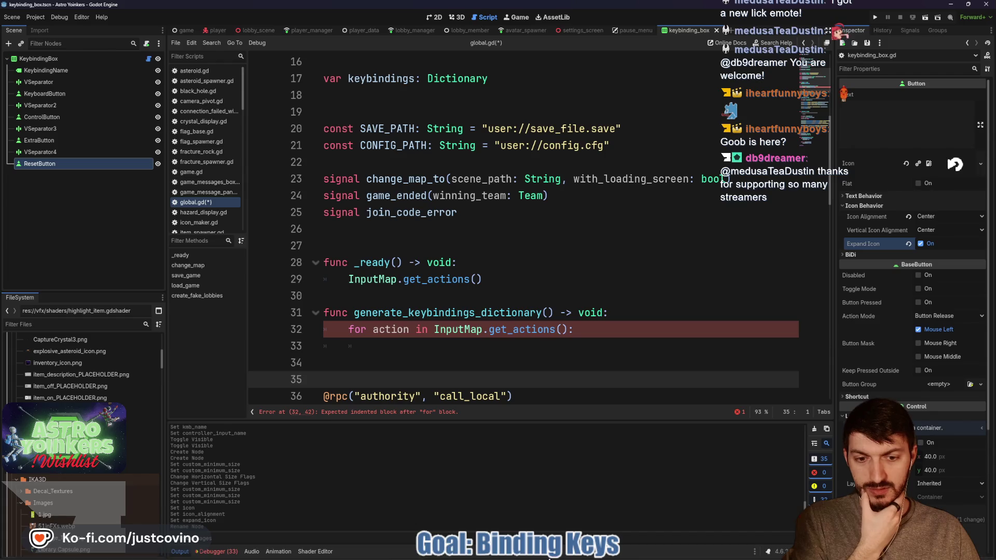
{"action": "left_click", "coordinate": [537, 558]}
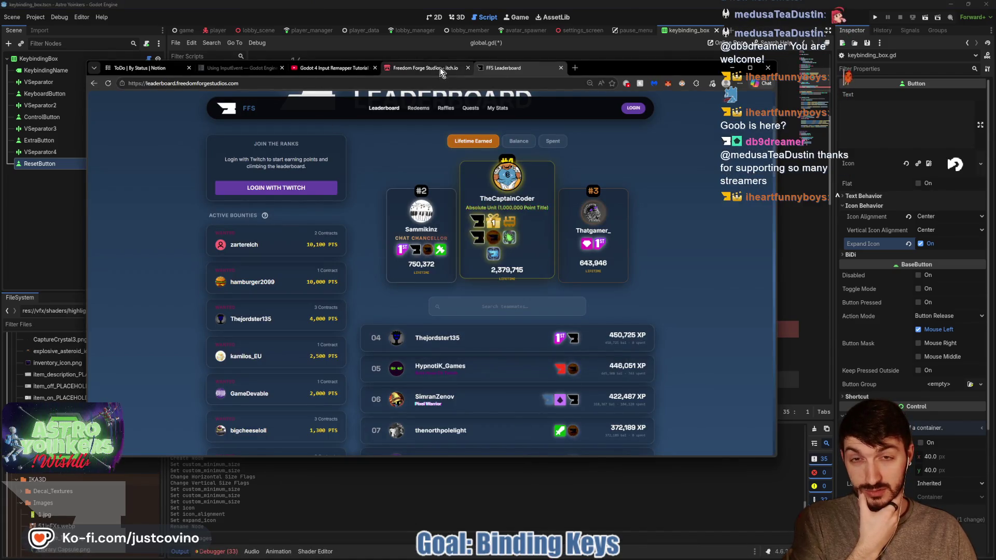
Step: Check the Input Remapper Tutorial video's code, then start typing 'if InputMap.get' in the loop
{"action": "left_click", "coordinate": [426, 68]}
{"action": "left_click", "coordinate": [332, 68]}
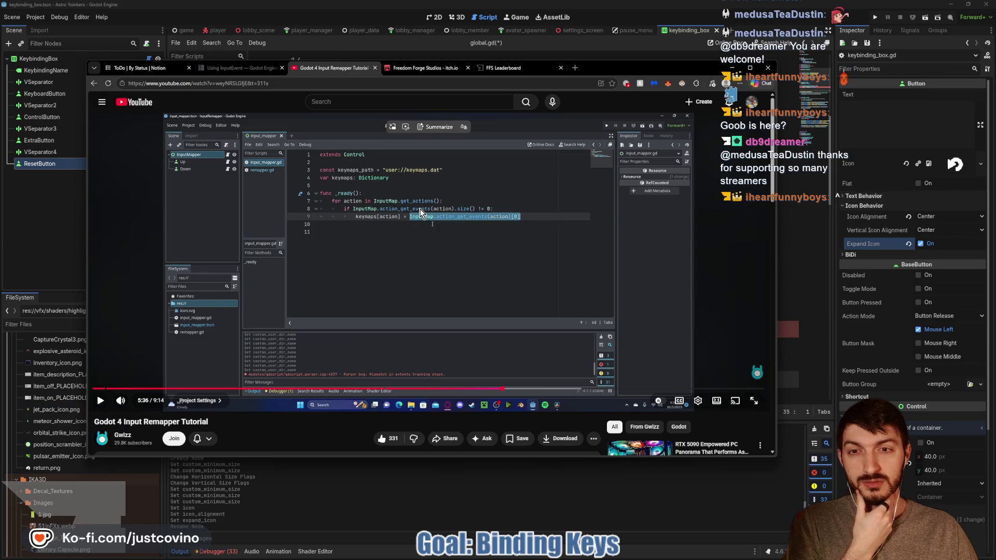
{"action": "left_click", "coordinate": [415, 507]}
{"action": "key", "text": "Return"}
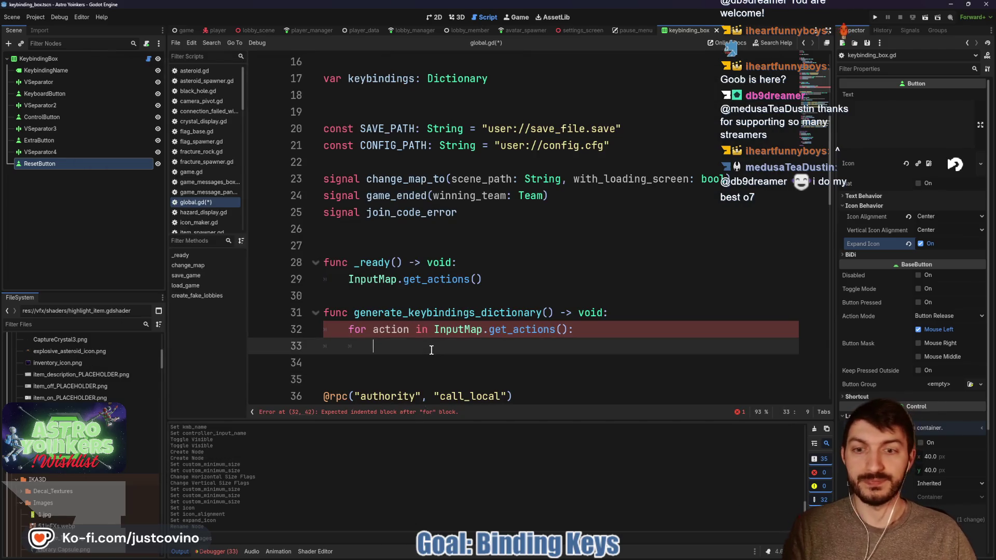
{"action": "type", "text": "if InputM"}
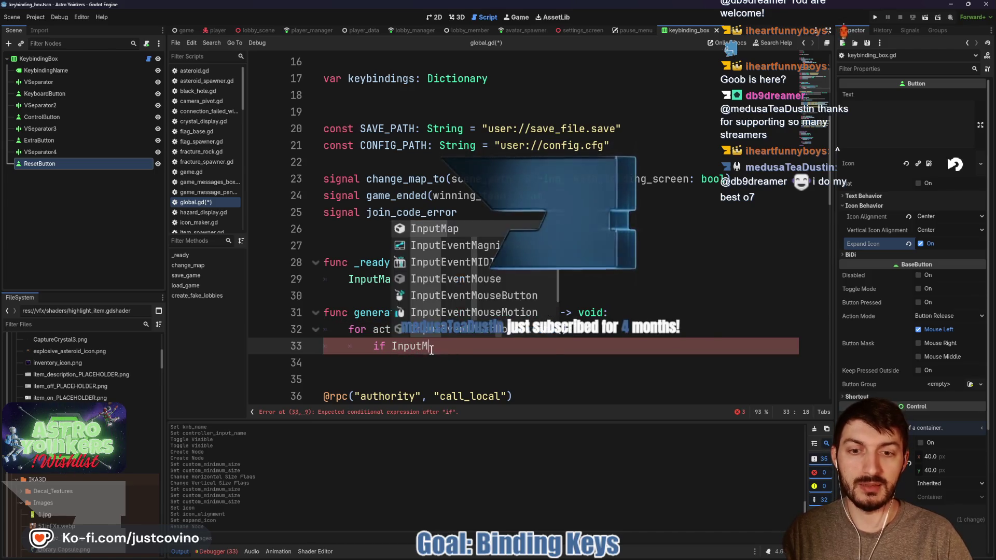
{"action": "type", "text": "ap.get"}
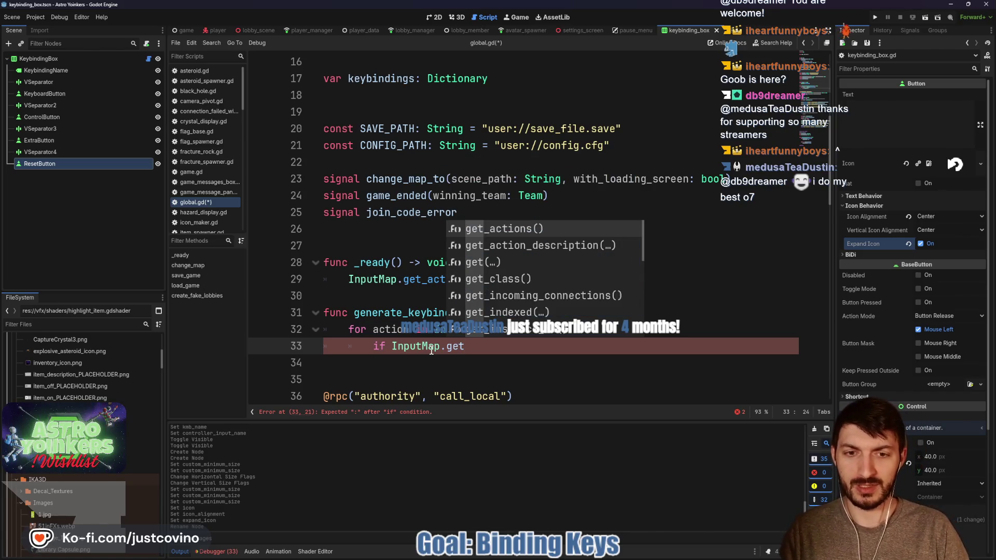
Step: Rewrite line 33 as 'if InputMap.action_get_events(action)' and remove the stray '!'
{"action": "type", "text": "_action"}
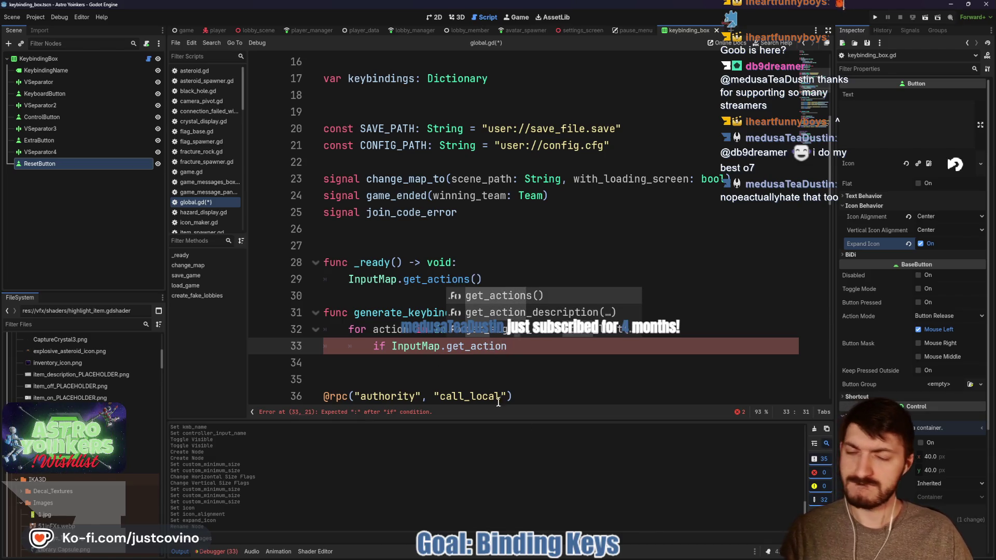
{"action": "left_click", "coordinate": [538, 556]}
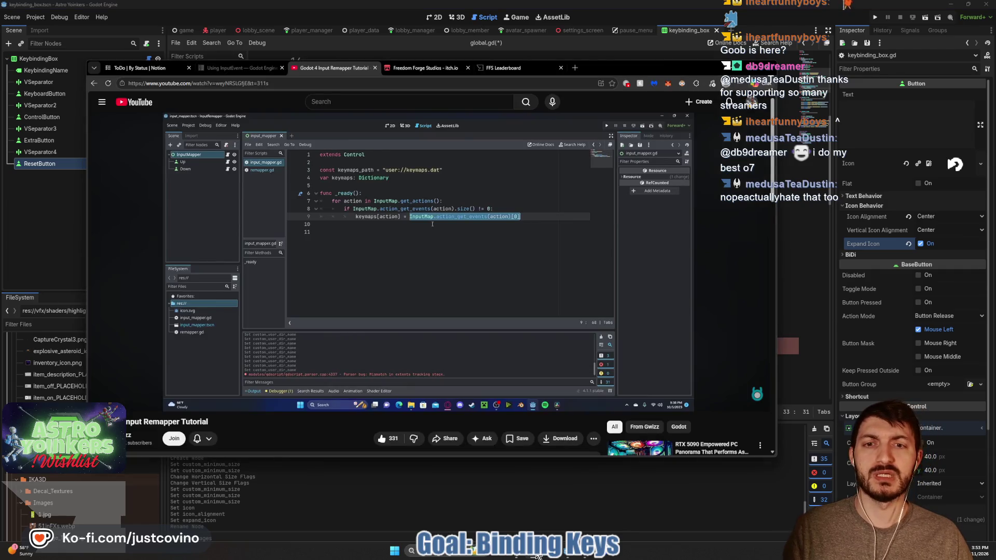
{"action": "left_click", "coordinate": [538, 556]}
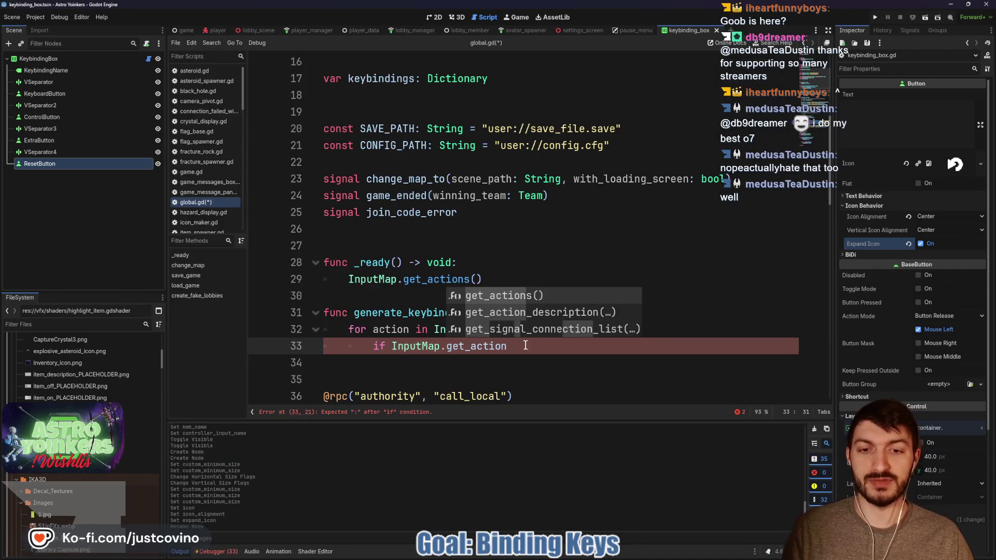
{"action": "double_click", "coordinate": [447, 346]}
{"action": "type", "text": "action"}
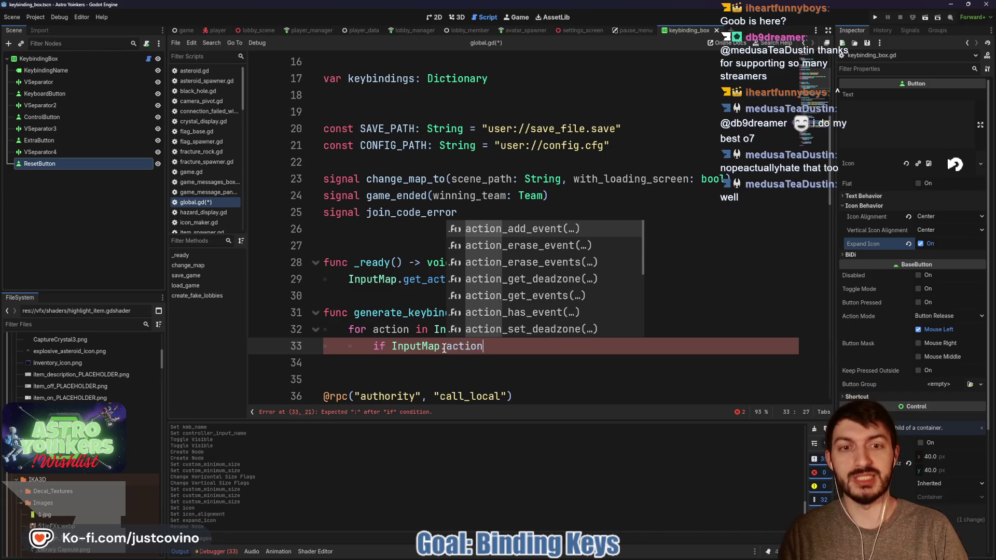
{"action": "type", "text": "_get"}
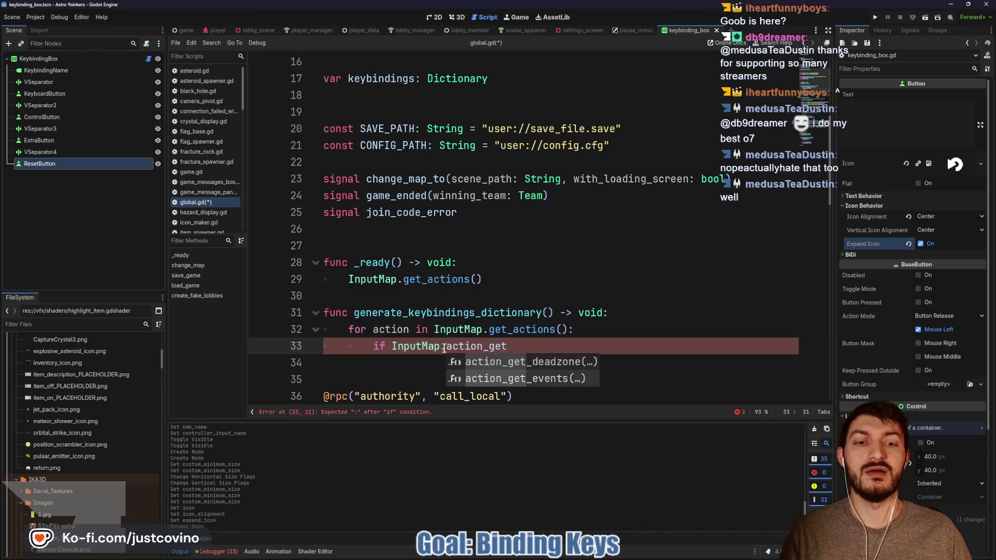
{"action": "key", "text": "Down"}
{"action": "key", "text": "Return"}
{"action": "type", "text": "action"}
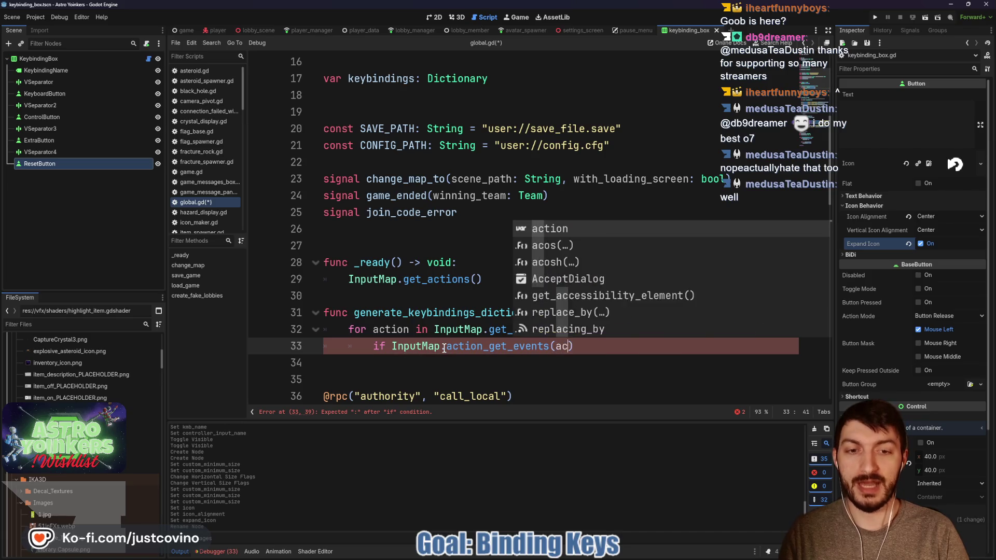
{"action": "type", "text": ")"}
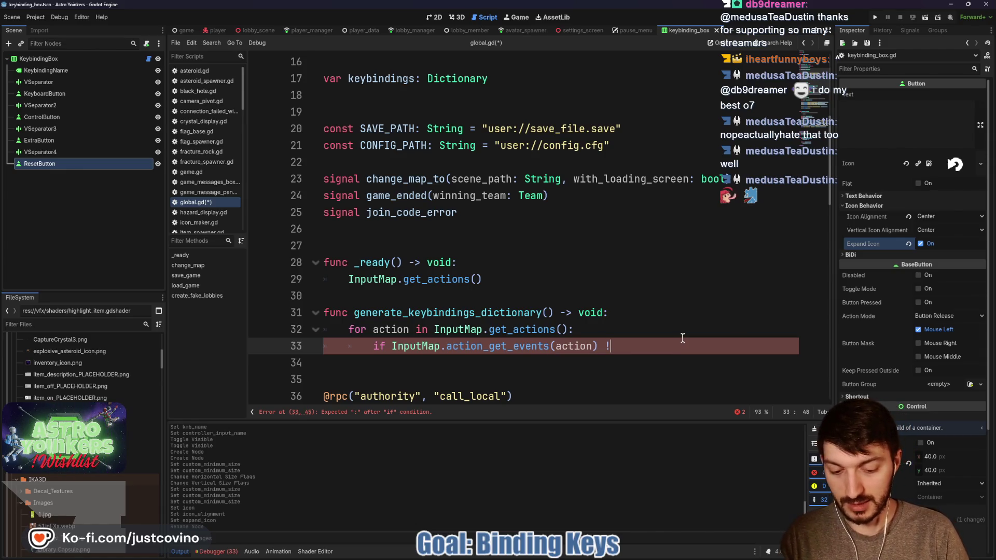
{"action": "key", "text": "BackSpace"}
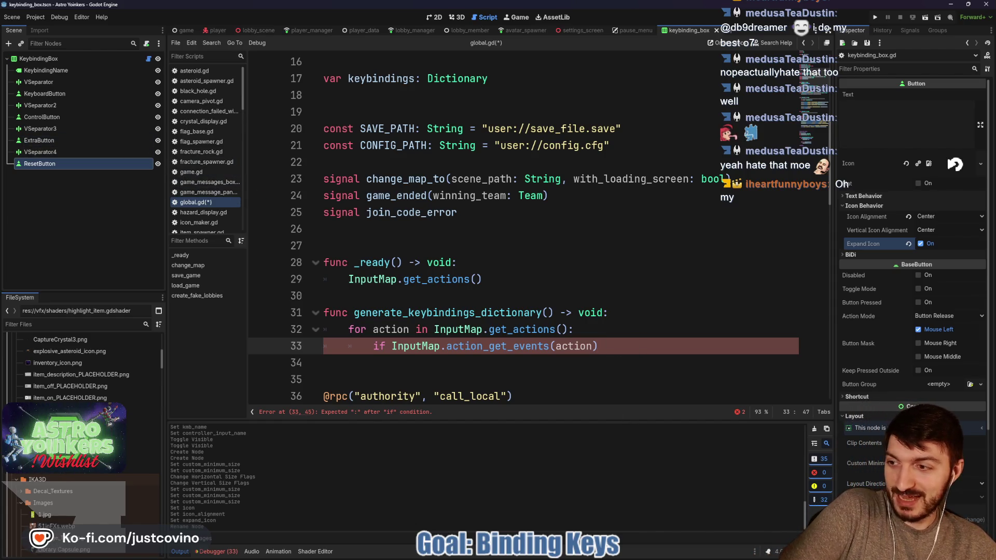
Step: Move the chat window off the code and compare the script against the tutorial video
{"action": "key", "text": "alt+Tab"}
{"action": "left_click_drag", "start_coordinate": [350, 86], "coordinate": [366, 82]}
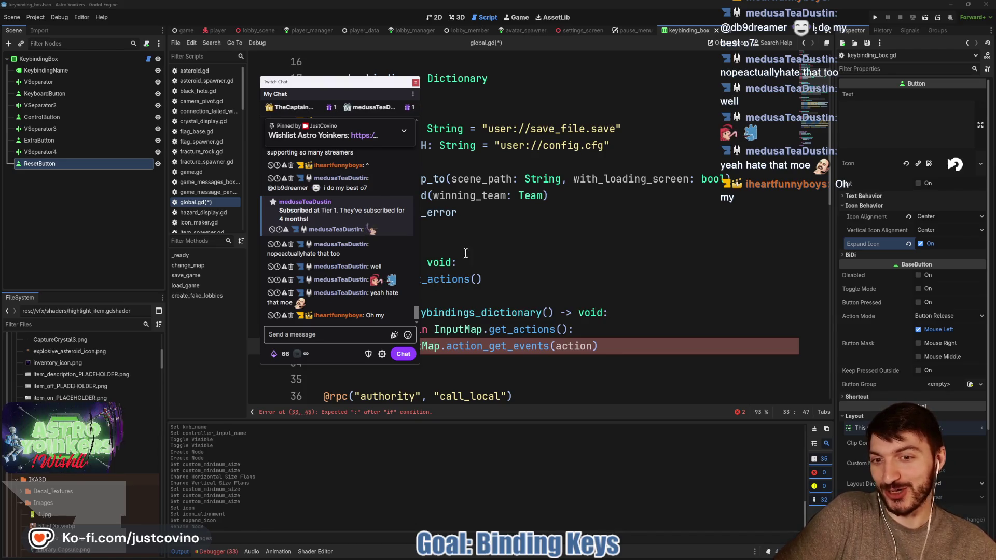
{"action": "left_click_drag", "start_coordinate": [344, 83], "coordinate": [0, 78]}
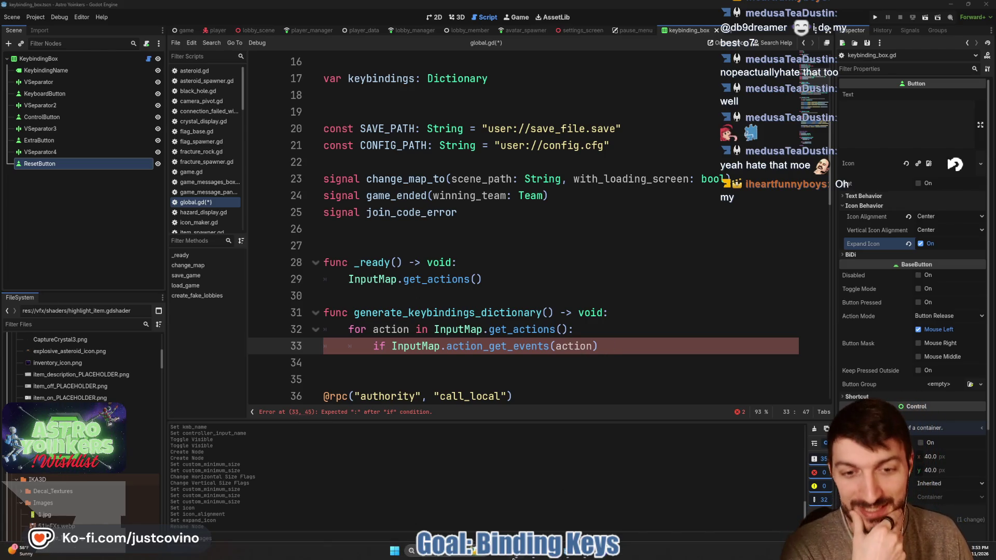
{"action": "mouse_move", "coordinate": [527, 554]}
{"action": "left_click", "coordinate": [527, 504]}
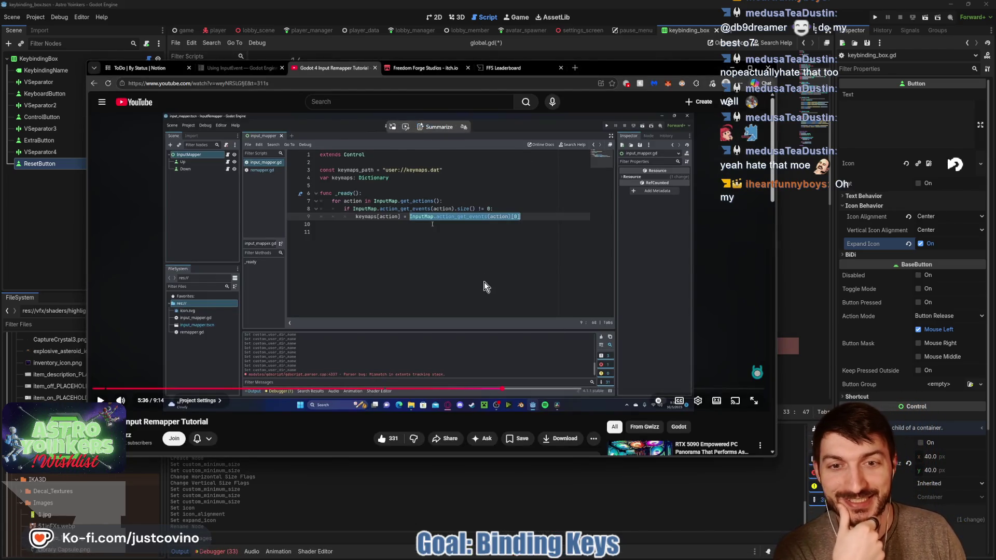
{"action": "left_click", "coordinate": [439, 489]}
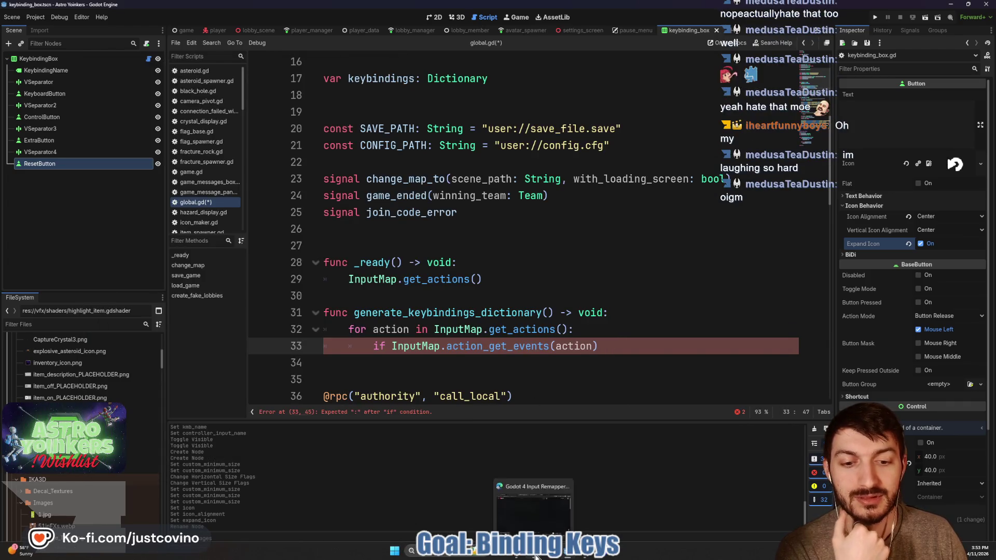
{"action": "left_click", "coordinate": [537, 555]}
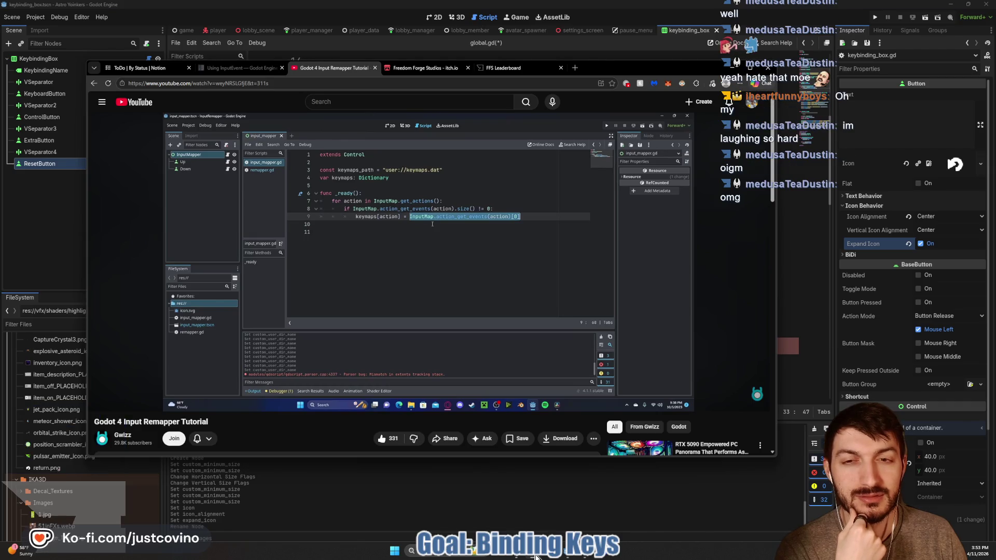
{"action": "left_click", "coordinate": [526, 510]}
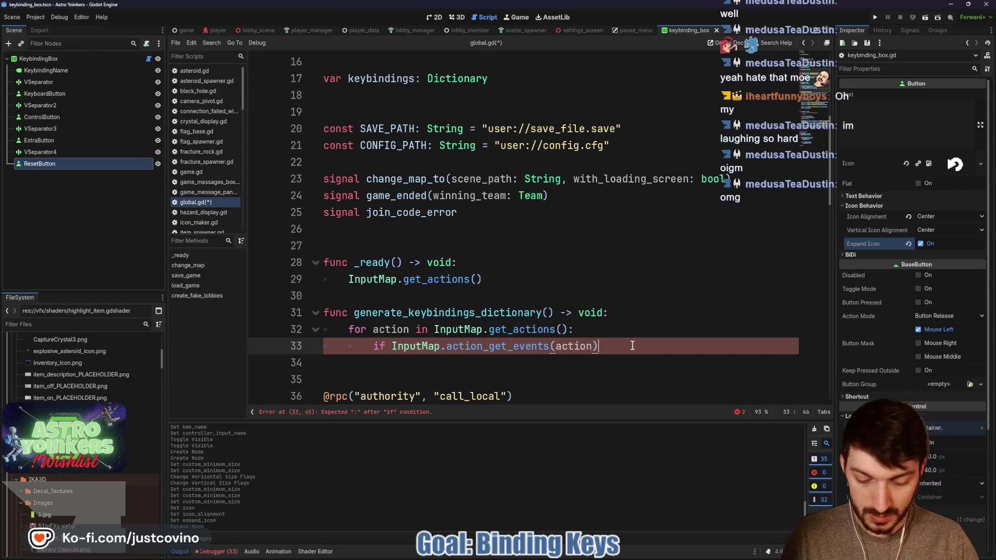
Step: Append '.size() != 0:' to line 33 and open an indented line beneath it
{"action": "type", "text": ".size()"}
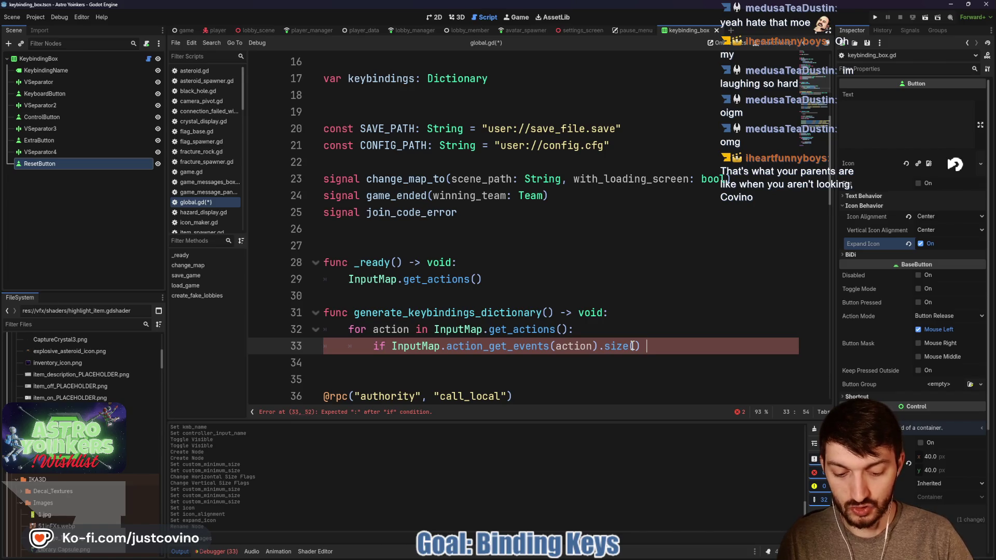
{"action": "type", "text": " != 0:"}
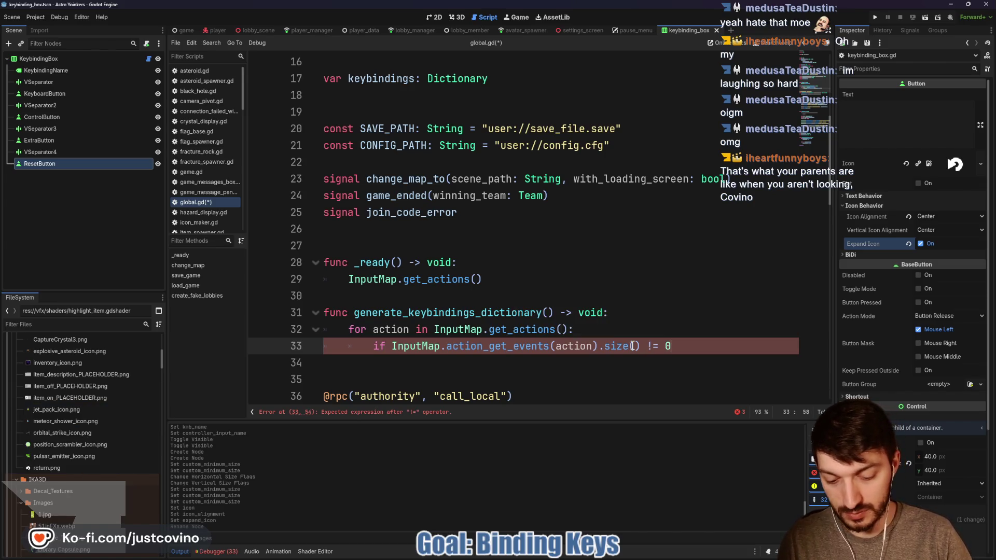
{"action": "key", "text": "Return"}
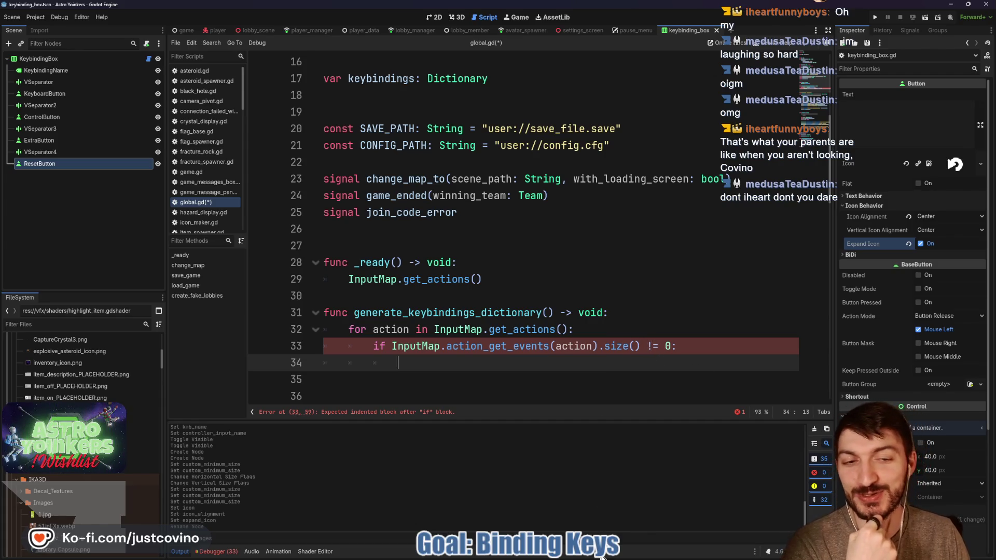
{"action": "mouse_move", "coordinate": [592, 556]}
{"action": "left_click", "coordinate": [537, 556]}
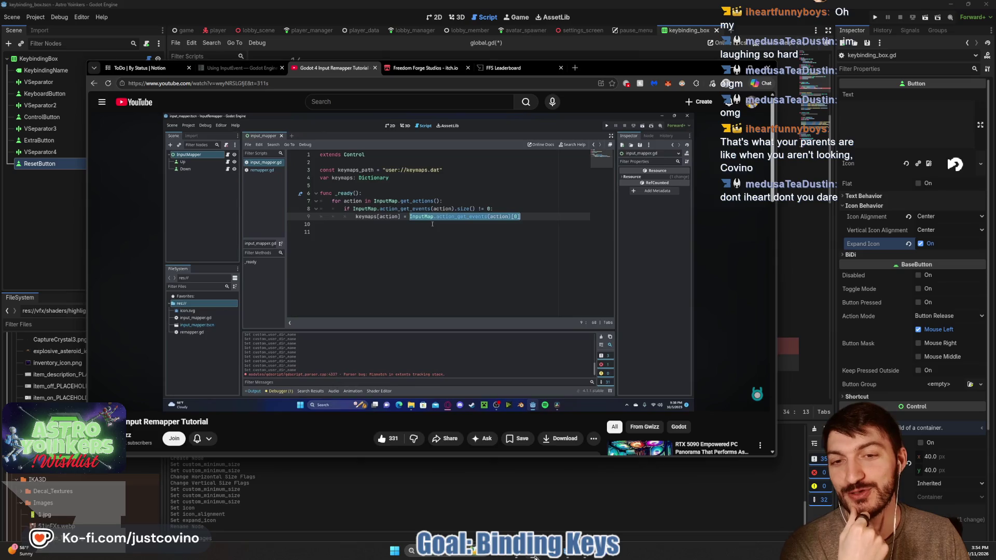
Step: Save global.gd with the if block still empty, then bring the tutorial video back up
{"action": "left_click", "coordinate": [536, 556]}
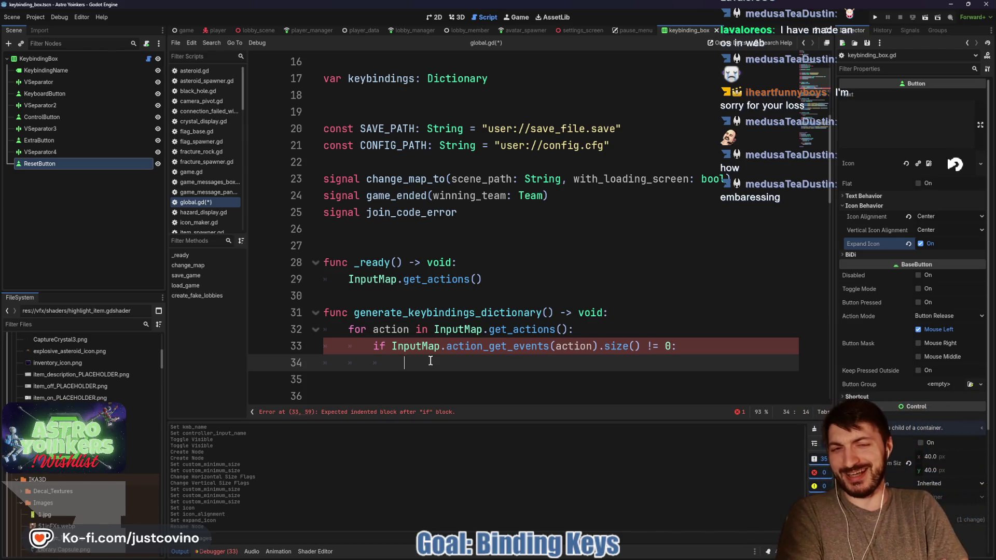
{"action": "key", "text": "ctrl+s"}
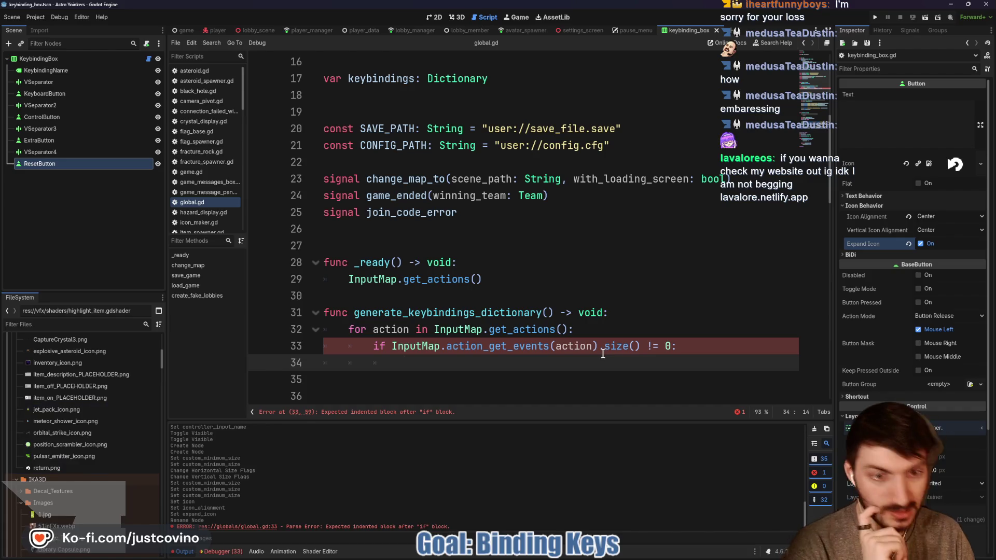
{"action": "left_click", "coordinate": [540, 554]}
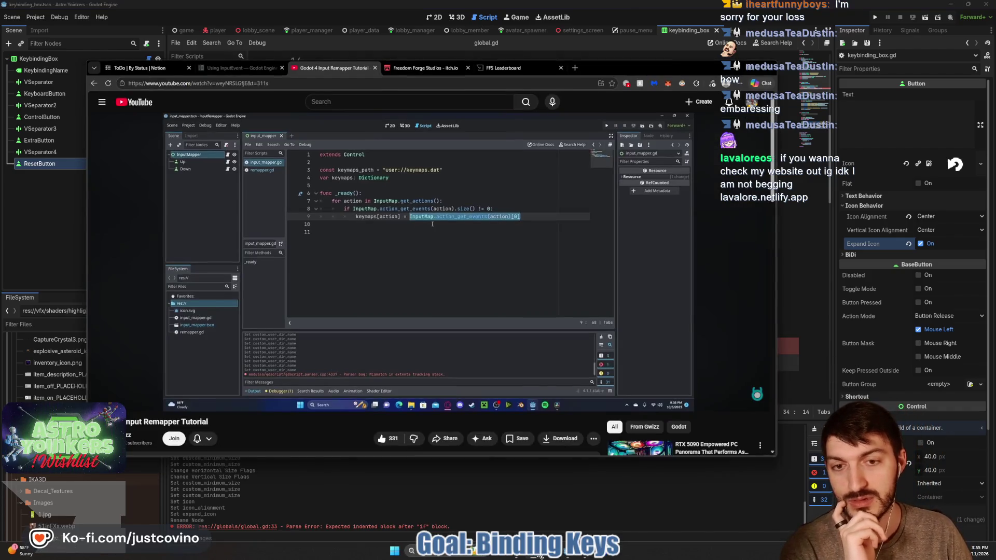
{"action": "left_click", "coordinate": [546, 491]}
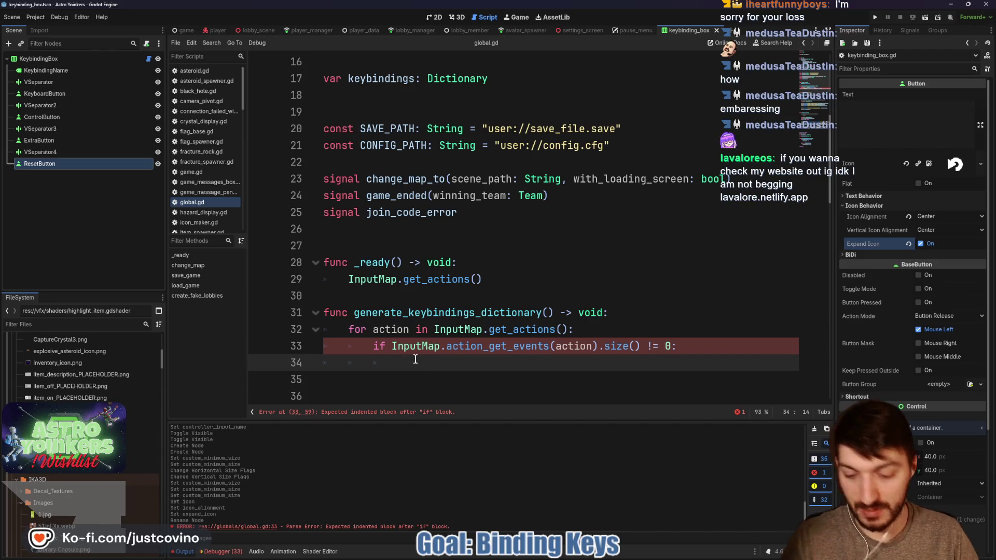
{"action": "type", "text": "keybindings."}
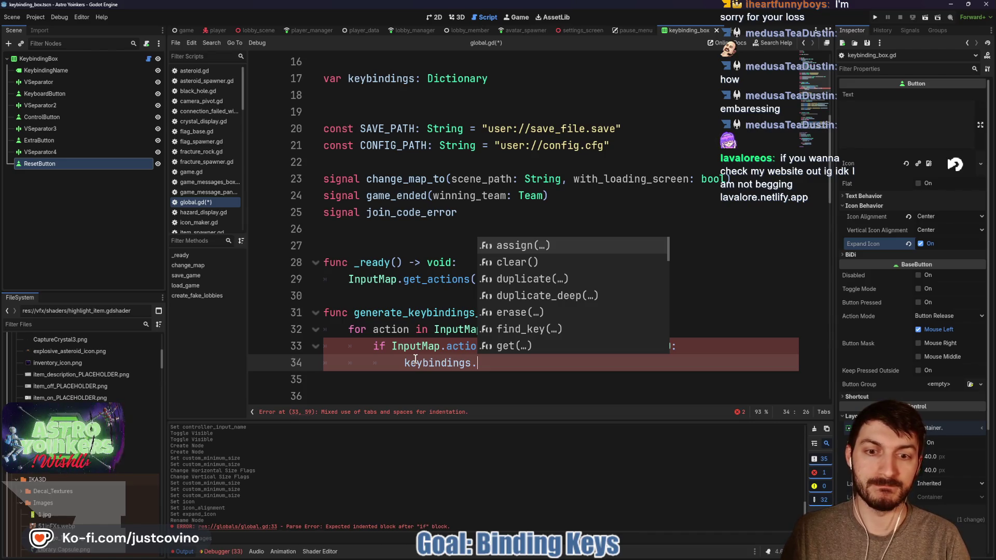
Step: Complete line 34 as keybindings[action] = InputMap.action_get_events(action) using autocomplete
{"action": "key", "text": "BackSpace"}
{"action": "type", "text": "[action] = "}
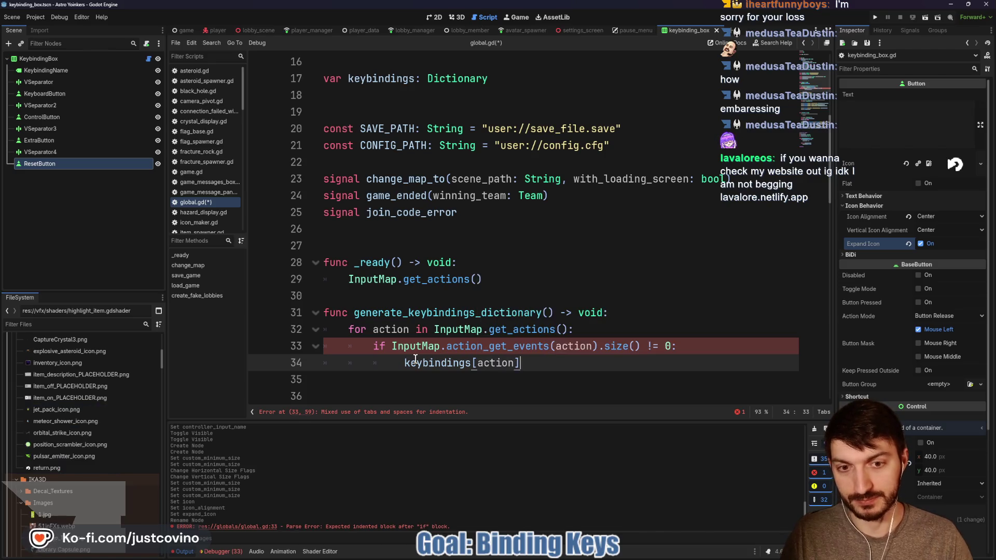
{"action": "type", "text": "InputMap"}
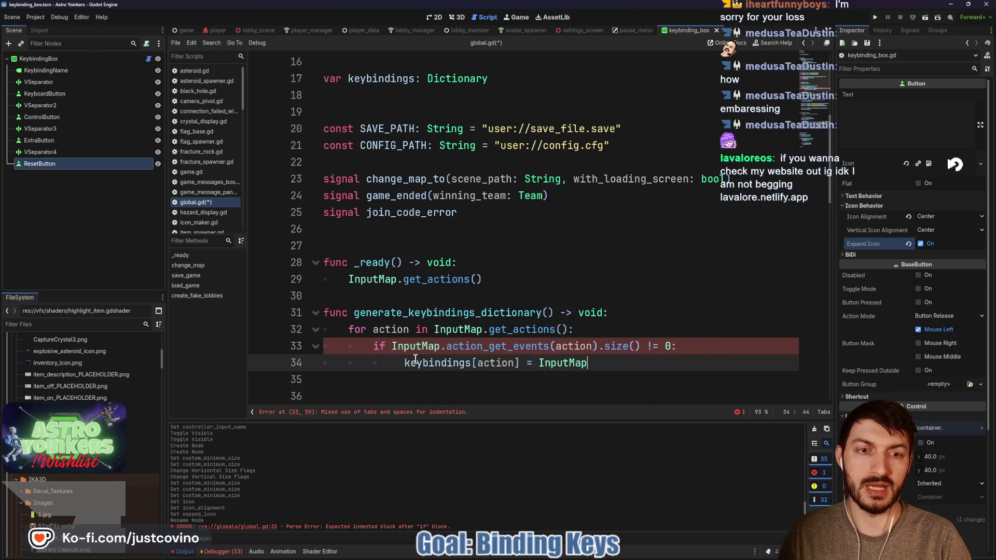
{"action": "type", "text": ".action"}
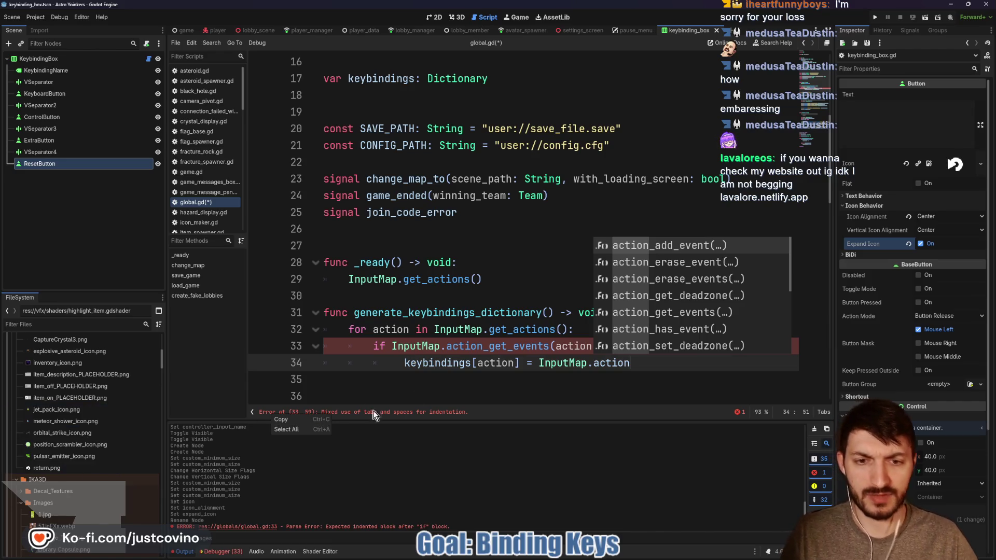
{"action": "mouse_move", "coordinate": [506, 347]}
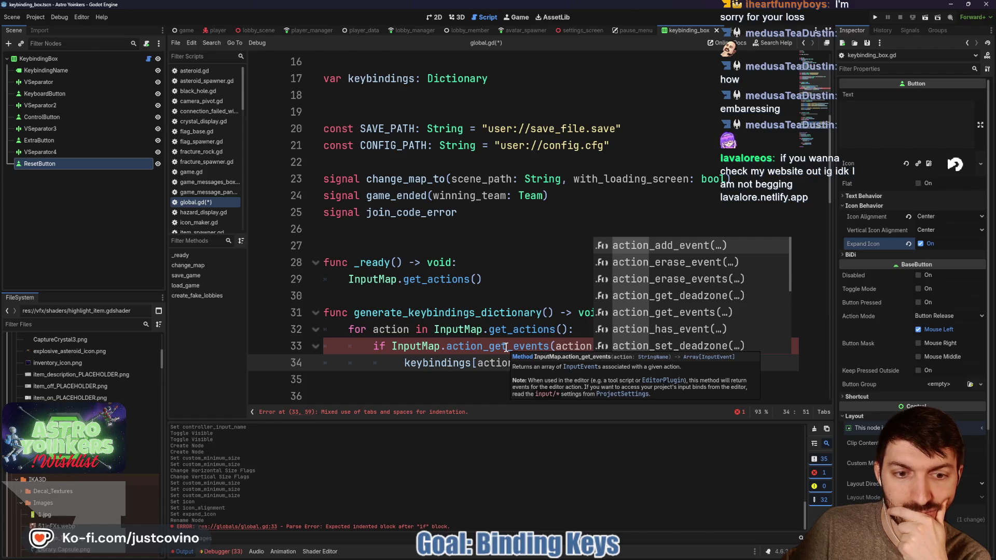
{"action": "key", "text": "Escape"}
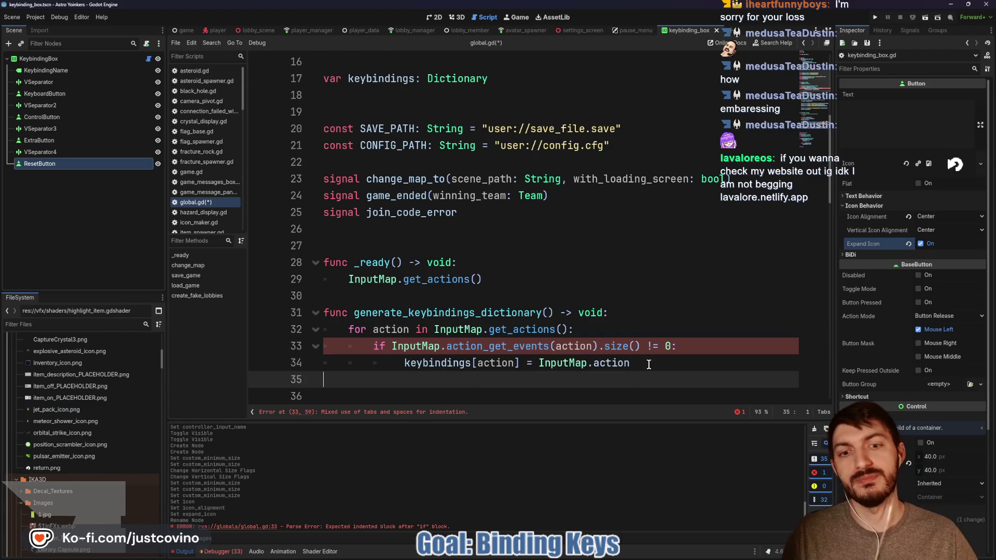
{"action": "type", "text": "_get"}
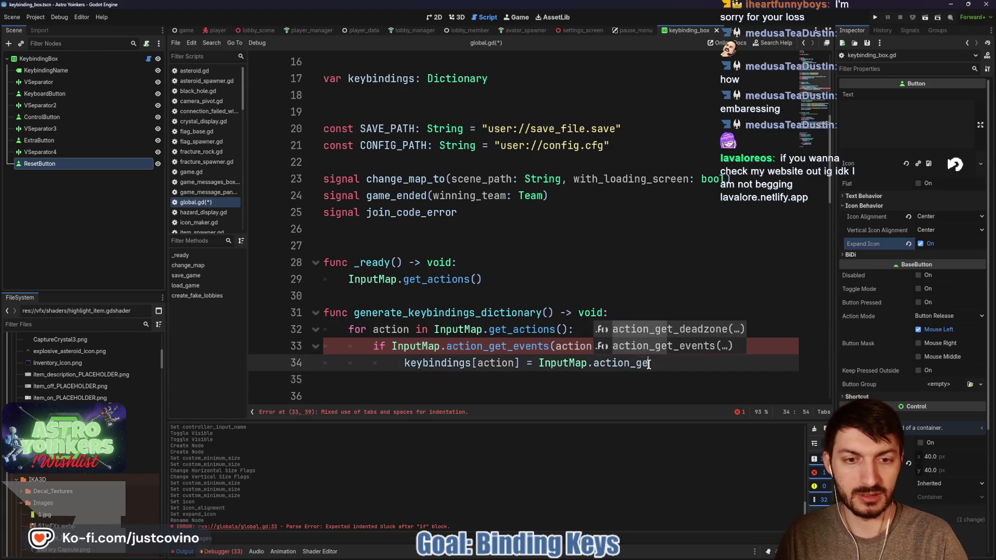
{"action": "key", "text": "Down"}
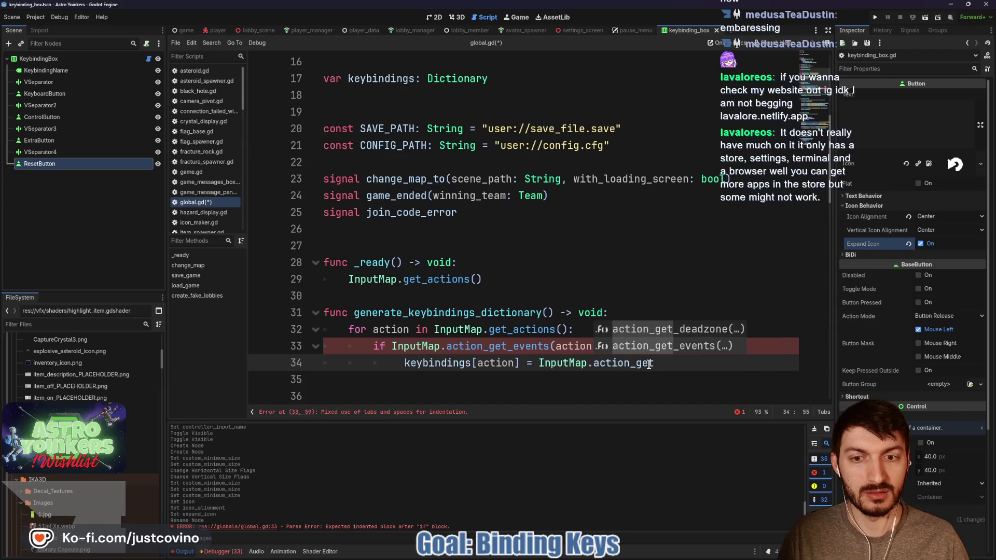
{"action": "key", "text": "Return"}
{"action": "type", "text": "action"}
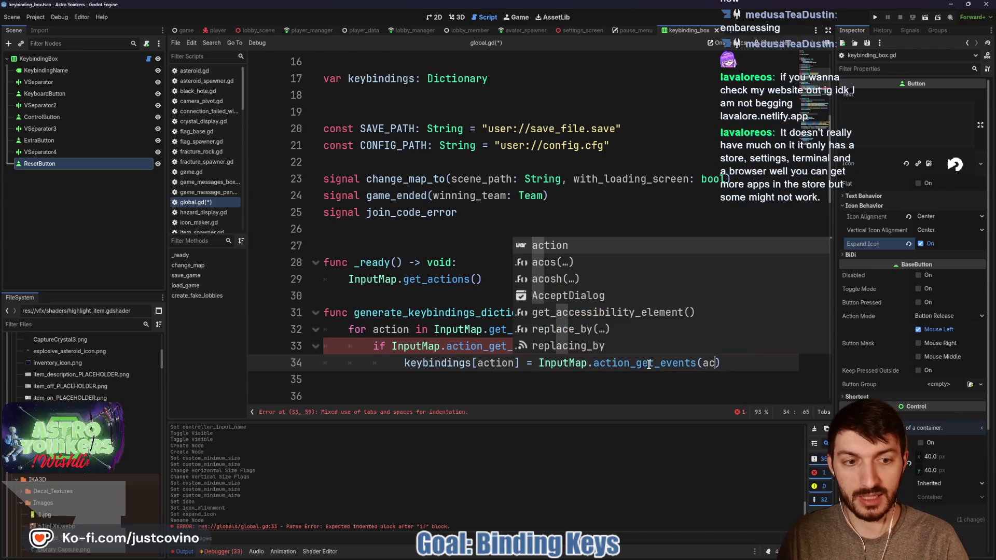
Step: Move to the empty line after the loop and save global.gd without parse errors
{"action": "left_click", "coordinate": [654, 384]}
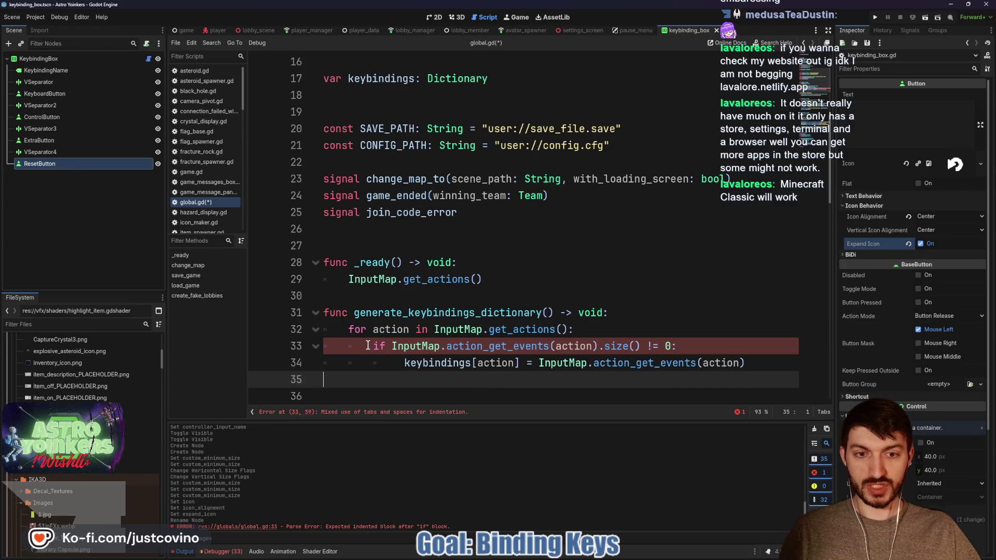
{"action": "left_click", "coordinate": [399, 363]}
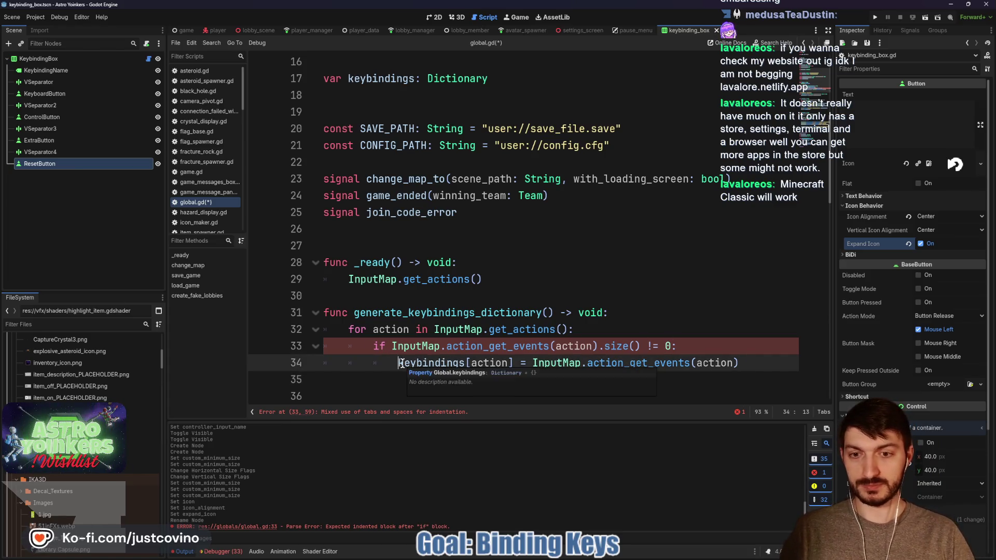
{"action": "left_click", "coordinate": [469, 386]}
{"action": "key", "text": "ctrl+s"}
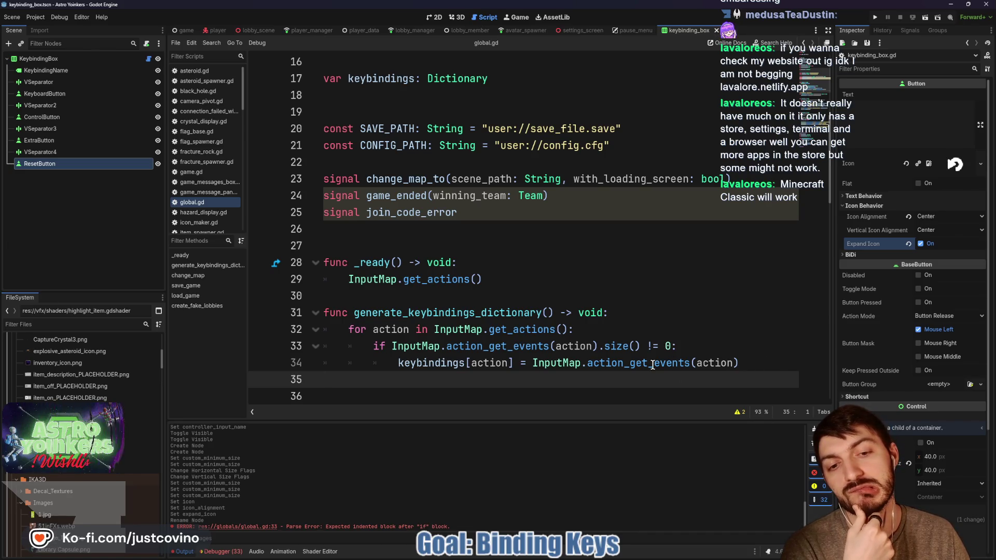
Step: Add blank lines after _ready and before change_map, then save global.gd
{"action": "mouse_move", "coordinate": [653, 365]}
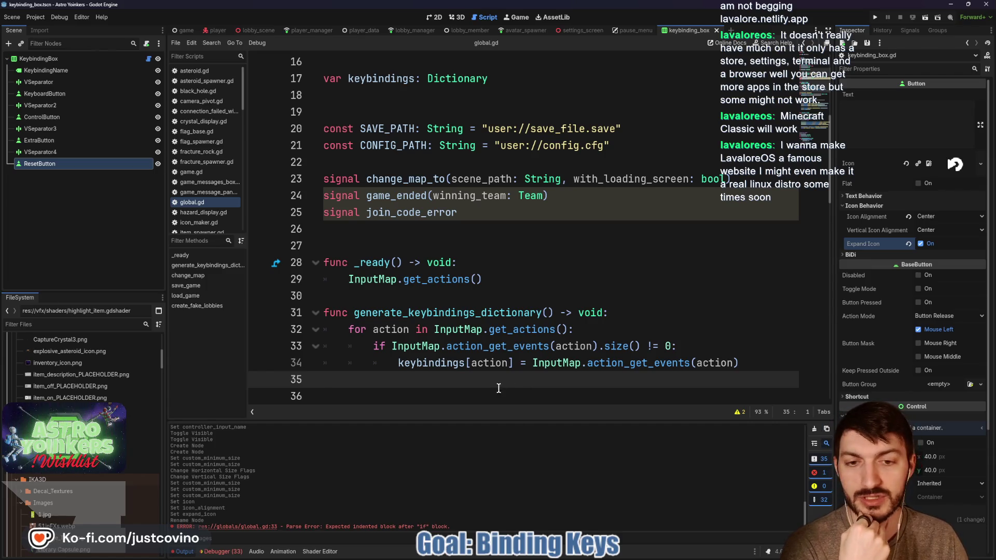
{"action": "scroll", "coordinate": [488, 378], "scroll_direction": "down", "scroll_amount": 1}
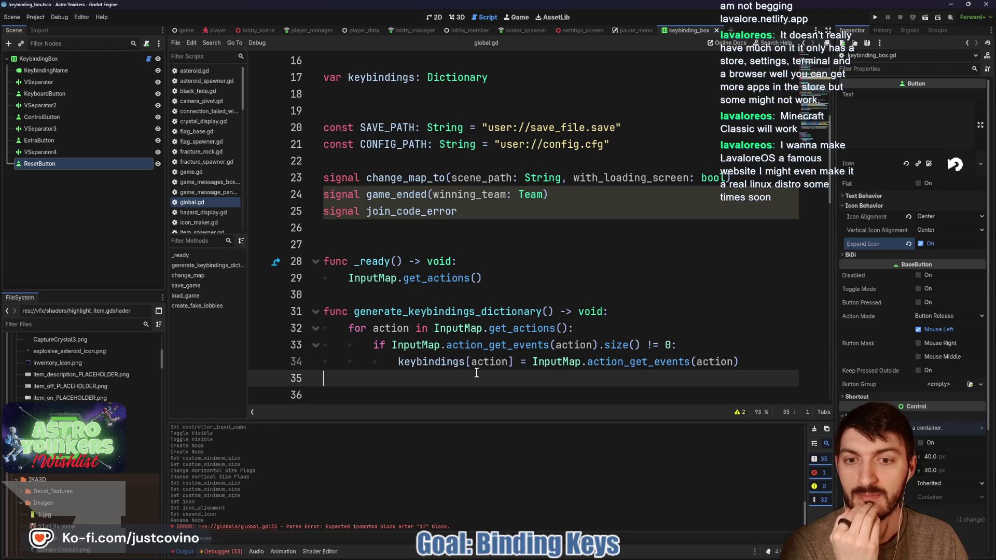
{"action": "left_click", "coordinate": [439, 293]}
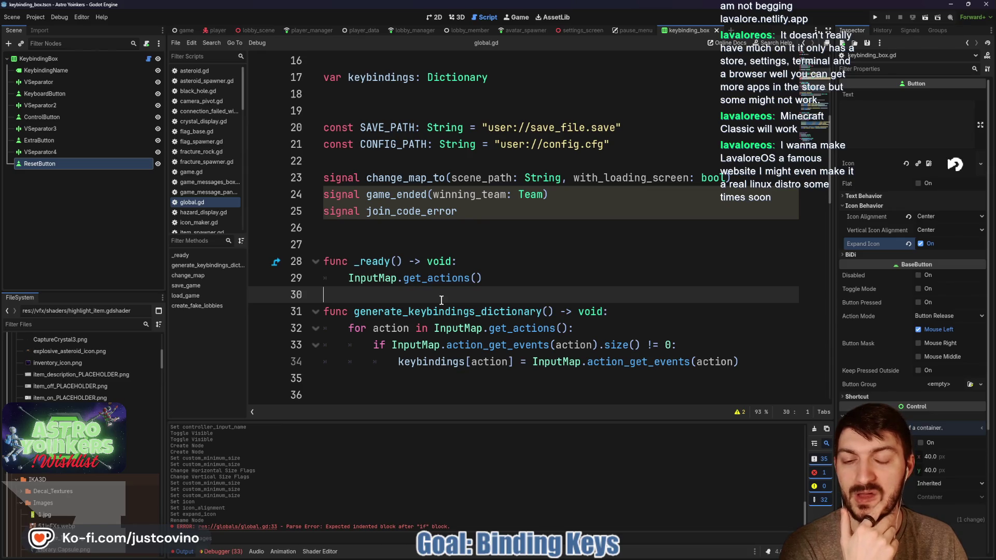
{"action": "key", "text": "Return"}
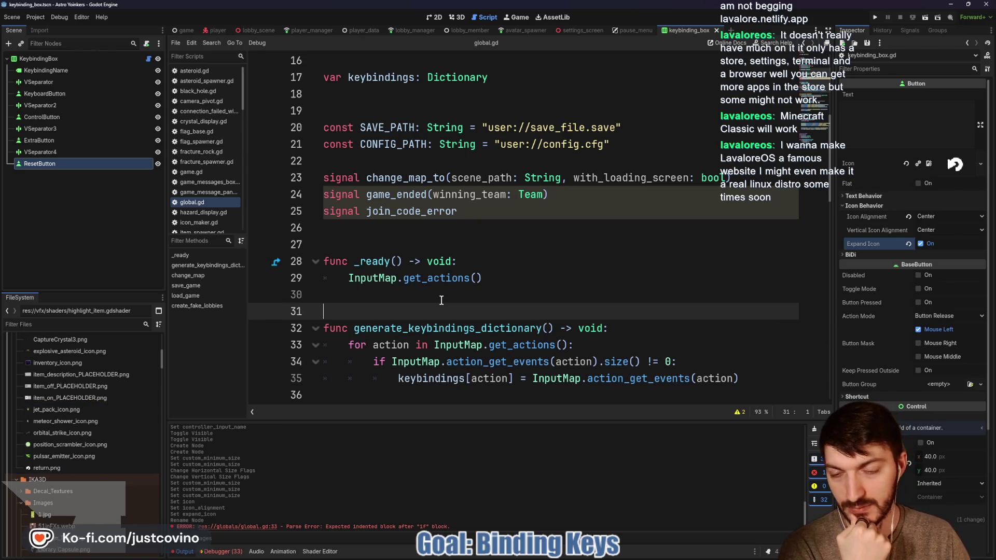
{"action": "scroll", "coordinate": [471, 327], "scroll_direction": "down", "scroll_amount": 3}
{"action": "left_click", "coordinate": [427, 261]}
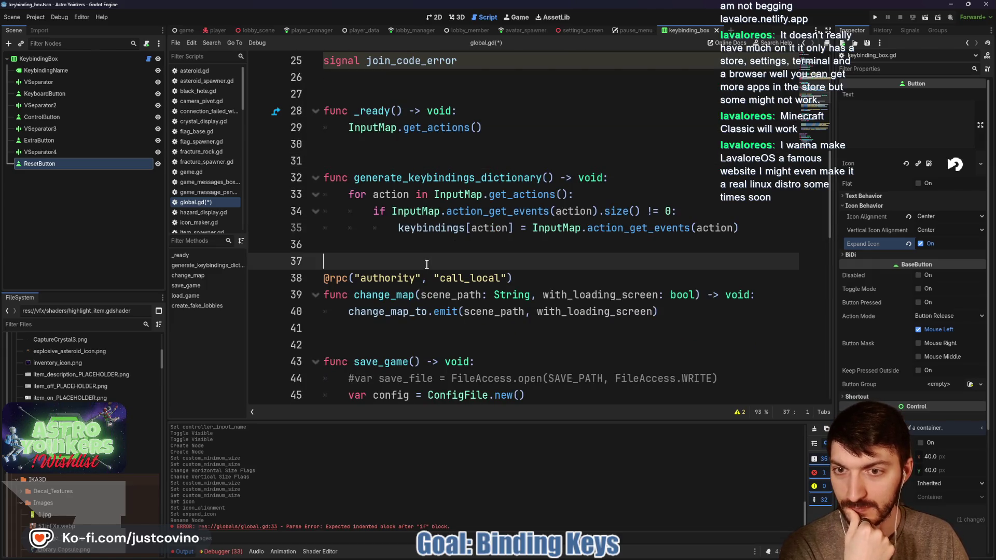
{"action": "key", "text": "Return"}
{"action": "left_click", "coordinate": [406, 254]}
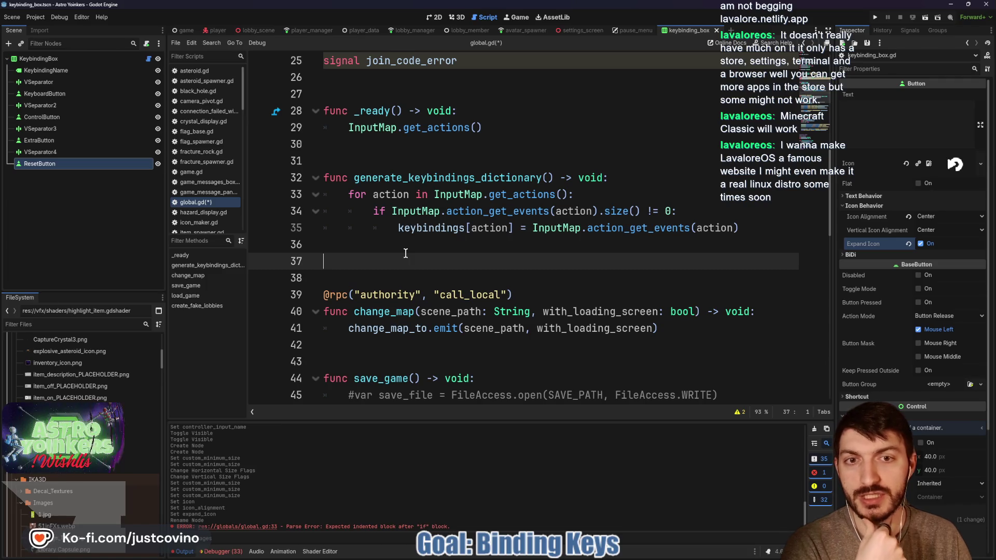
{"action": "key", "text": "ctrl+s"}
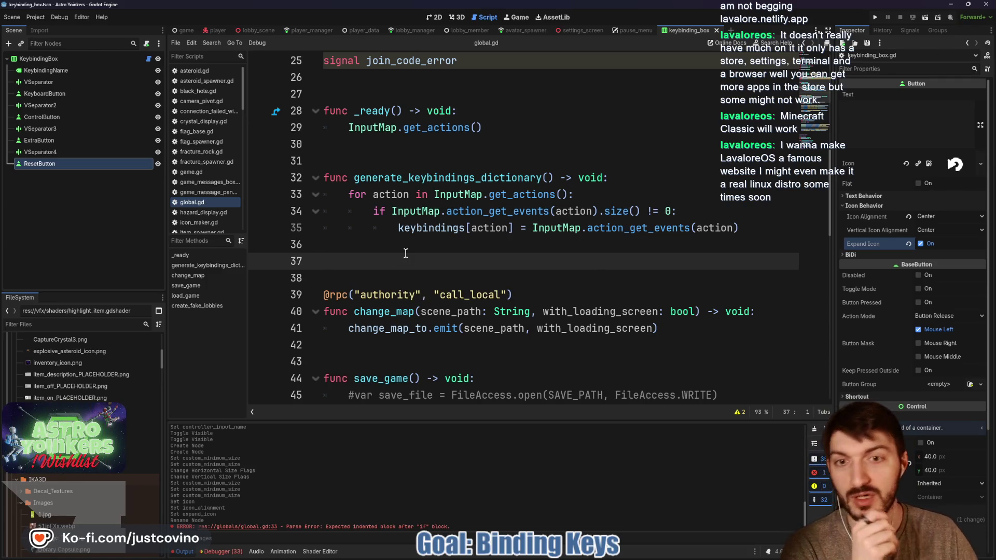
Step: Select the InputMap.get_actions() call inside _ready for replacement
{"action": "left_click", "coordinate": [435, 245]}
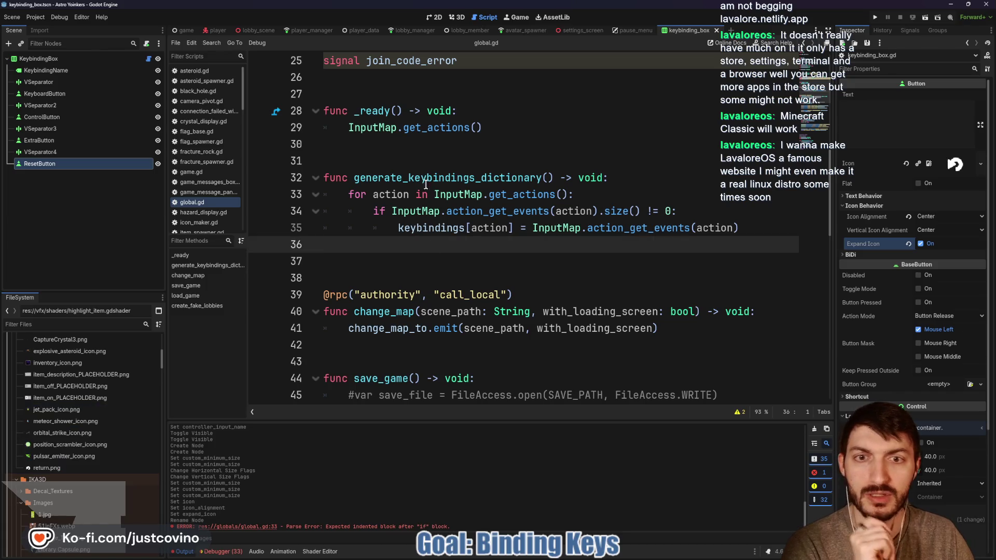
{"action": "left_click", "coordinate": [407, 161]}
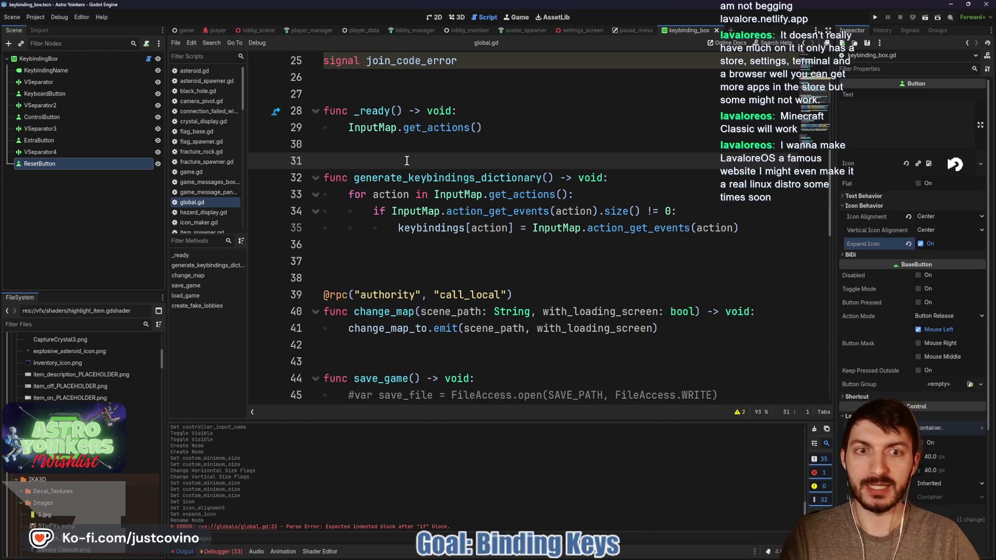
{"action": "left_click_drag", "start_coordinate": [482, 127], "coordinate": [349, 127]}
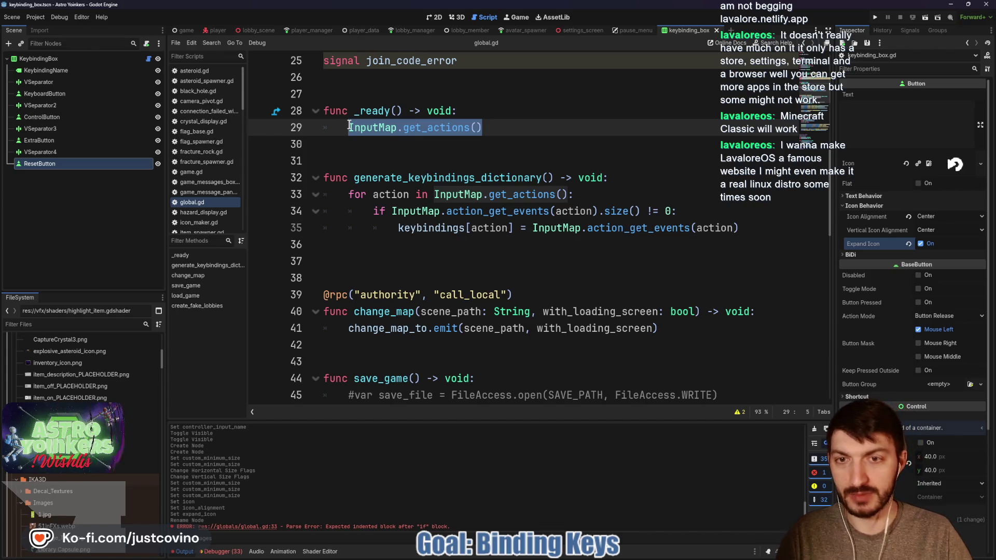
Step: Replace the selected call in _ready with generate_keybindings_dictionary() from the autocomplete list
{"action": "type", "text": "gener"}
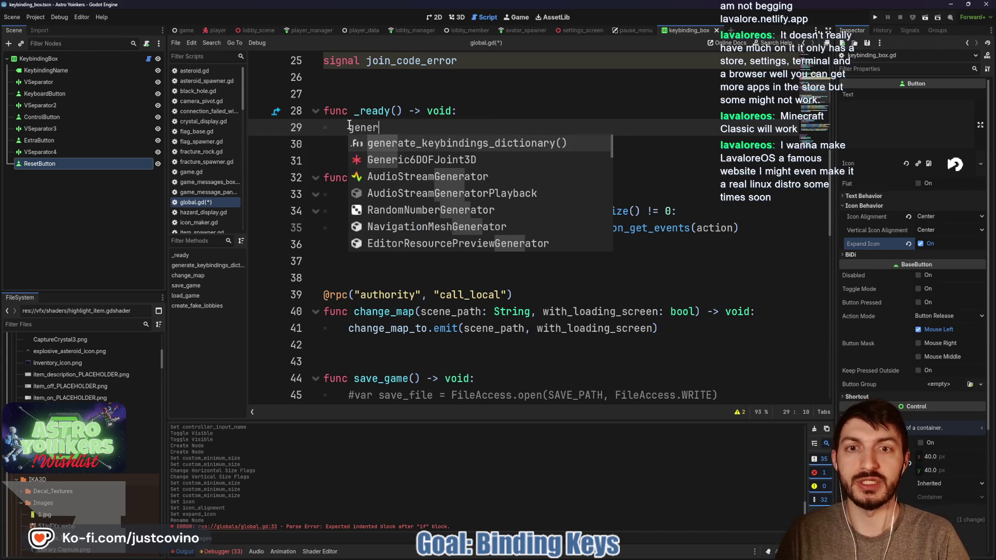
{"action": "key", "text": "Return"}
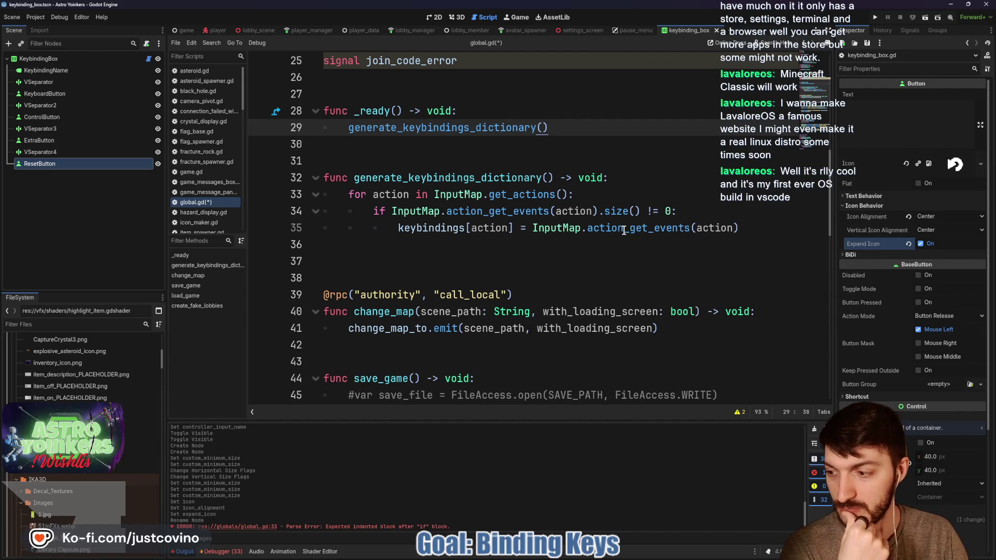
{"action": "mouse_move", "coordinate": [619, 229]}
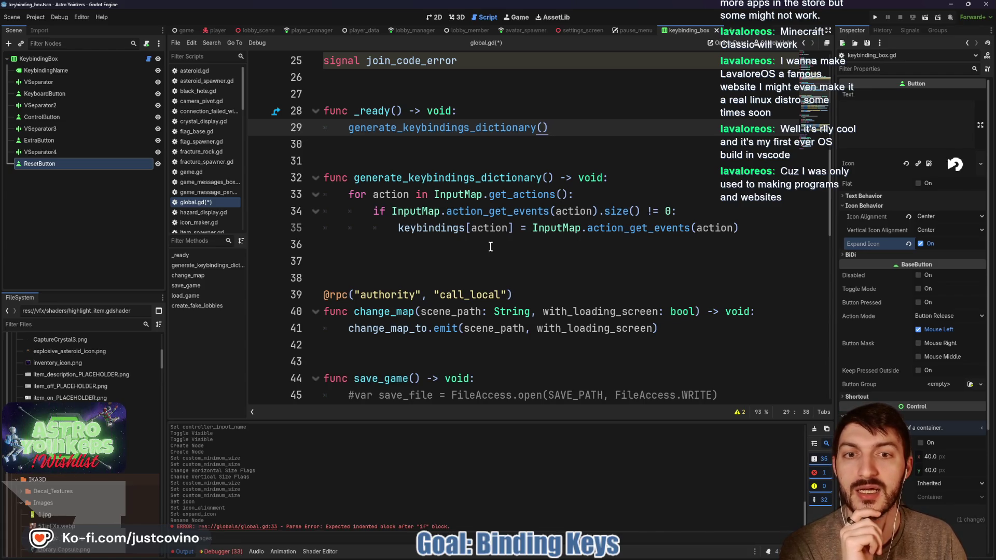
{"action": "left_click", "coordinate": [490, 247]}
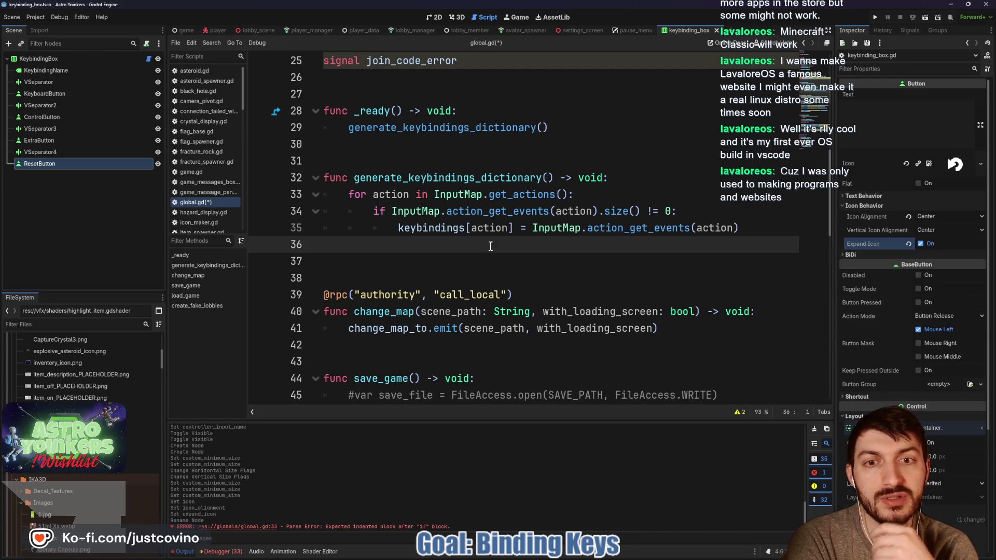
Step: Rename the function and its _ready call to generate_default_keybindings_dictionary, then save
{"action": "left_click", "coordinate": [406, 177]}
{"action": "type", "text": "_"}
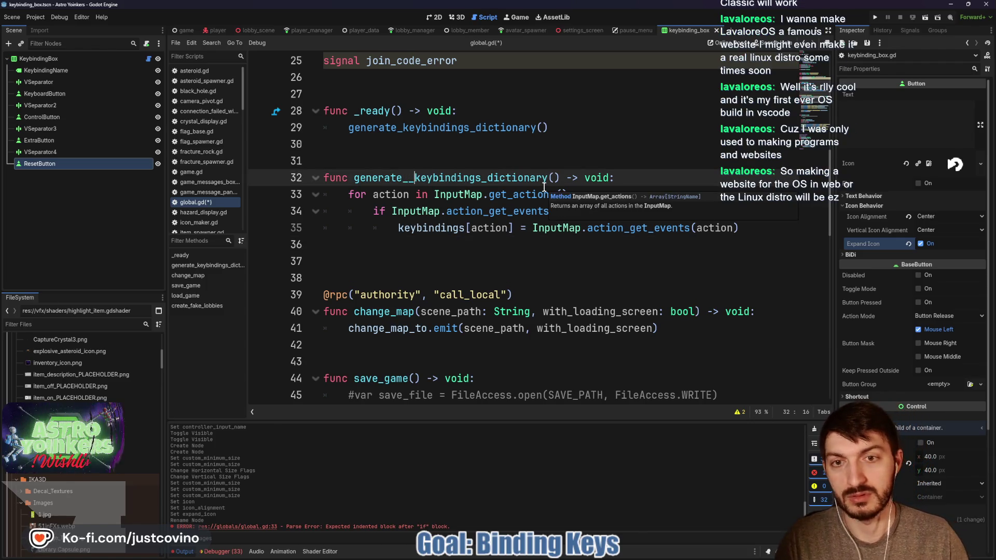
{"action": "key", "text": "Left"}
{"action": "type", "text": "default"}
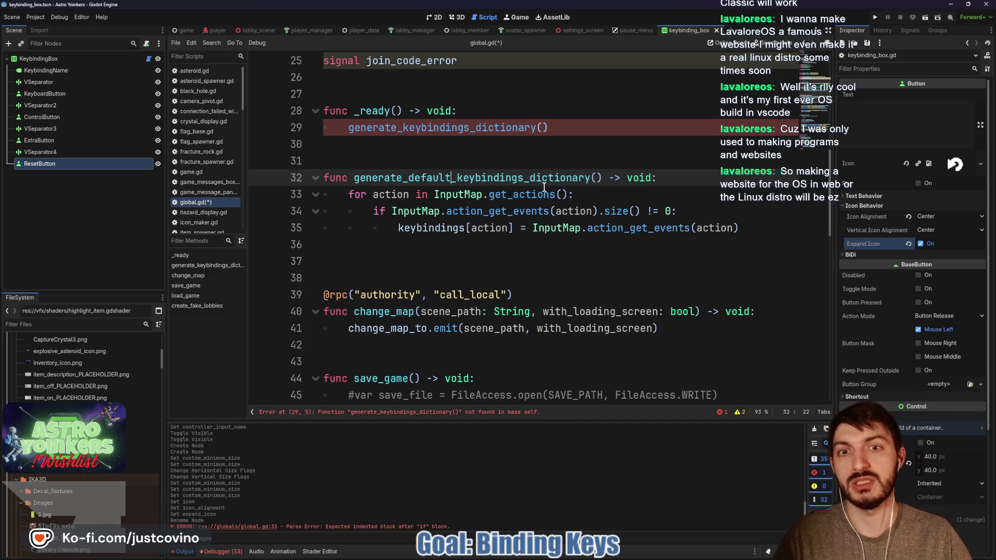
{"action": "left_click", "coordinate": [402, 130]}
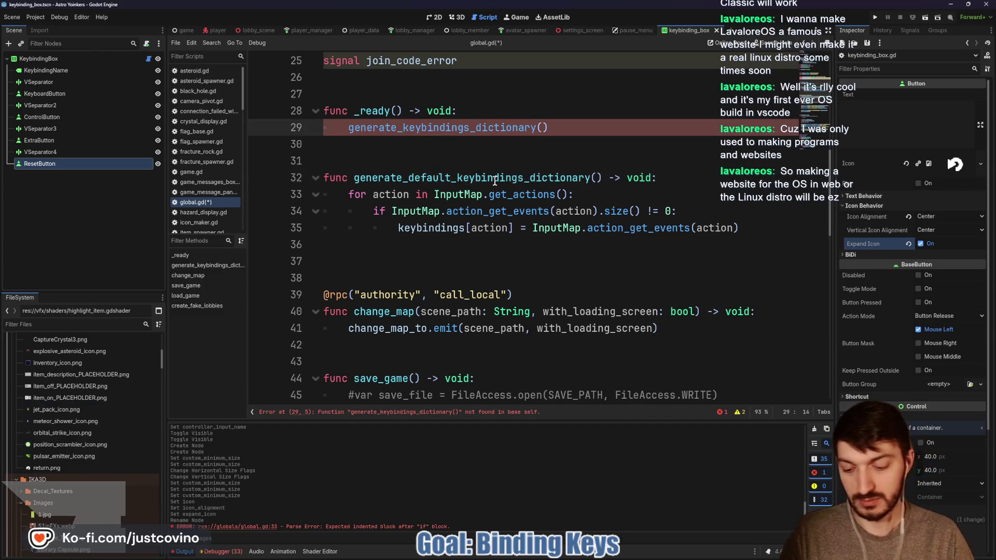
{"action": "type", "text": "default"}
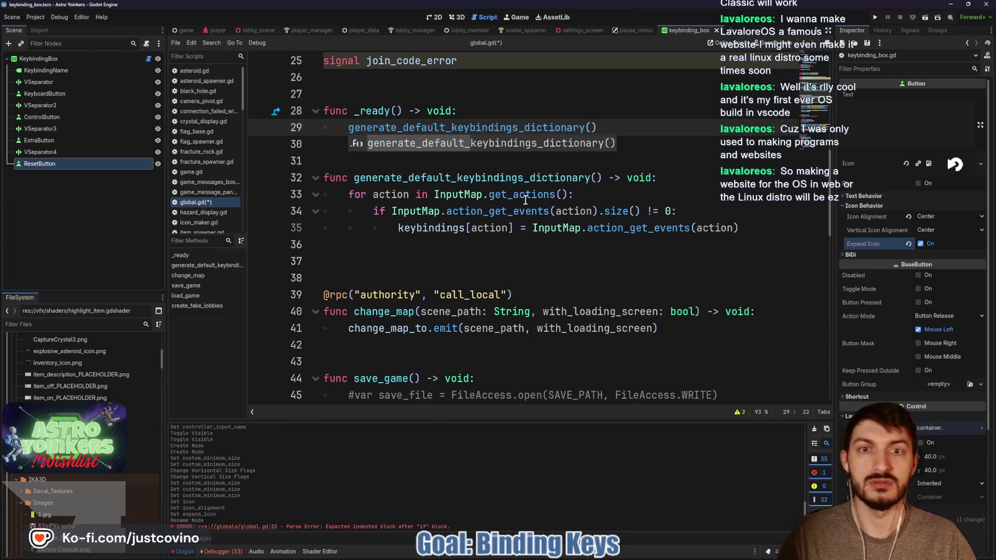
{"action": "left_click", "coordinate": [508, 197]}
{"action": "key", "text": "ctrl+s"}
Step: Review the renamed generate_default_keybindings_dictionary function by briefly selecting it
{"action": "mouse_move", "coordinate": [505, 201]}
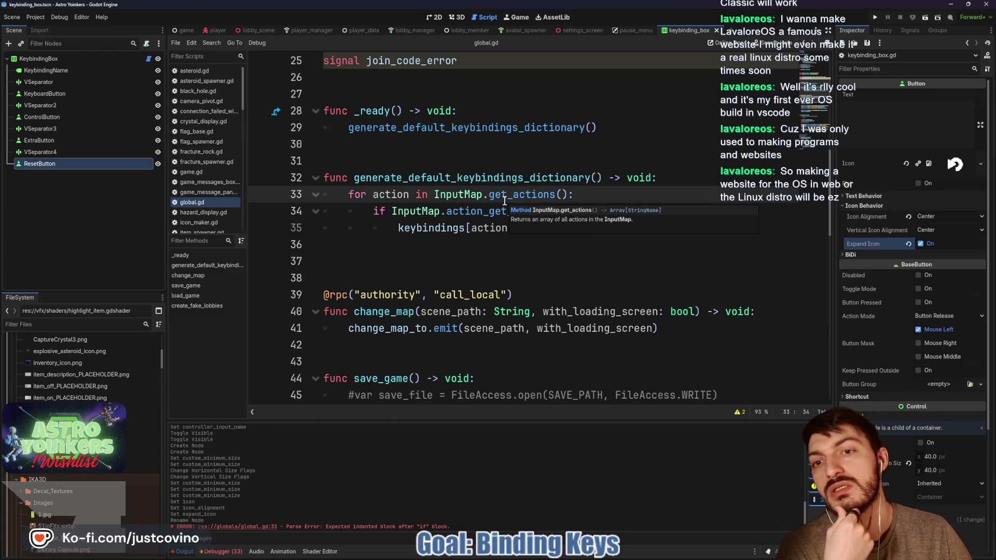
{"action": "left_click", "coordinate": [443, 248]}
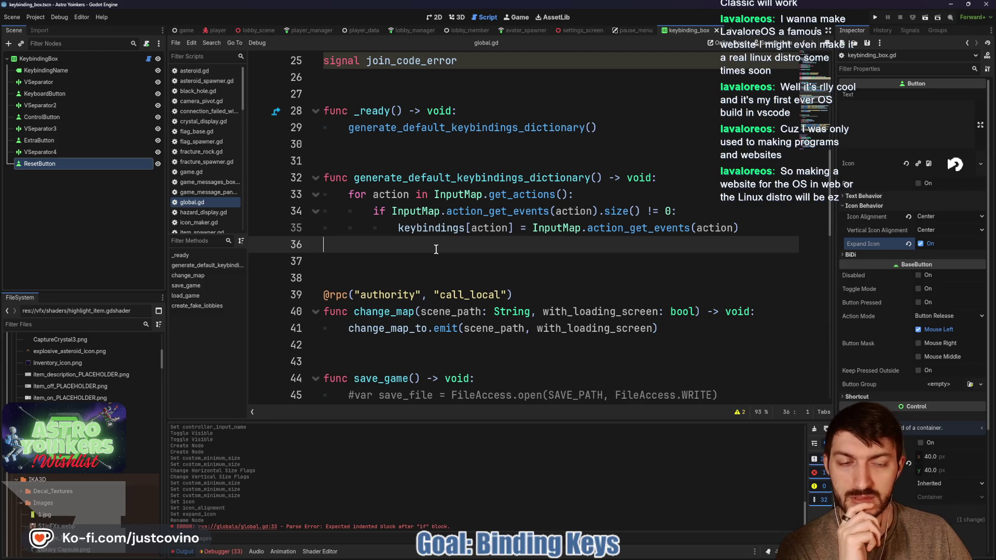
{"action": "mouse_move", "coordinate": [452, 230]}
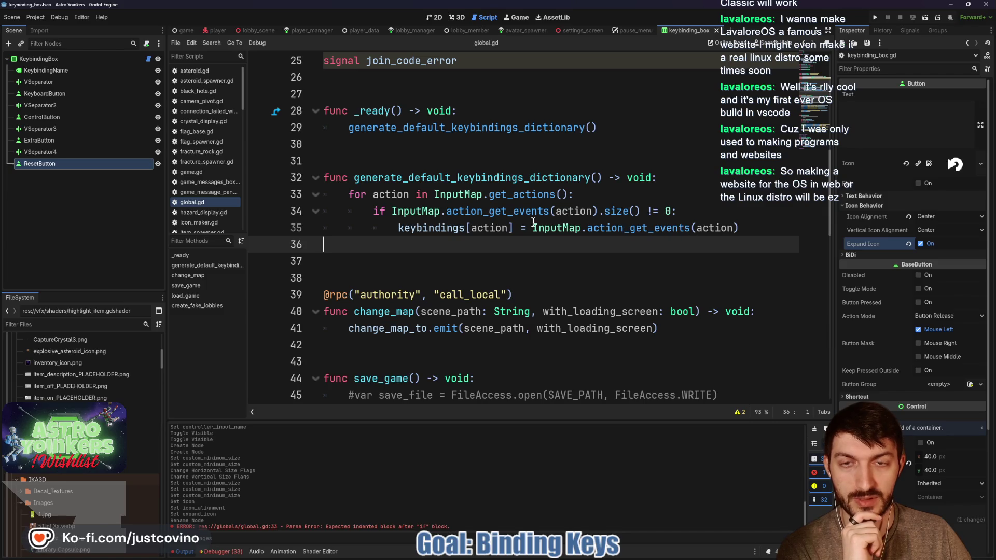
{"action": "mouse_move", "coordinate": [539, 227]}
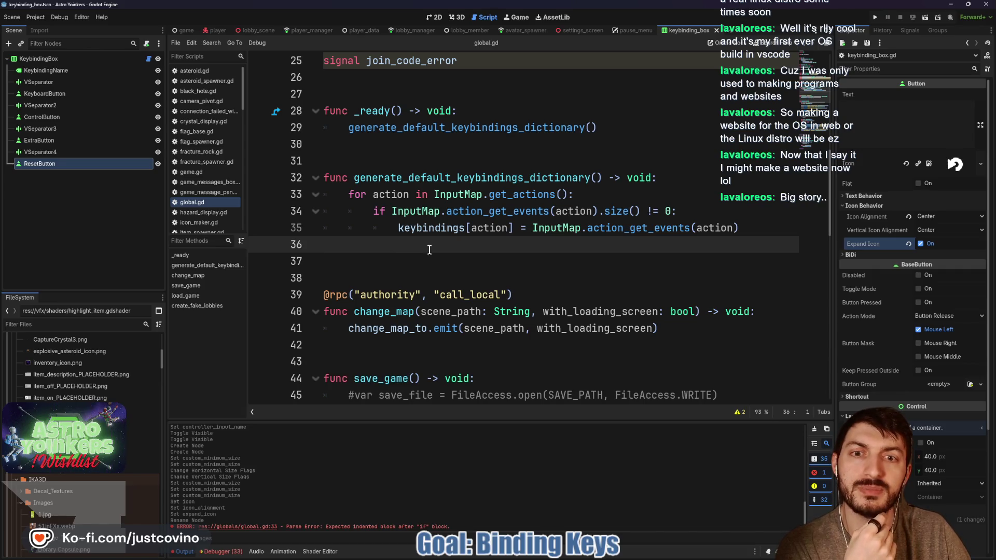
{"action": "key", "text": "shift+Up"}
{"action": "key", "text": "shift+Up"}
{"action": "key", "text": "shift+Up"}
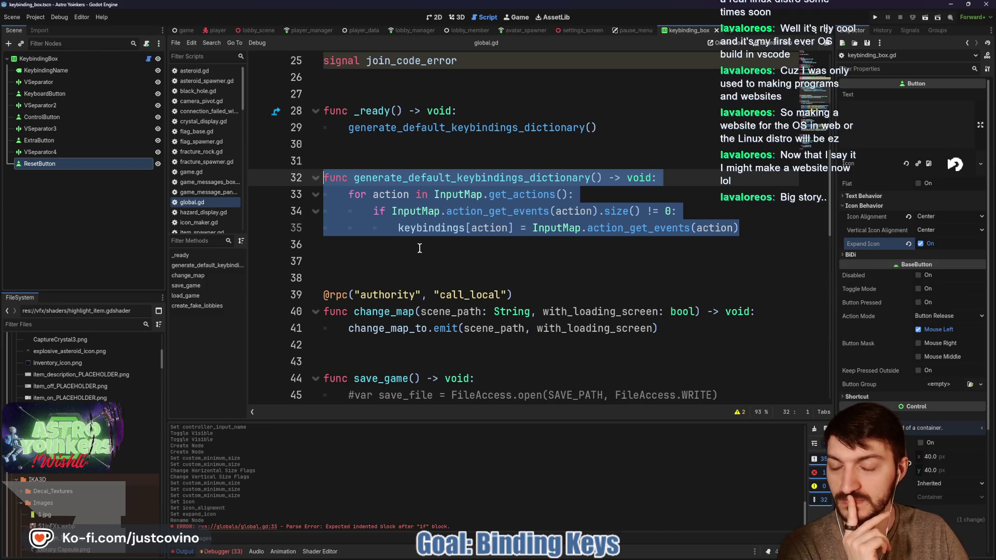
{"action": "left_click", "coordinate": [397, 252]}
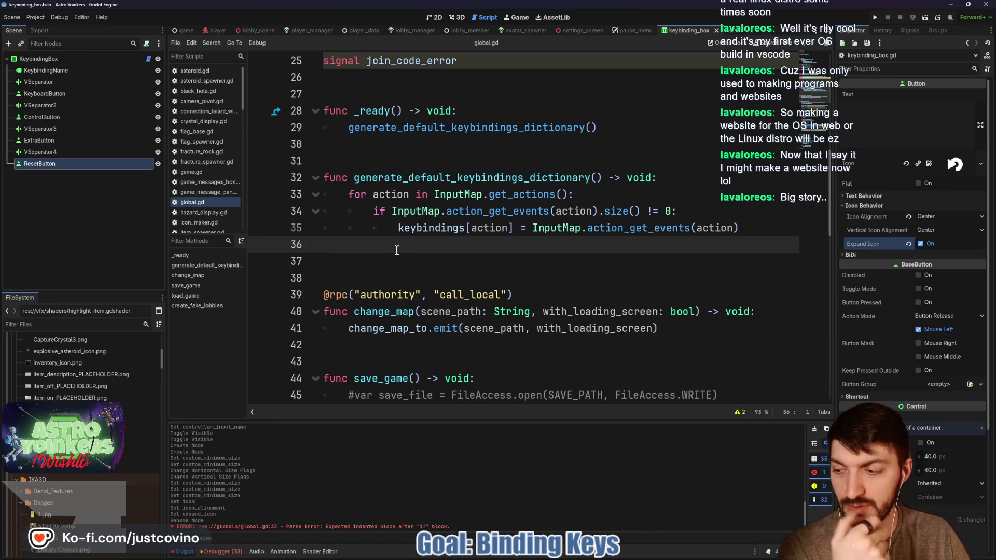
{"action": "scroll", "coordinate": [394, 251], "scroll_direction": "down", "scroll_amount": 1}
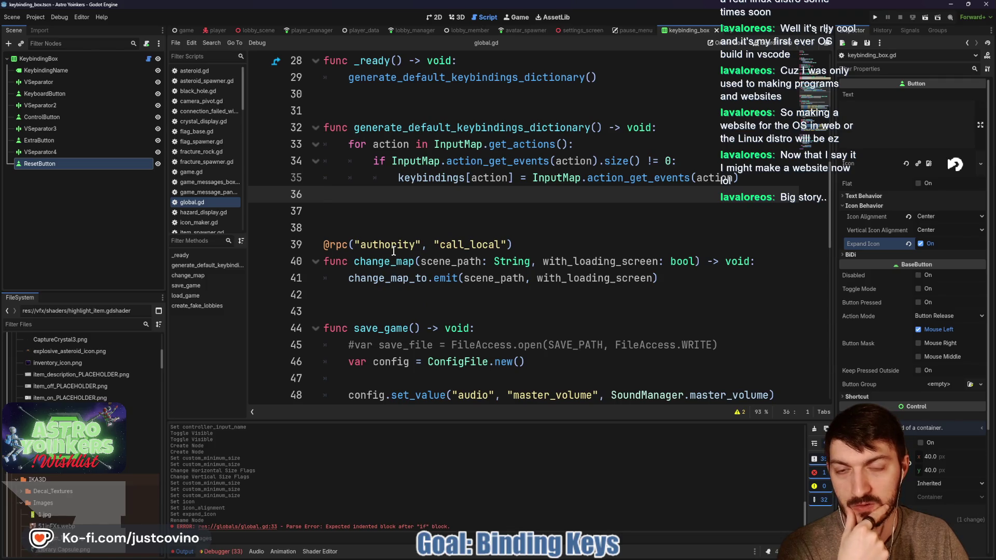
{"action": "scroll", "coordinate": [393, 251], "scroll_direction": "up", "scroll_amount": 2}
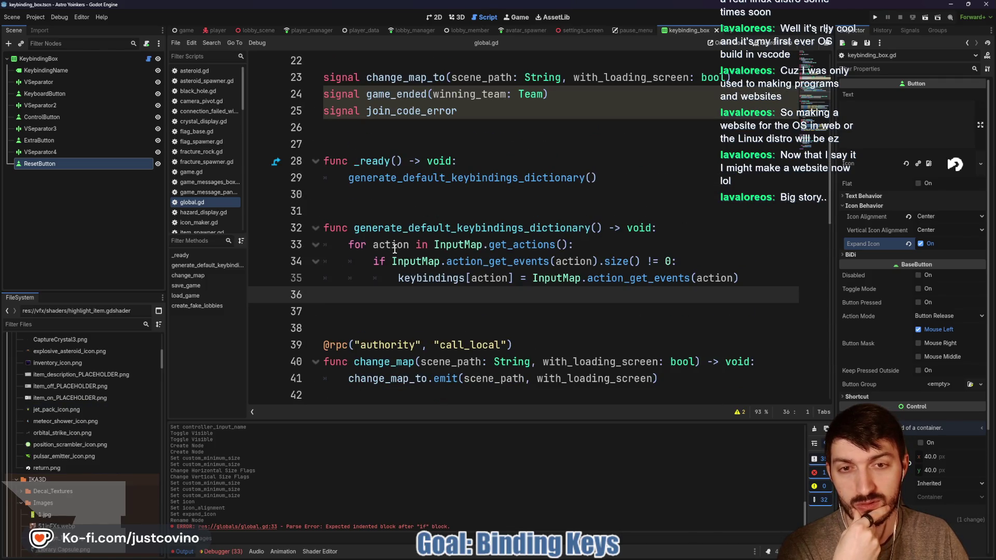
{"action": "scroll", "coordinate": [394, 250], "scroll_direction": "down", "scroll_amount": 7}
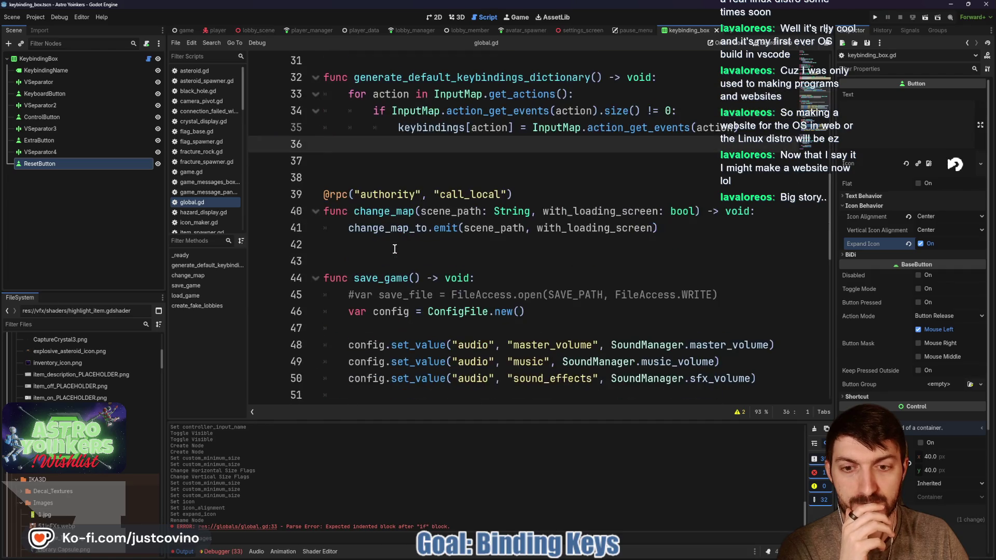
{"action": "scroll", "coordinate": [394, 250], "scroll_direction": "down", "scroll_amount": 2}
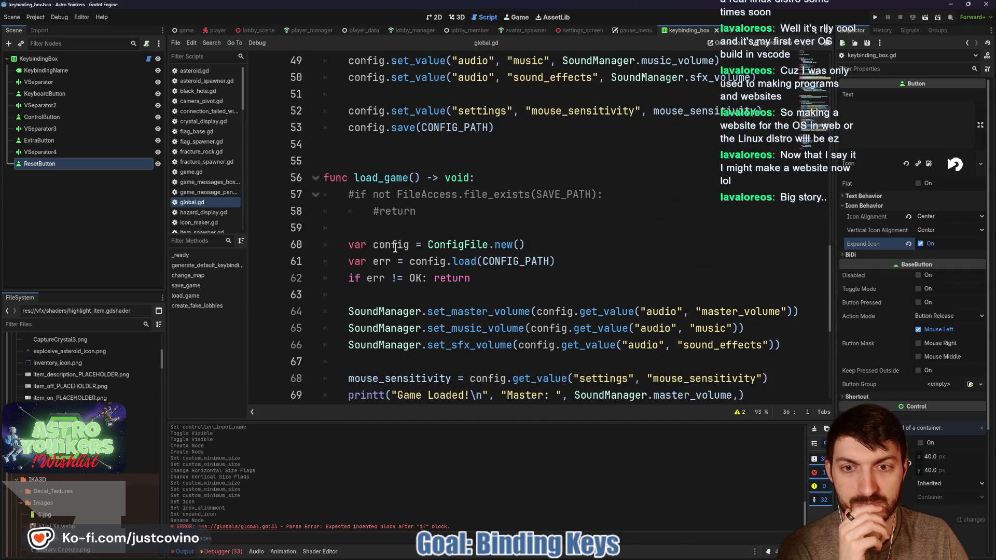
{"action": "double_click", "coordinate": [387, 178]}
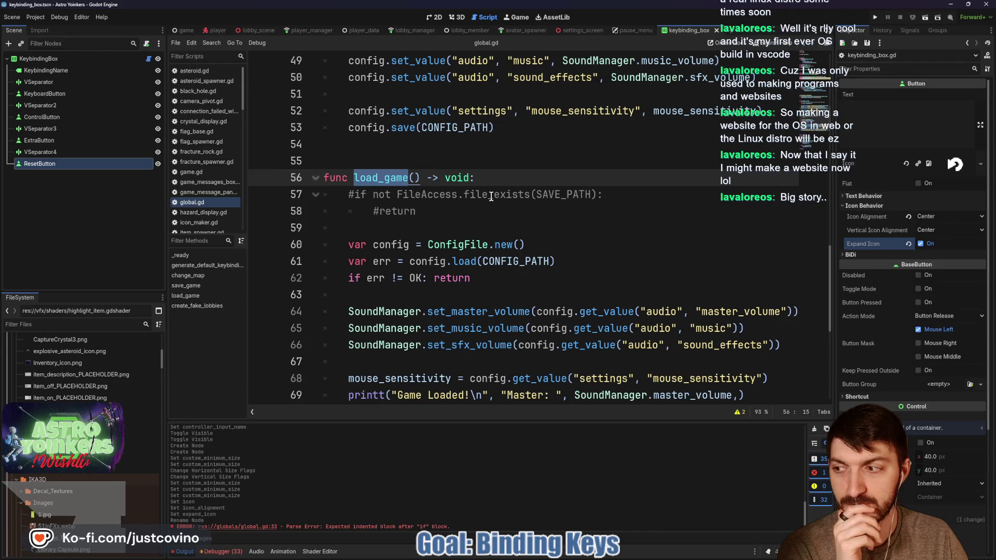
{"action": "scroll", "coordinate": [489, 197], "scroll_direction": "up", "scroll_amount": 3}
{"action": "scroll", "coordinate": [489, 197], "scroll_direction": "up", "scroll_amount": 2}
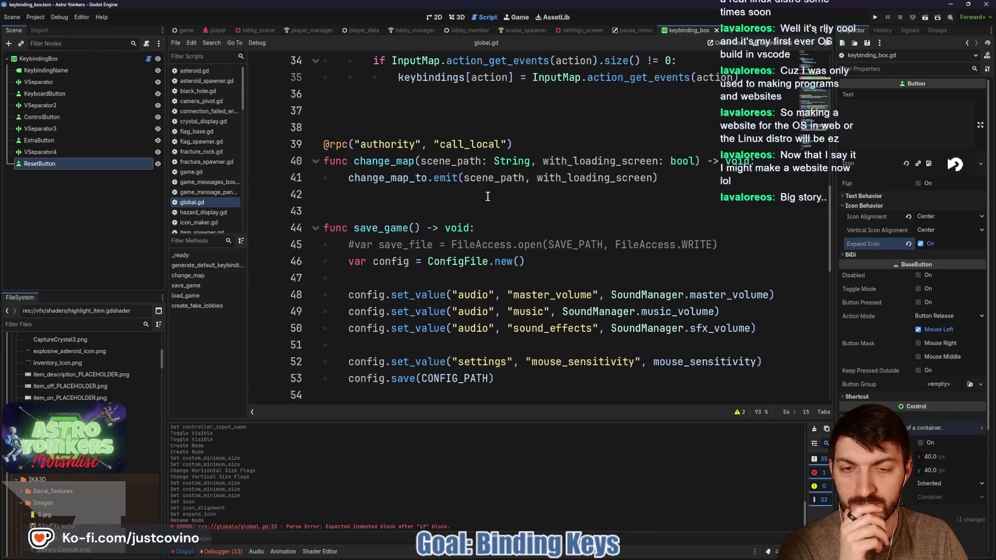
{"action": "scroll", "coordinate": [481, 198], "scroll_direction": "down", "scroll_amount": 5}
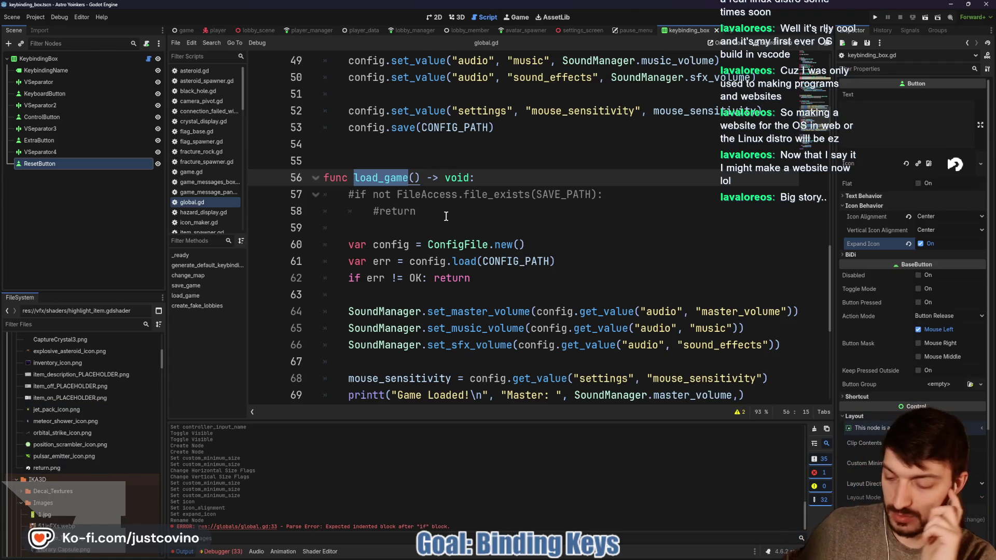
{"action": "key", "text": "ctrl+shift+f"}
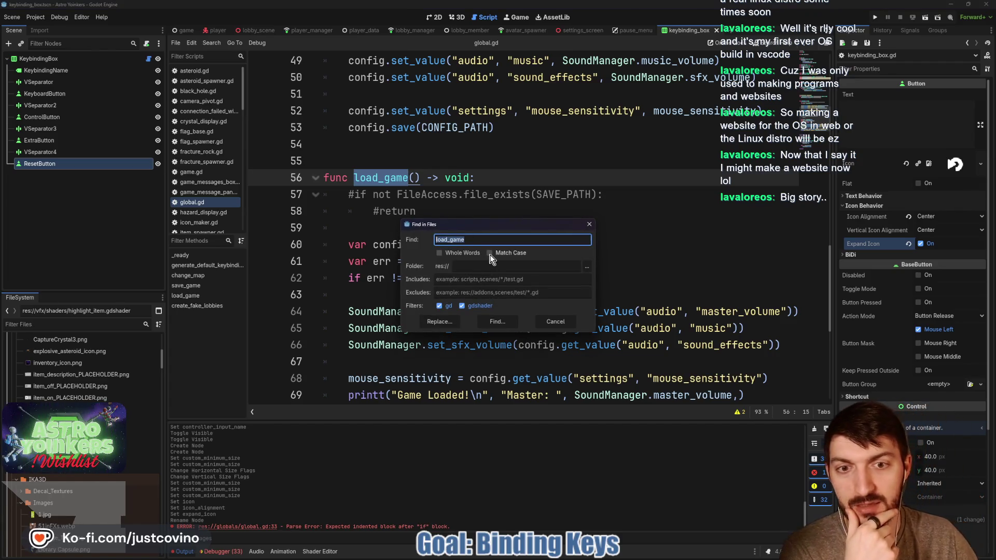
Step: Search the project for load_game and jump to Global.load_game() in game.gd's _enter_tree
{"action": "left_click", "coordinate": [491, 323]}
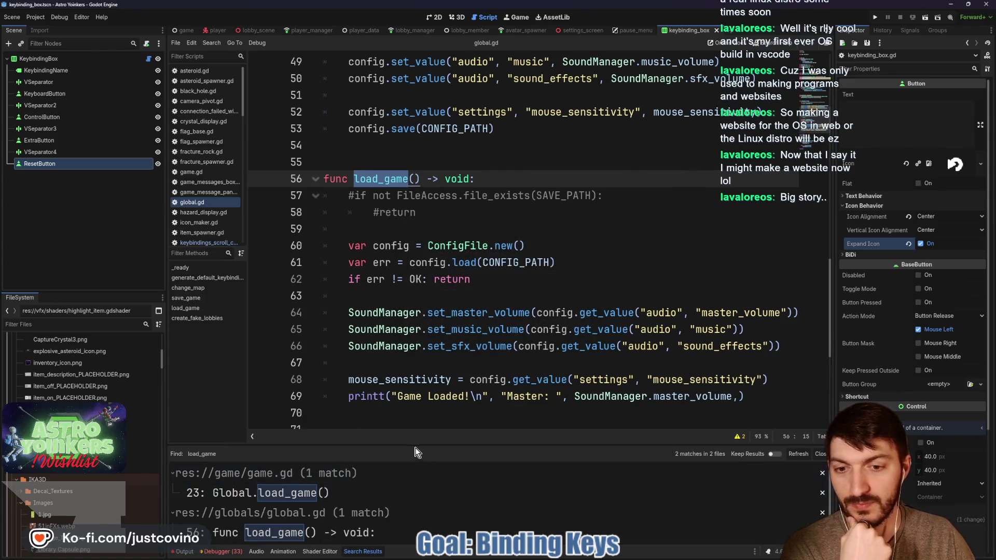
{"action": "mouse_move", "coordinate": [415, 446]}
{"action": "left_mouse_down"}
{"action": "mouse_move", "coordinate": [412, 249]}
{"action": "mouse_move", "coordinate": [353, 223]}
{"action": "left_mouse_up"}
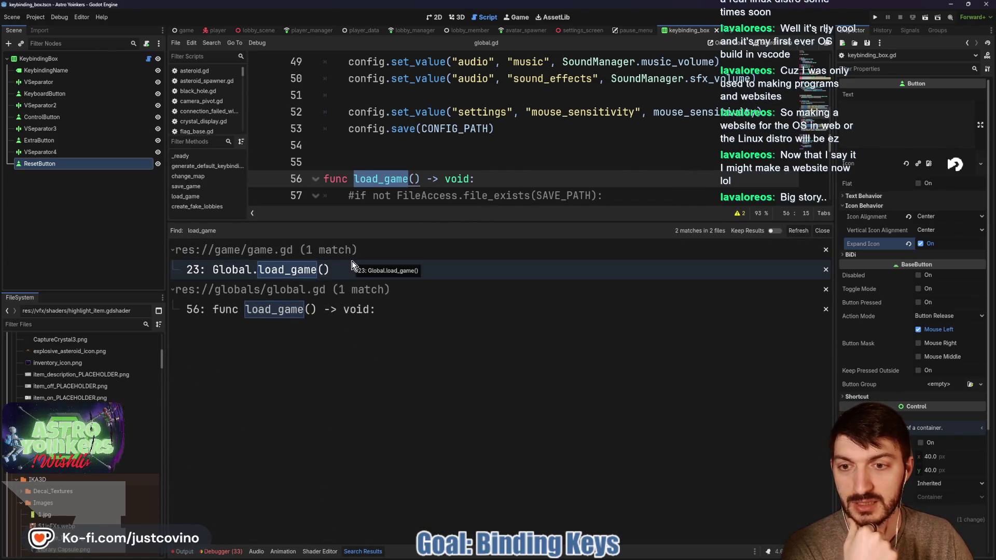
{"action": "left_click", "coordinate": [352, 263]}
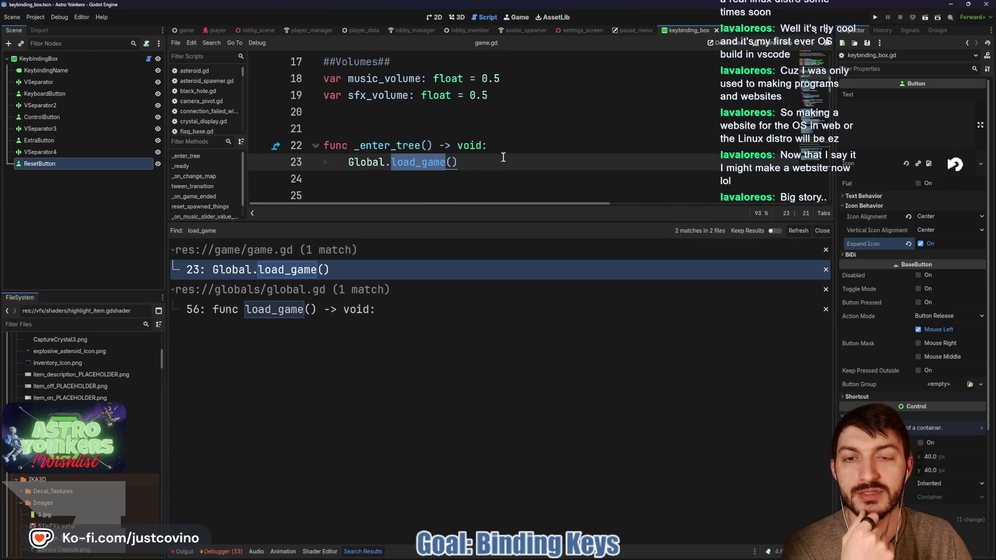
{"action": "scroll", "coordinate": [498, 158], "scroll_direction": "down", "scroll_amount": 2}
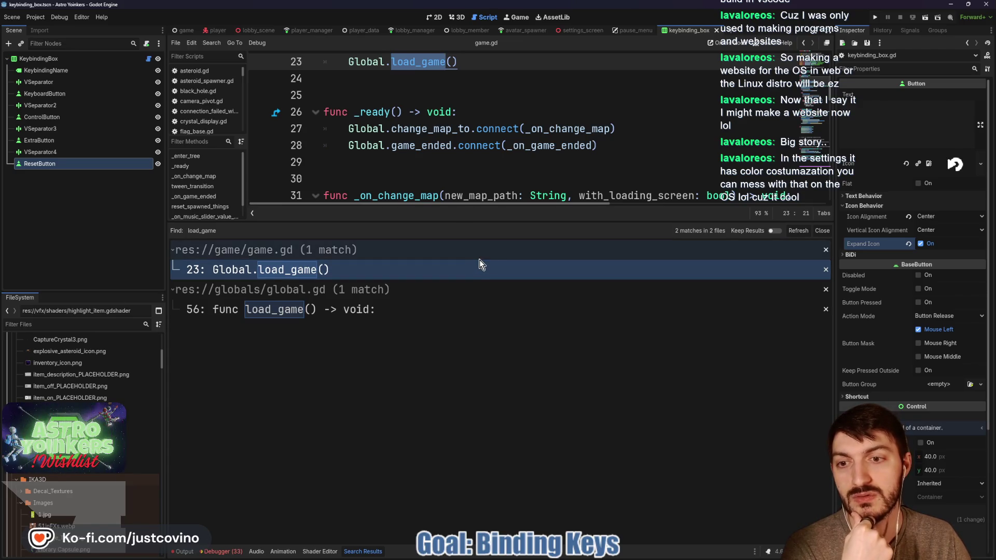
Step: Close the Search Results, switch to the Game scene, and reopen global.gd
{"action": "left_click", "coordinate": [821, 231]}
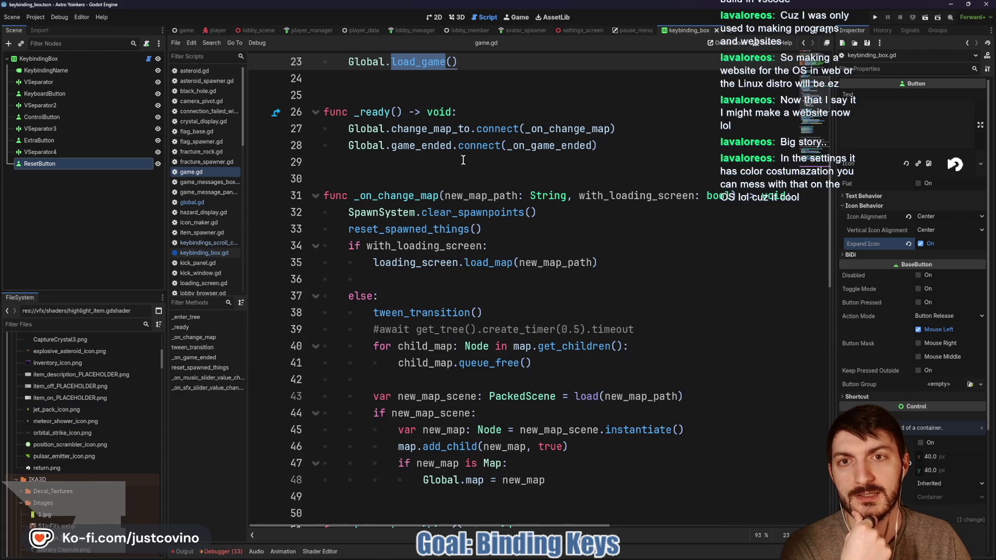
{"action": "scroll", "coordinate": [498, 214], "scroll_direction": "up", "scroll_amount": 3}
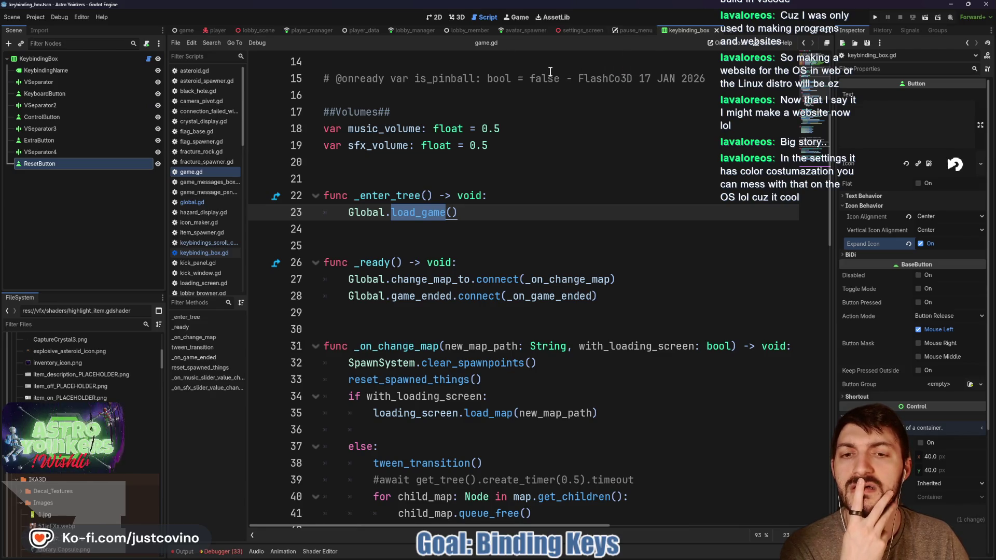
{"action": "left_click", "coordinate": [187, 30]}
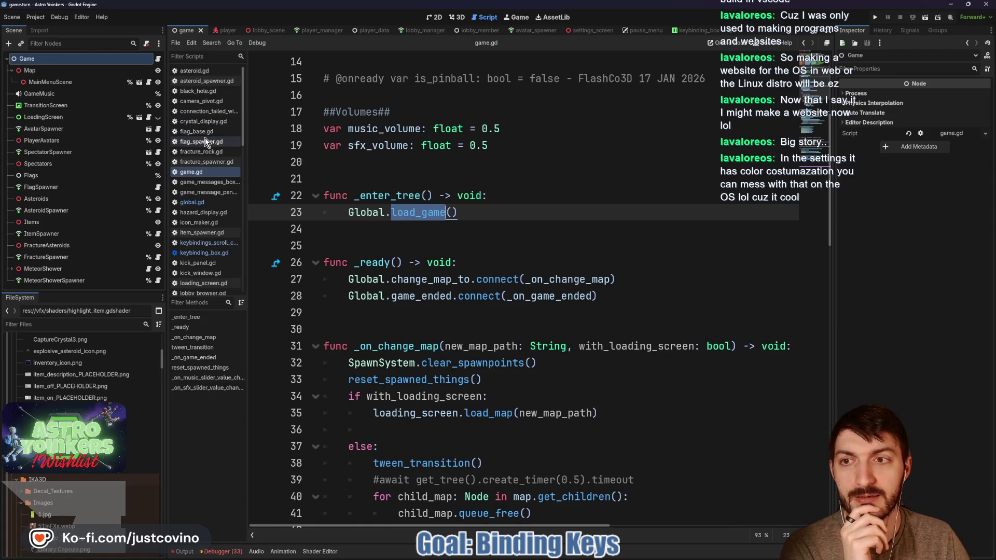
{"action": "left_click", "coordinate": [355, 213], "text": "ctrl"}
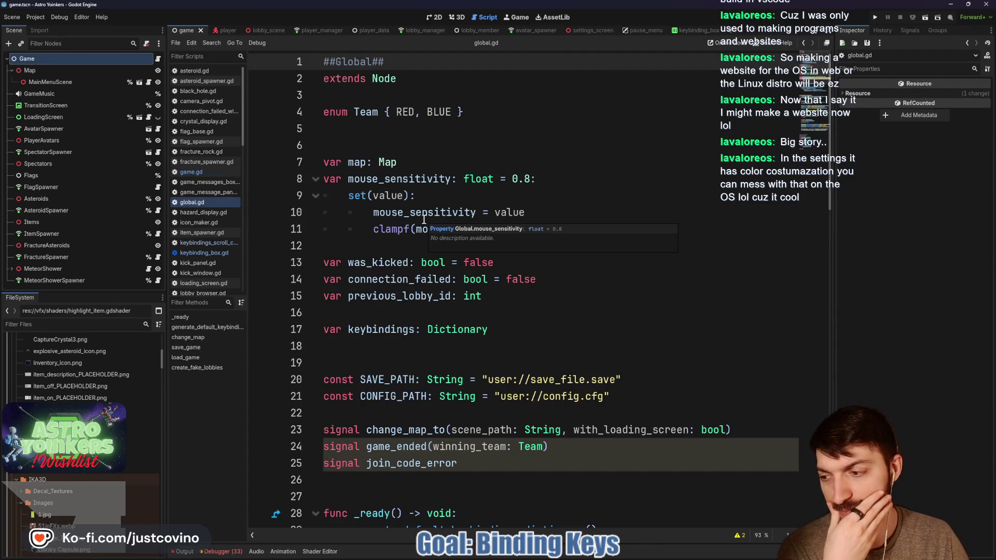
Step: Scroll global.gd to the default_keybindings loop on line 35, then switch back to the tutorial
{"action": "scroll", "coordinate": [424, 220], "scroll_direction": "down", "scroll_amount": 5}
{"action": "scroll", "coordinate": [635, 278], "scroll_direction": "down", "scroll_amount": 4}
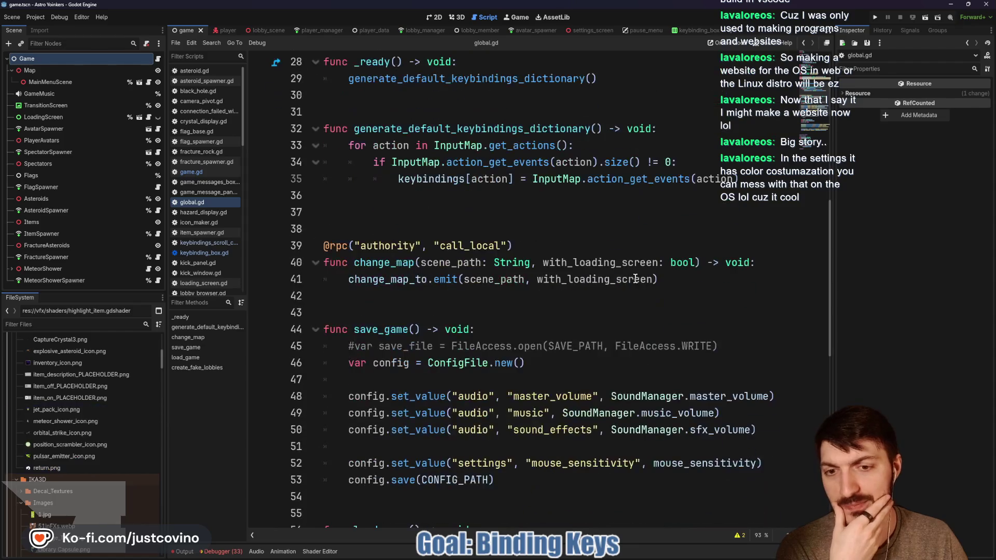
{"action": "scroll", "coordinate": [638, 280], "scroll_direction": "down", "scroll_amount": 4}
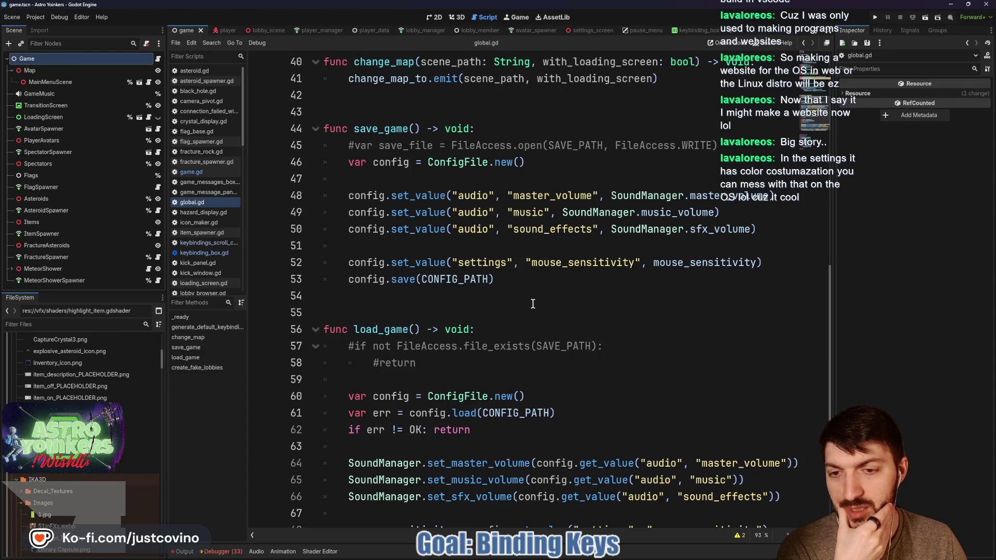
{"action": "scroll", "coordinate": [532, 301], "scroll_direction": "up", "scroll_amount": 1}
{"action": "scroll", "coordinate": [532, 301], "scroll_direction": "down", "scroll_amount": 3}
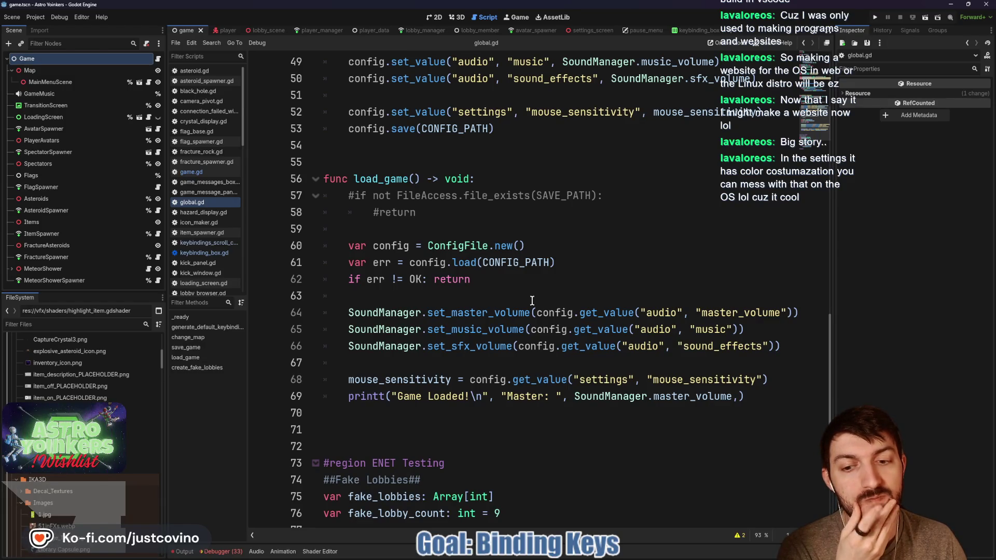
{"action": "scroll", "coordinate": [532, 301], "scroll_direction": "up", "scroll_amount": 9}
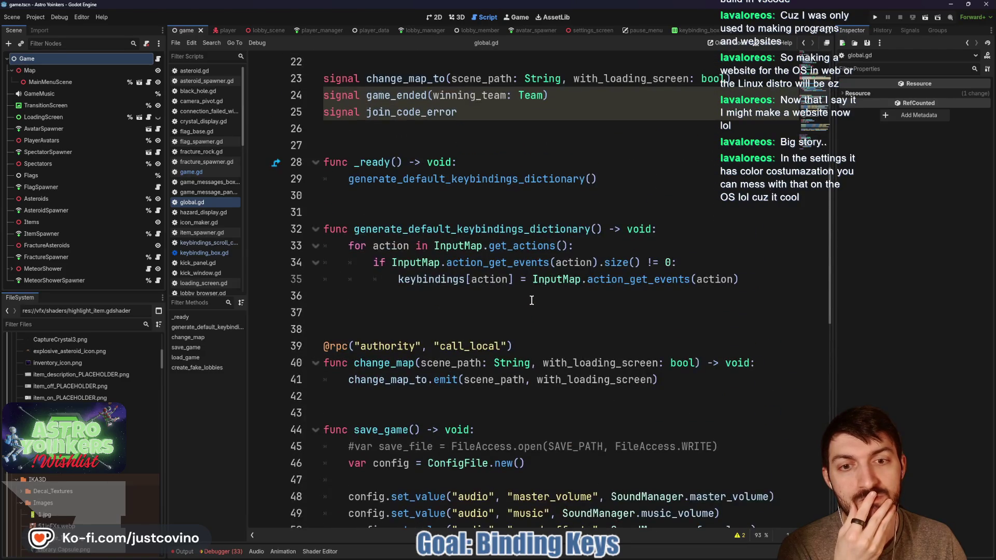
{"action": "scroll", "coordinate": [532, 300], "scroll_direction": "up", "scroll_amount": 1}
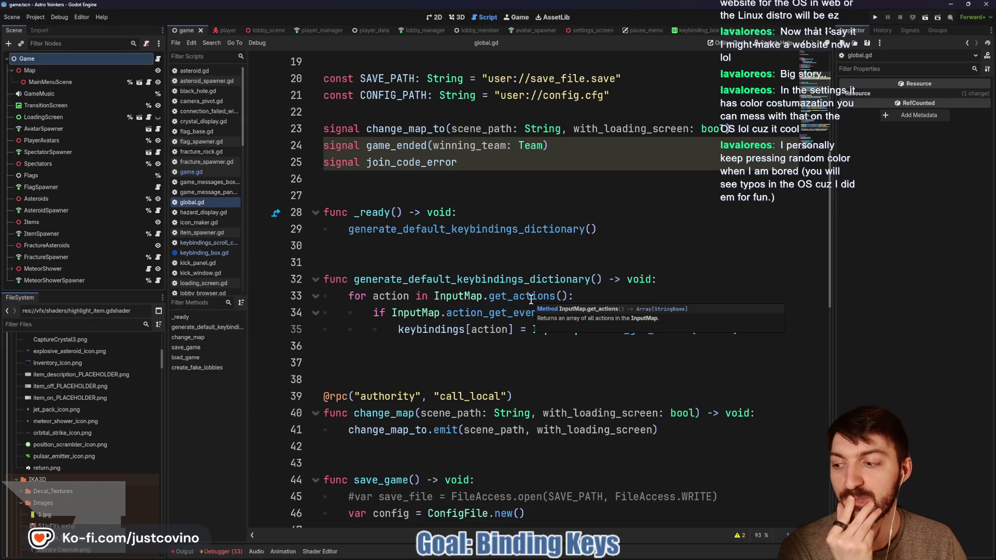
{"action": "left_click", "coordinate": [458, 352]}
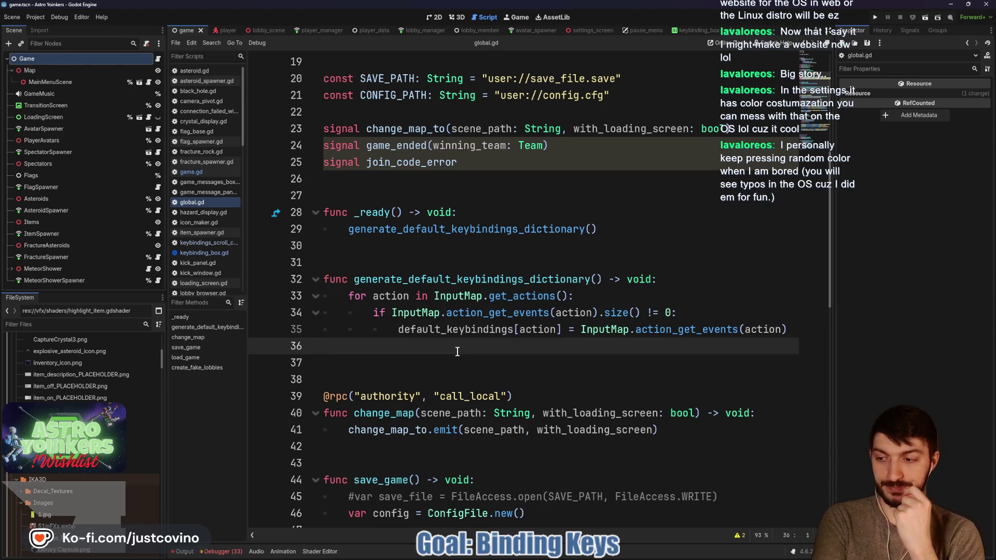
{"action": "key", "text": "alt+Tab"}
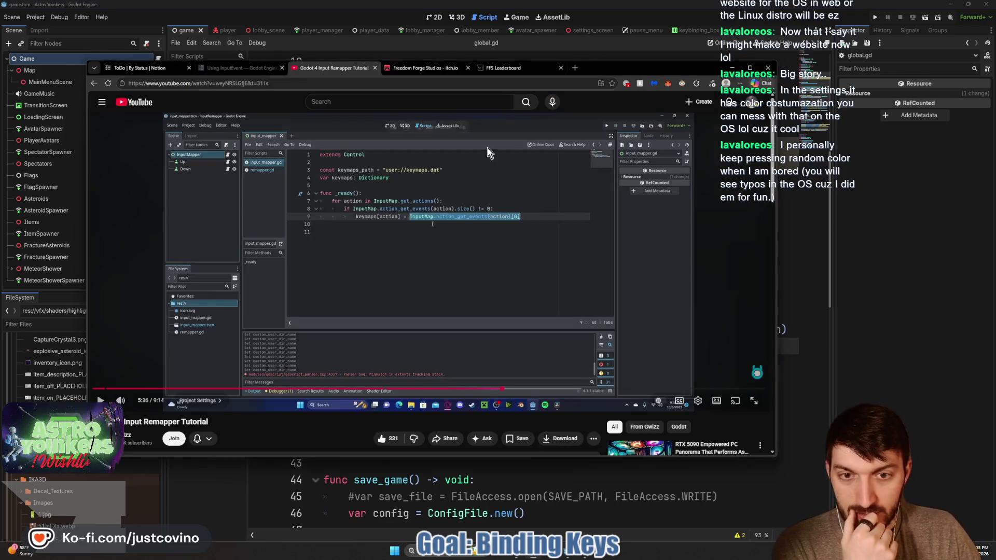
Step: Play the Input Remapper tutorial, jump ahead past the ad to the load_keymap section
{"action": "left_click", "coordinate": [496, 332]}
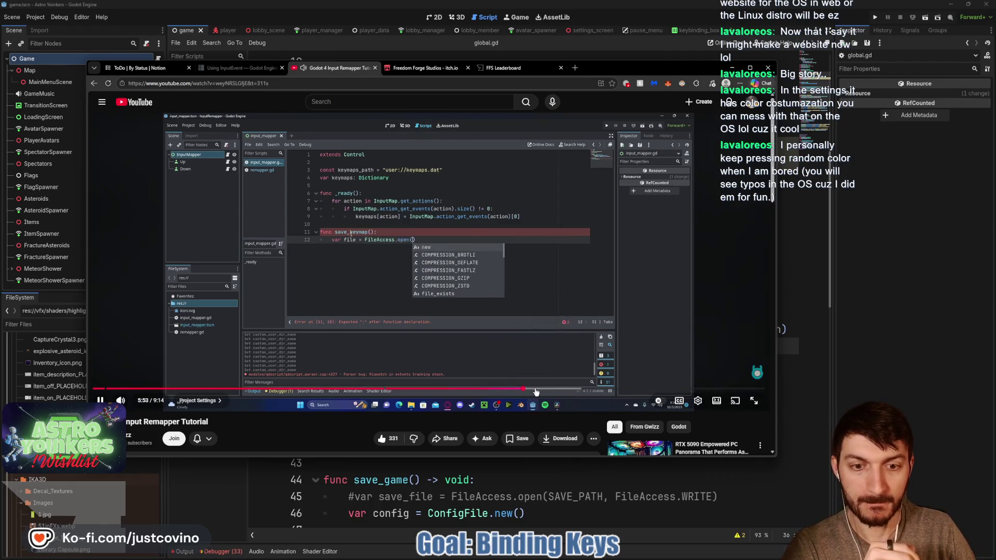
{"action": "left_click", "coordinate": [533, 388]}
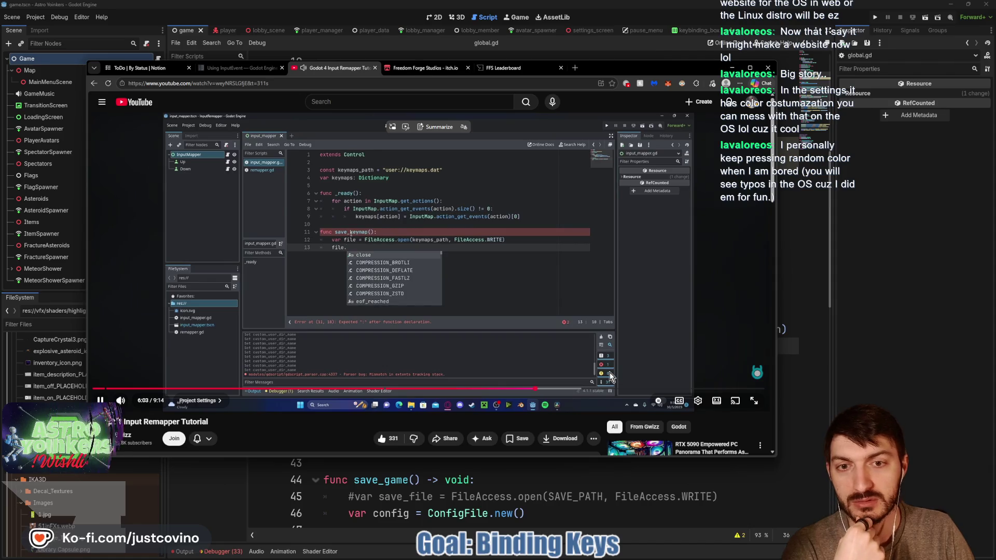
{"action": "left_click", "coordinate": [581, 388]}
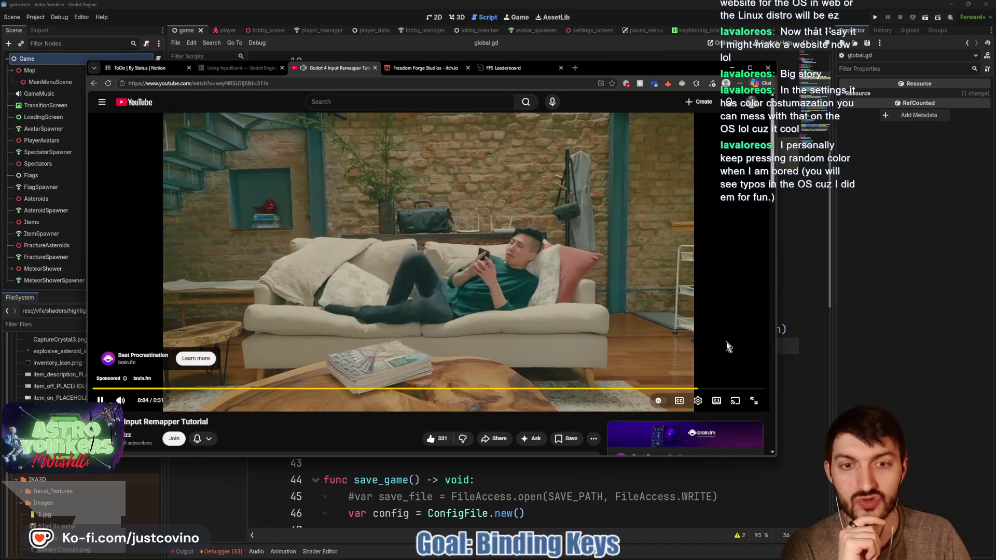
{"action": "left_click", "coordinate": [744, 378]}
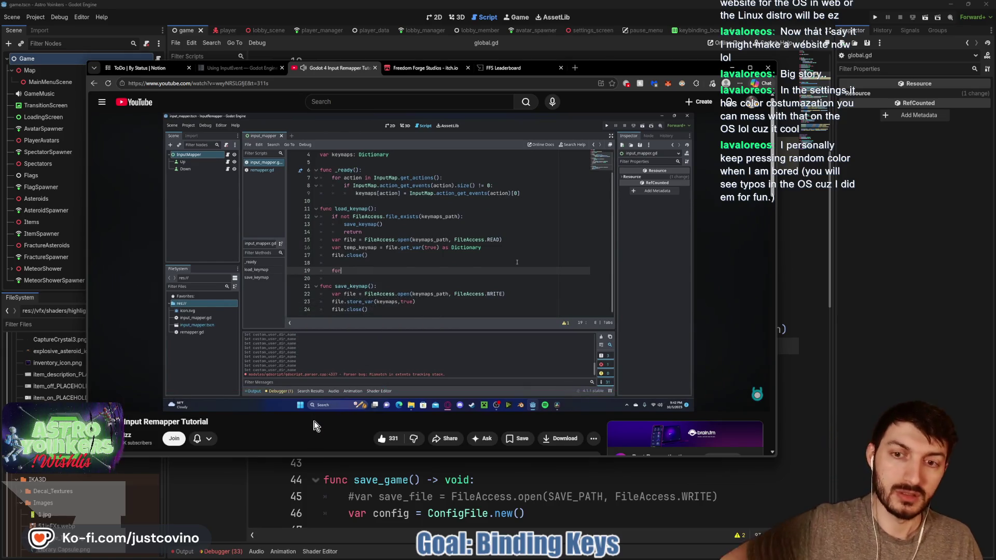
{"action": "mouse_move", "coordinate": [306, 408]}
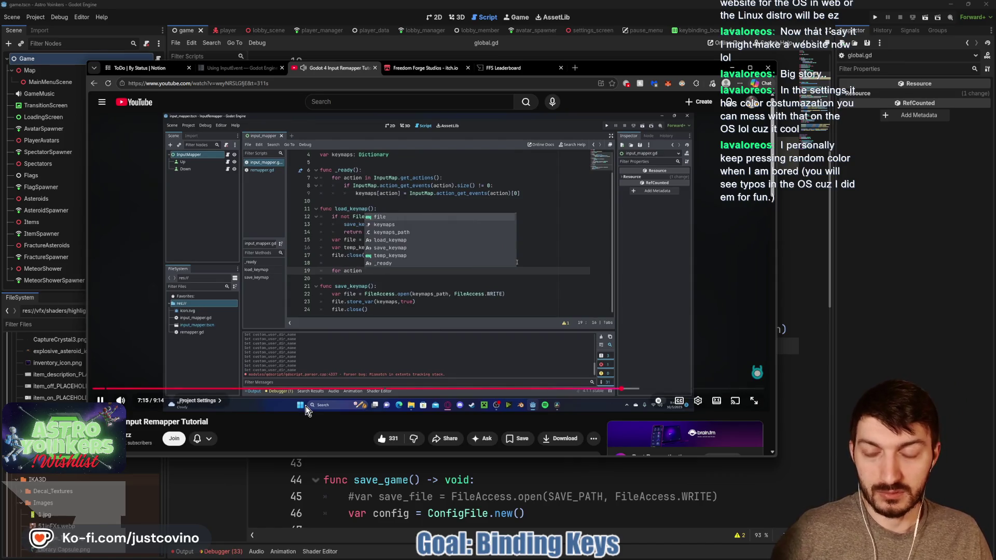
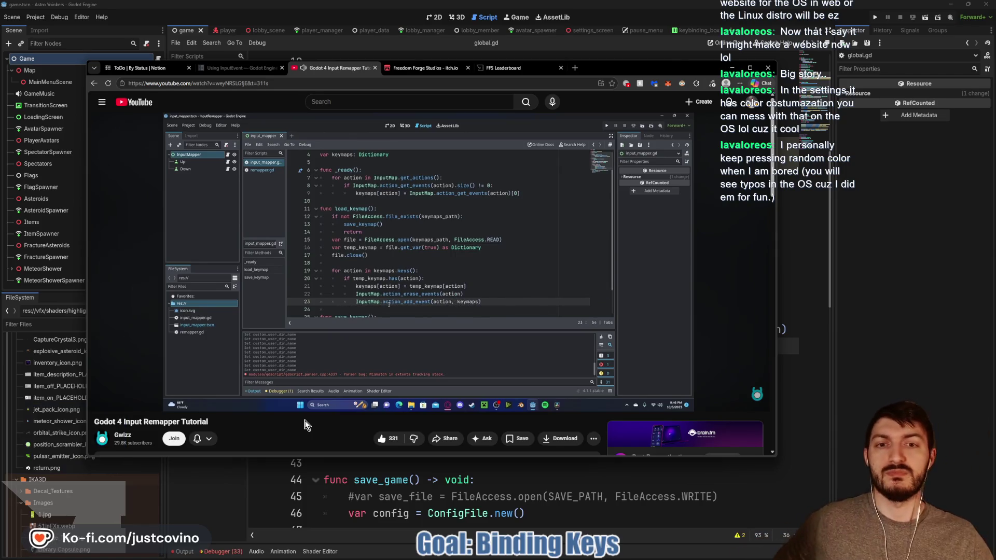
Step: Pause and resume the input remapper tutorial around 8:03
{"action": "left_click", "coordinate": [584, 317]}
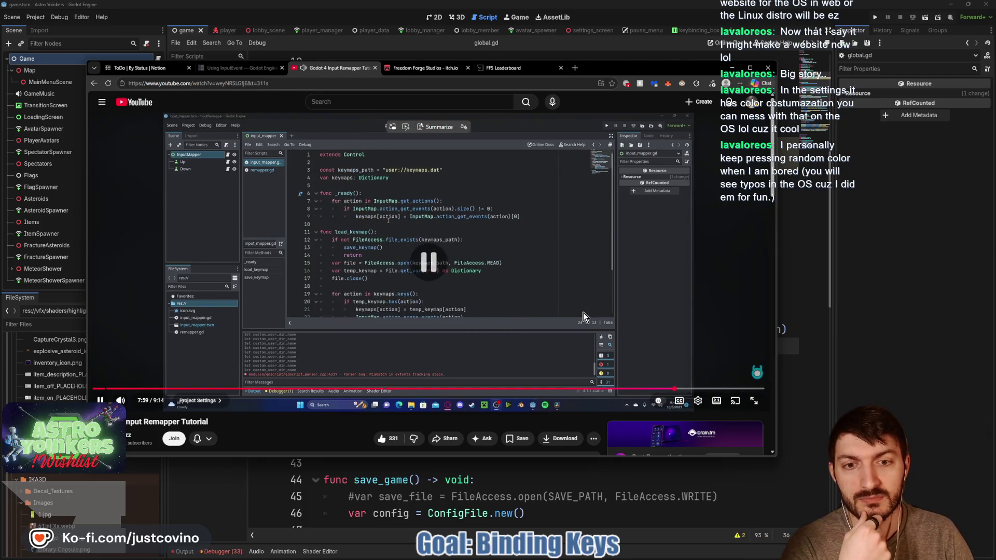
{"action": "left_click", "coordinate": [362, 334]}
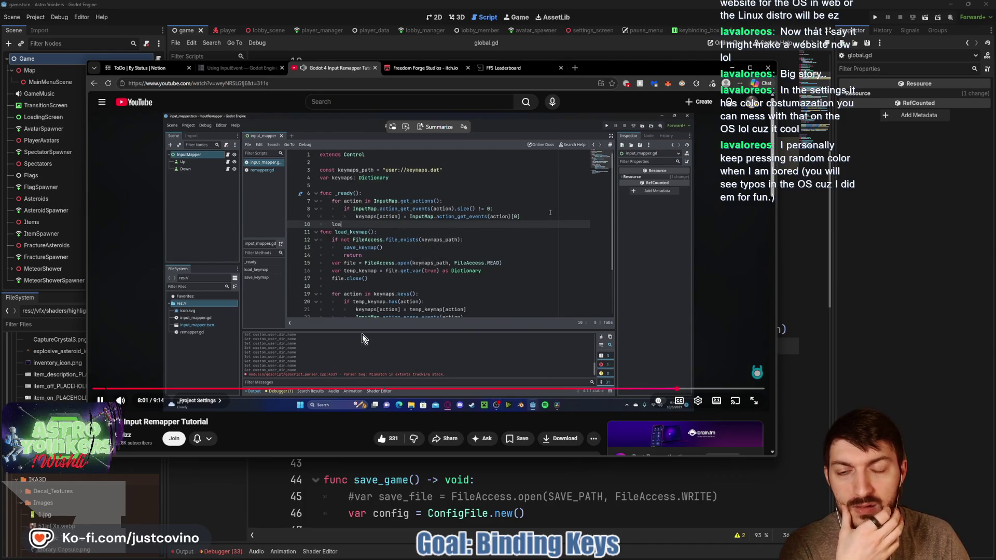
{"action": "left_click", "coordinate": [362, 334]}
{"action": "left_click", "coordinate": [362, 334]}
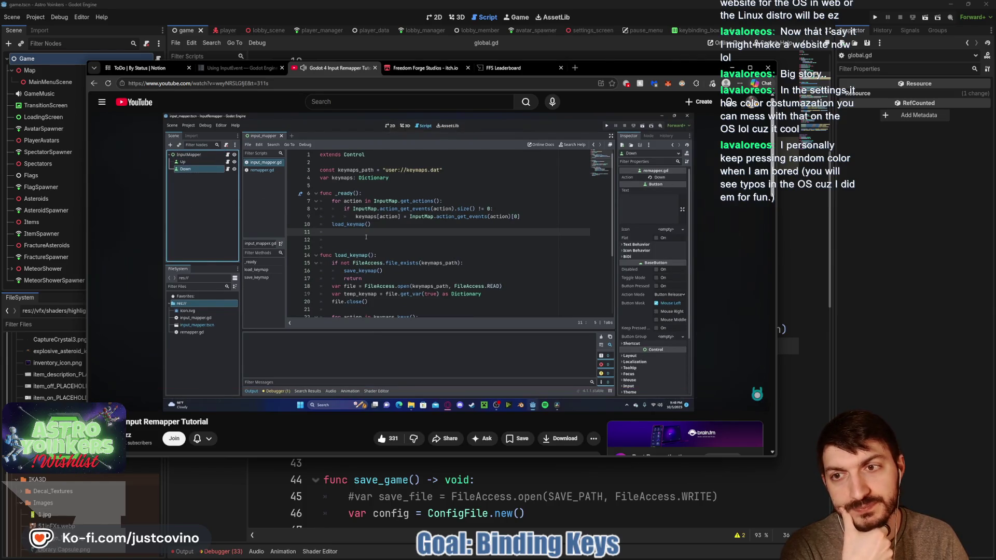
Step: Rewind the tutorial to about 6:52 and return to the global.gd script
{"action": "key", "text": "space"}
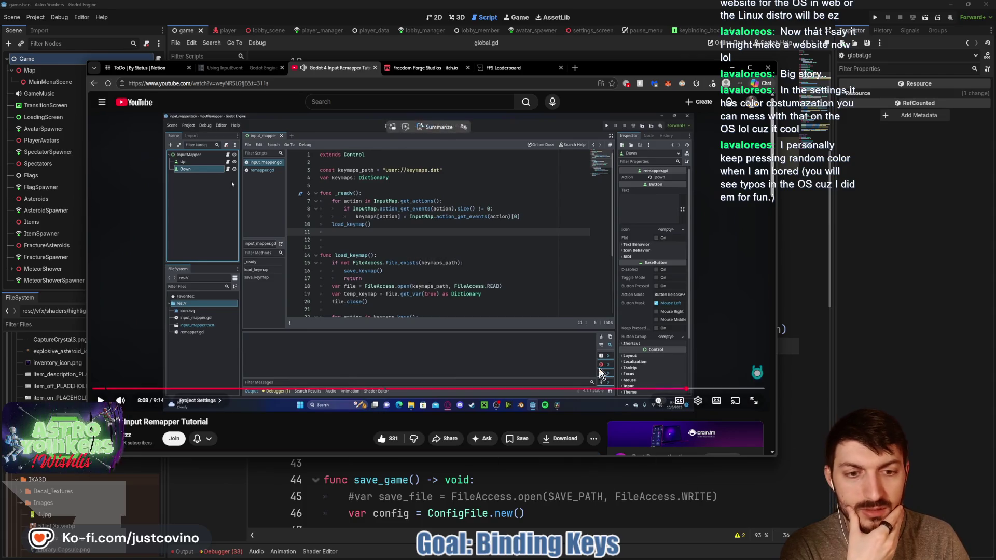
{"action": "left_click", "coordinate": [591, 388]}
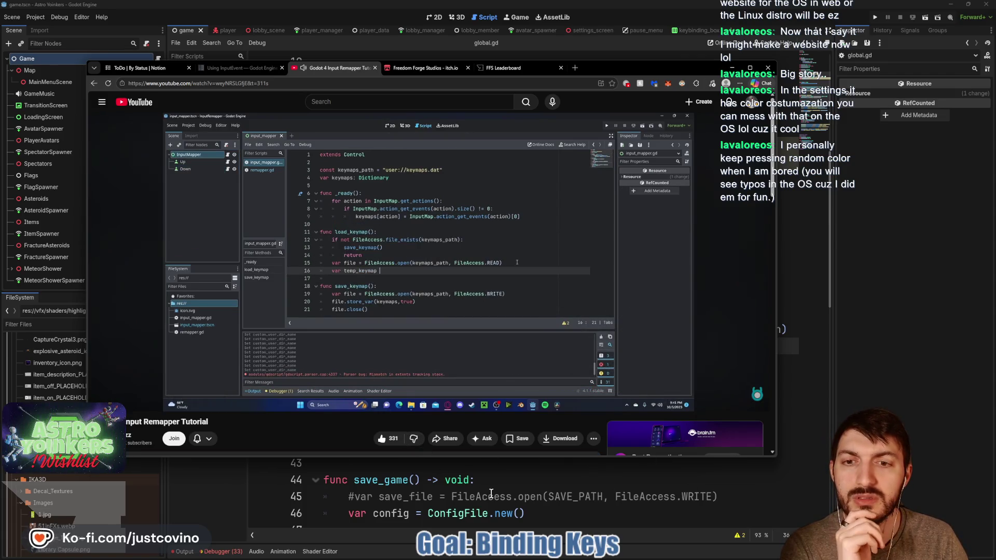
{"action": "left_click", "coordinate": [489, 496]}
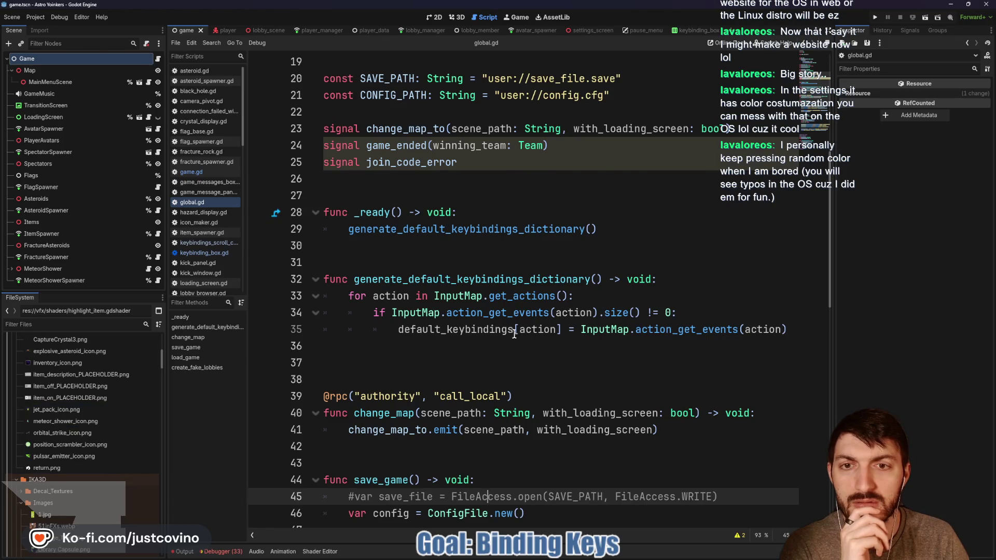
Step: Review global.gd: the generate_default_keybindings_dictionary call on line 29 and default_keybindings uses
{"action": "scroll", "coordinate": [520, 338], "scroll_direction": "up", "scroll_amount": 1}
{"action": "left_click", "coordinate": [377, 279]}
{"action": "left_click_drag", "start_coordinate": [377, 280], "coordinate": [702, 273]}
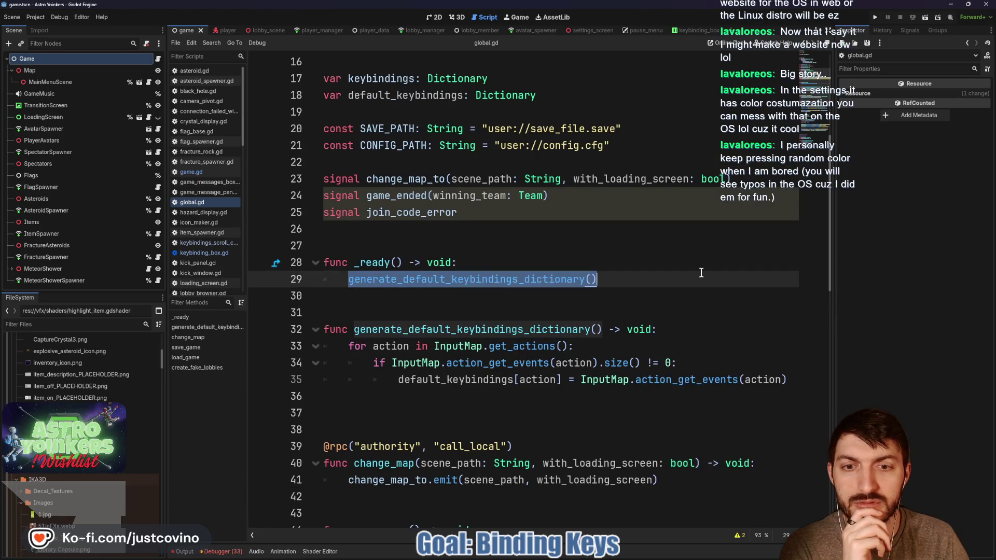
{"action": "scroll", "coordinate": [487, 299], "scroll_direction": "up", "scroll_amount": 1}
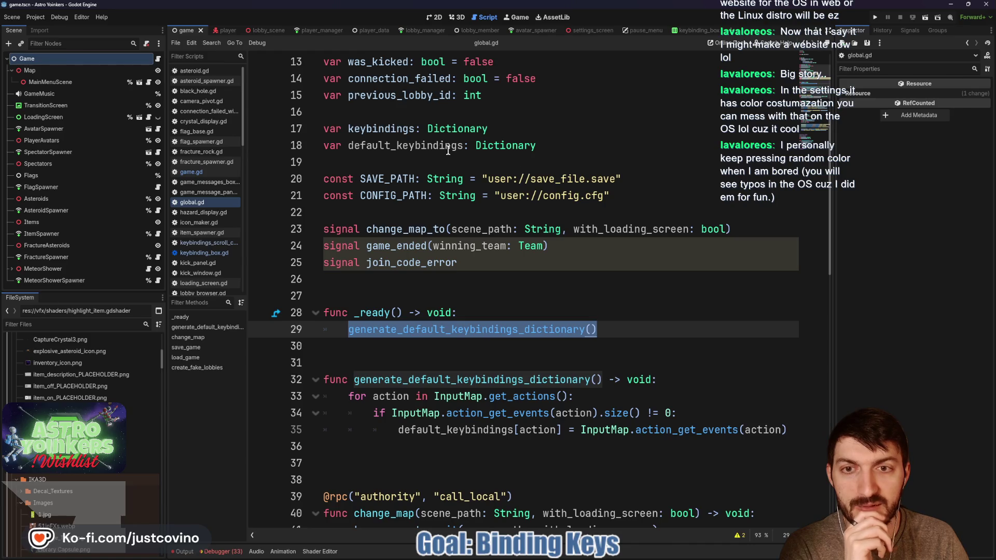
{"action": "double_click", "coordinate": [427, 148]}
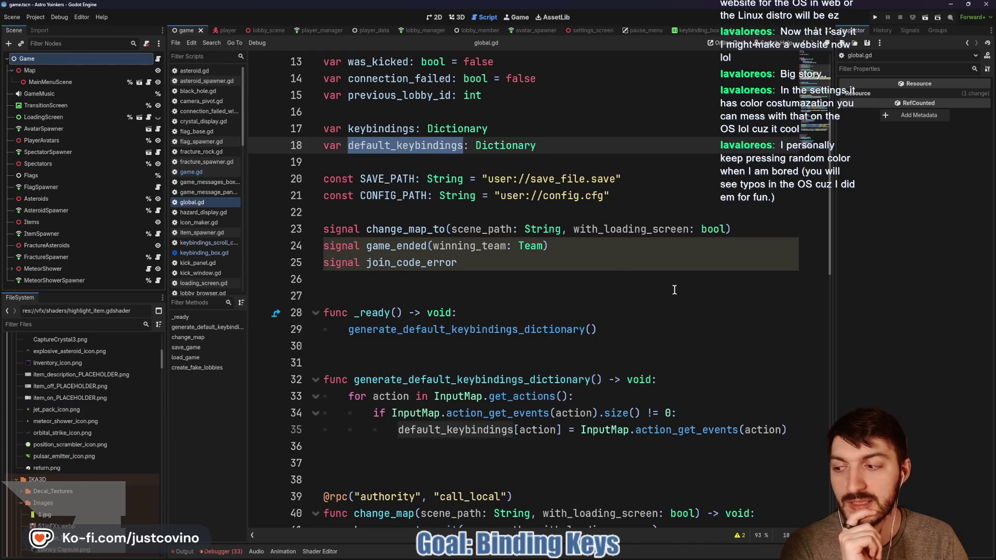
{"action": "scroll", "coordinate": [667, 312], "scroll_direction": "down", "scroll_amount": 5}
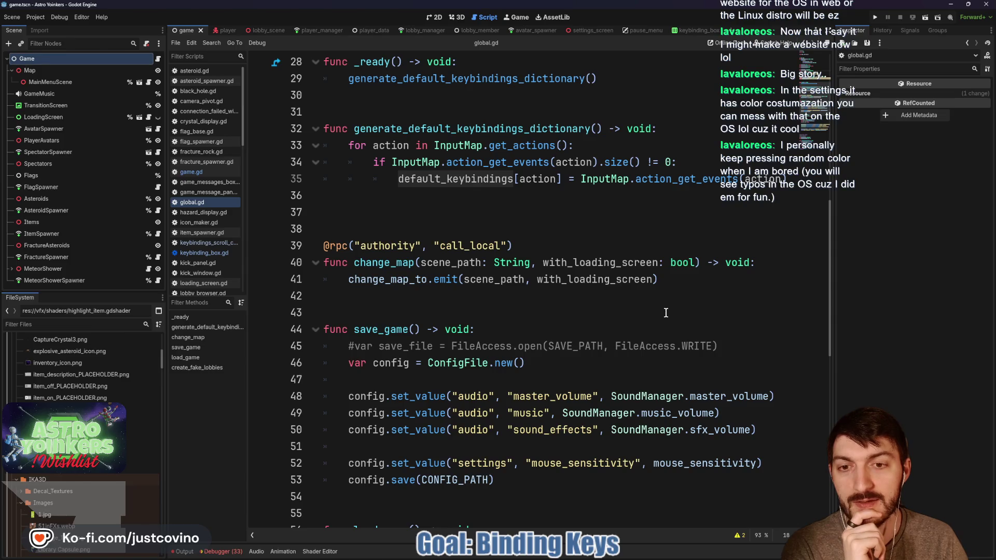
{"action": "scroll", "coordinate": [667, 313], "scroll_direction": "down", "scroll_amount": 4}
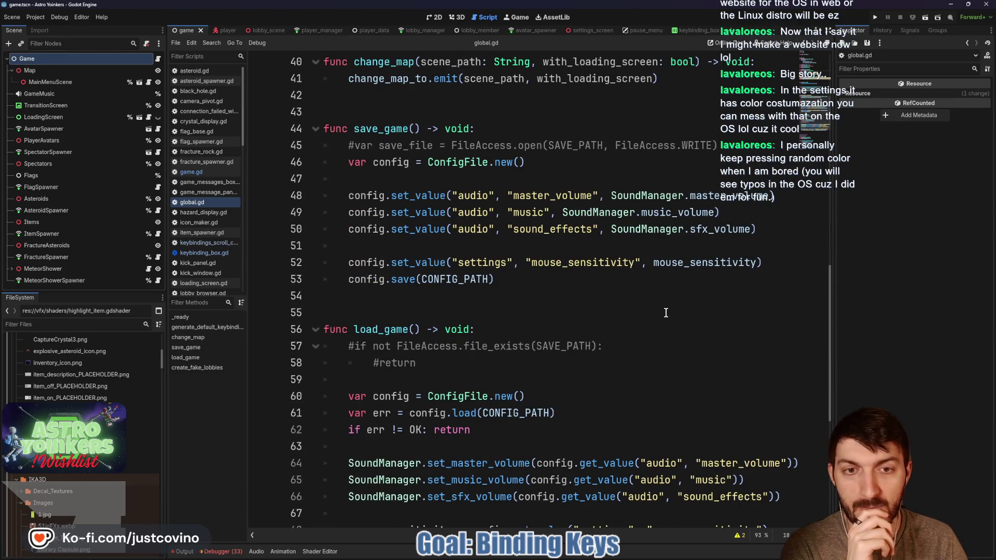
{"action": "scroll", "coordinate": [666, 313], "scroll_direction": "down", "scroll_amount": 2}
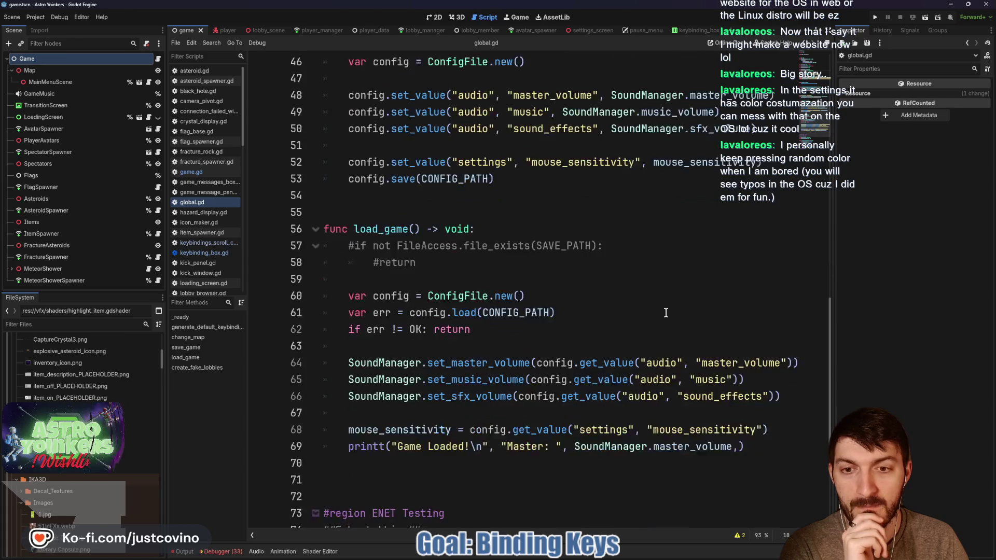
{"action": "scroll", "coordinate": [666, 313], "scroll_direction": "up", "scroll_amount": 2}
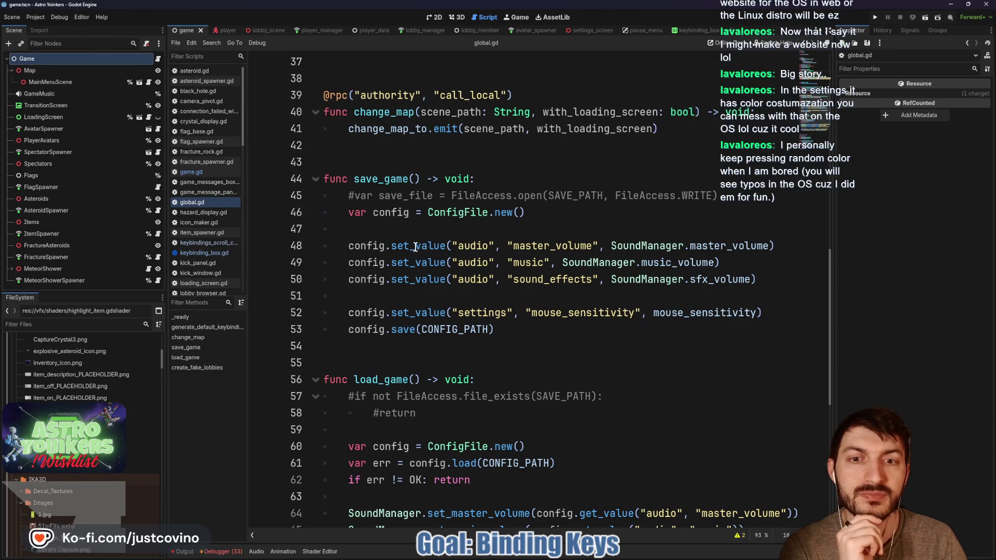
{"action": "mouse_move", "coordinate": [415, 247]}
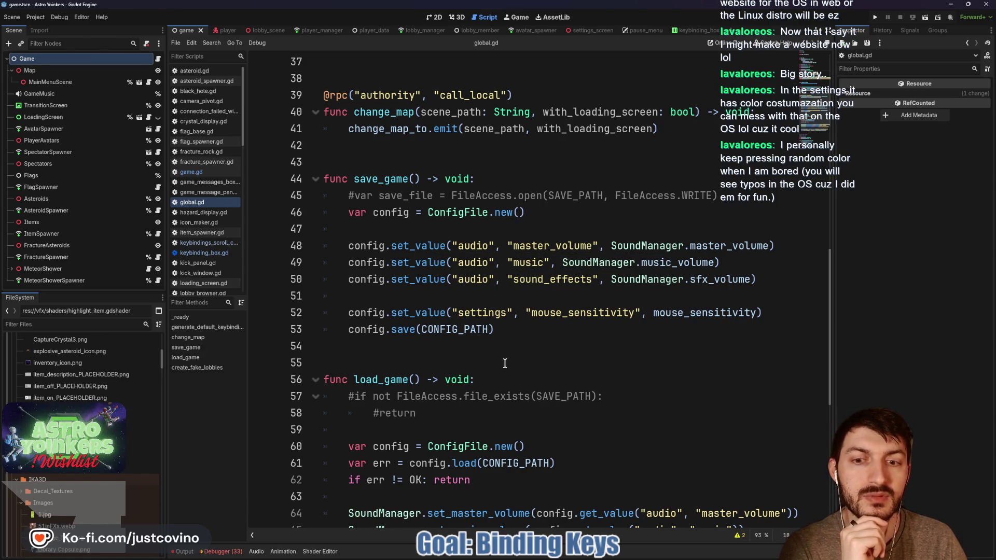
{"action": "scroll", "coordinate": [506, 363], "scroll_direction": "down", "scroll_amount": 7}
Step: Insert blank lines after load_game() and put the caret on line 73
{"action": "left_click", "coordinate": [315, 301]}
{"action": "left_click", "coordinate": [355, 276]}
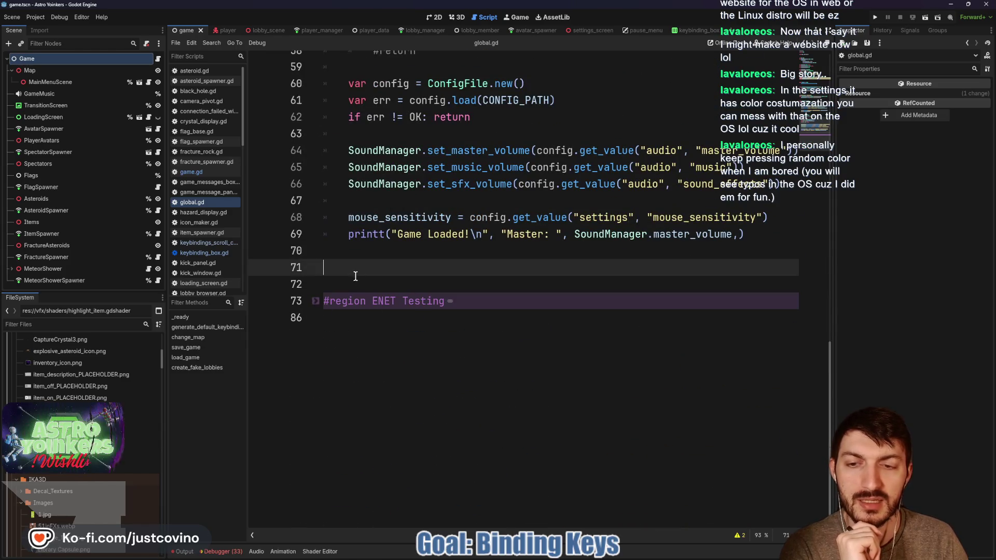
{"action": "key", "text": "Return"}
{"action": "key", "text": "Return"}
{"action": "key", "text": "Return"}
{"action": "key", "text": "Up"}
{"action": "key", "text": "Up"}
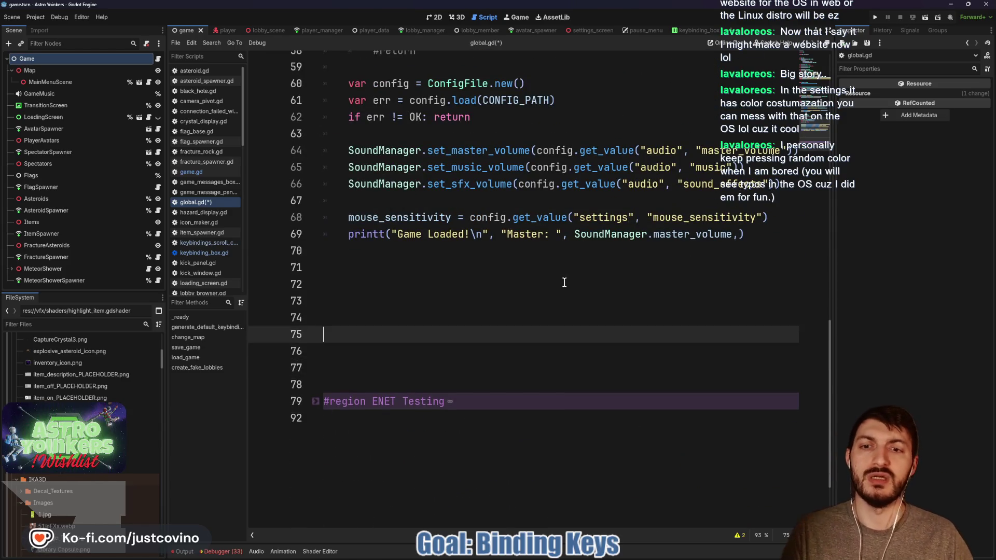
{"action": "key", "text": "Up"}
{"action": "key", "text": "Up"}
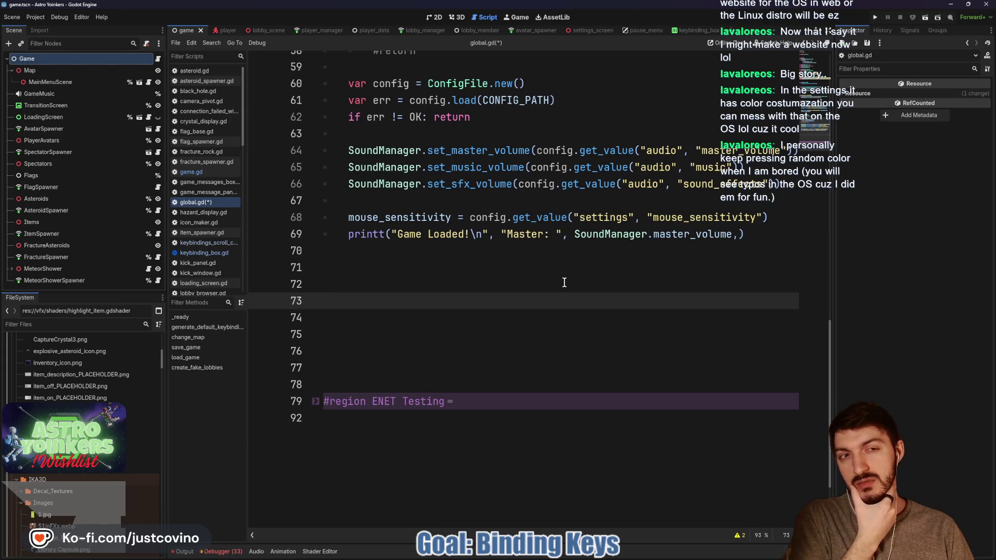
Step: Declare func save_defaults() -> void: on line 73 of global.gd
{"action": "type", "text": "func"}
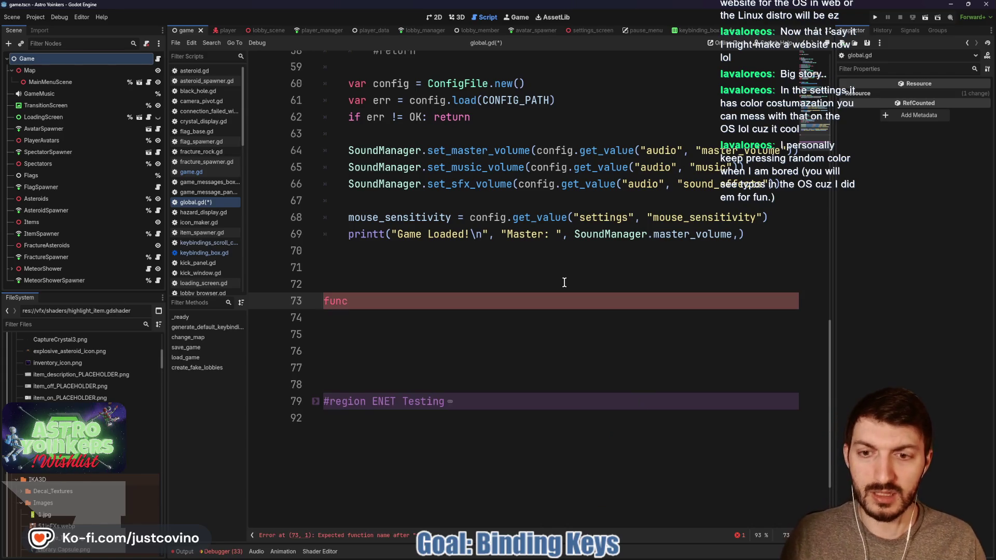
{"action": "scroll", "coordinate": [550, 282], "scroll_direction": "up", "scroll_amount": 8}
{"action": "scroll", "coordinate": [533, 287], "scroll_direction": "up", "scroll_amount": 3}
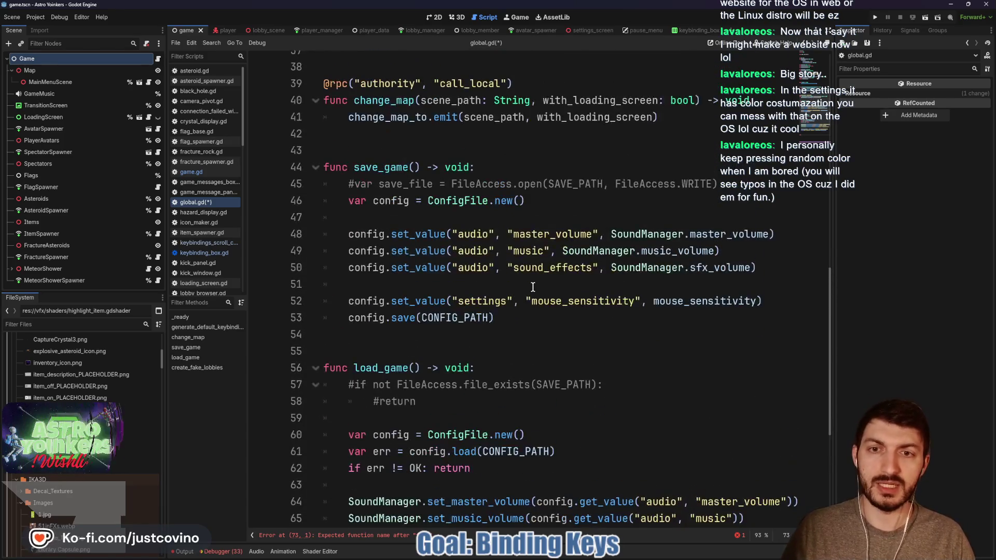
{"action": "scroll", "coordinate": [533, 287], "scroll_direction": "down", "scroll_amount": 5}
{"action": "type", "text": "save_defaults() "}
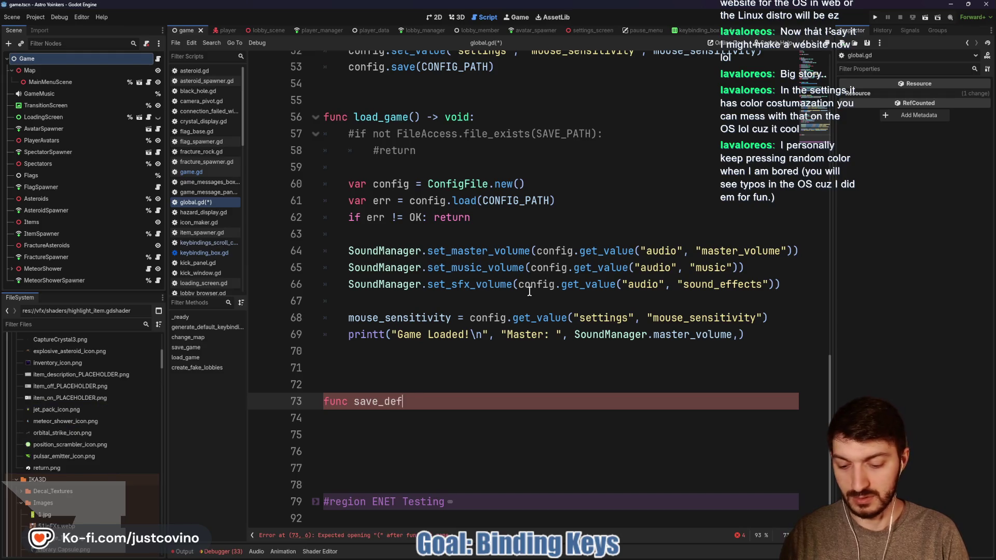
{"action": "type", "text": "-> void:"}
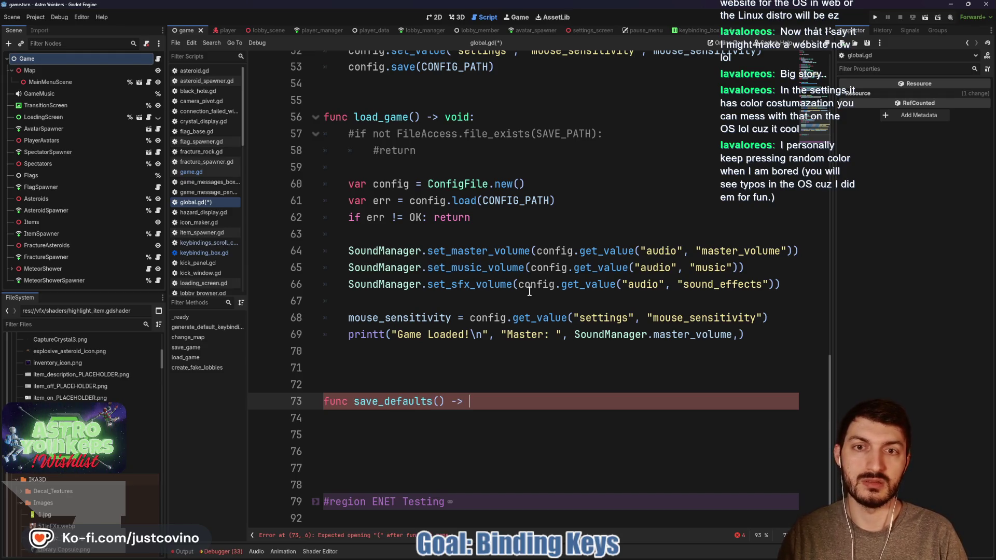
Step: Look over save_game(), then restore the YouTube remapper tutorial
{"action": "scroll", "coordinate": [529, 291], "scroll_direction": "up", "scroll_amount": 4}
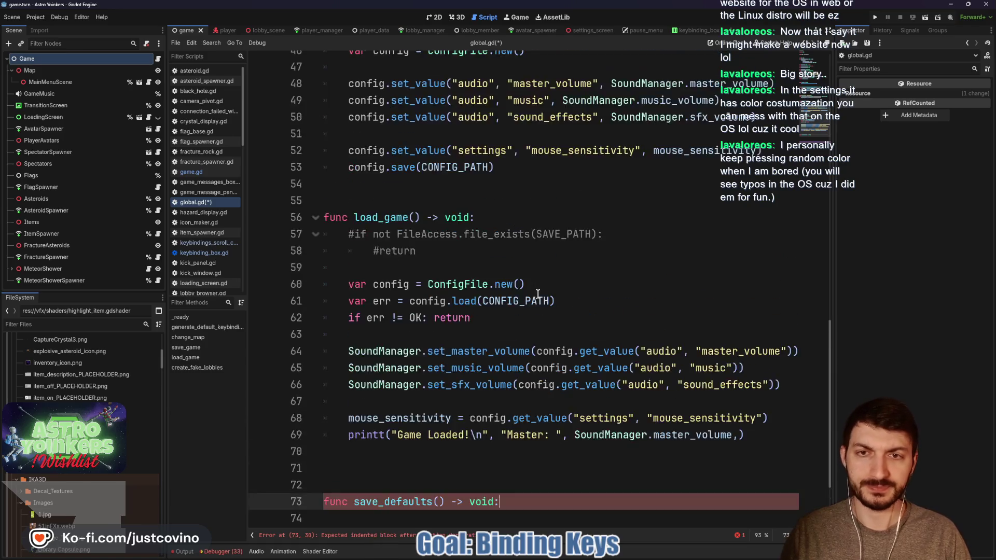
{"action": "scroll", "coordinate": [547, 298], "scroll_direction": "down", "scroll_amount": 1}
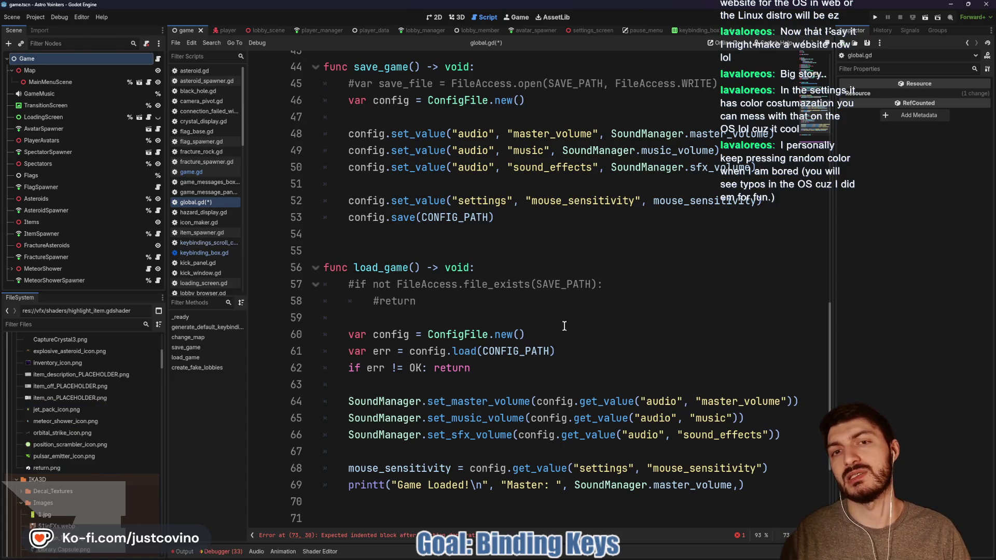
{"action": "left_click", "coordinate": [546, 557]}
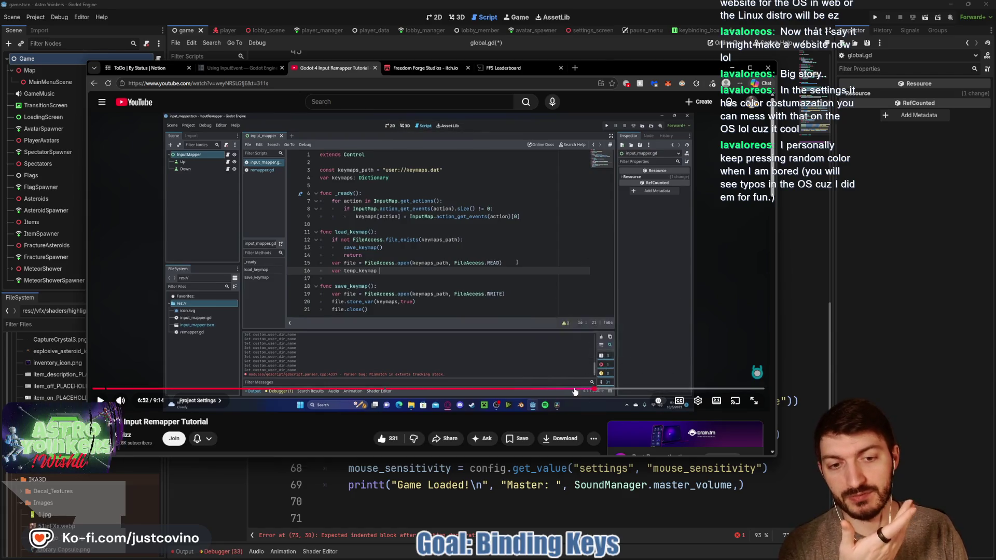
Step: Seek the tutorial to its load_keymap code near 6:44, then show the Astro Yoinkers Steam page
{"action": "left_click", "coordinate": [569, 389]}
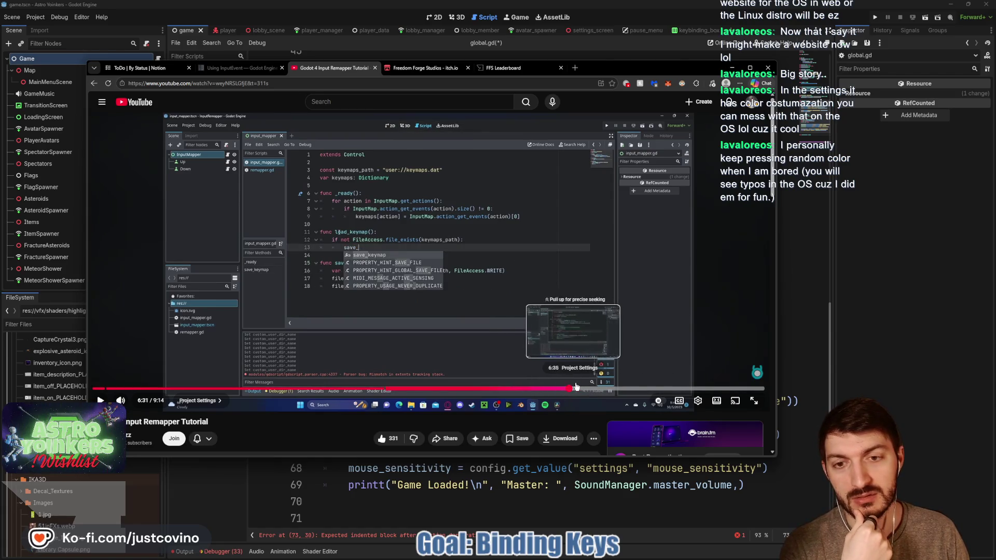
{"action": "left_click", "coordinate": [577, 388]}
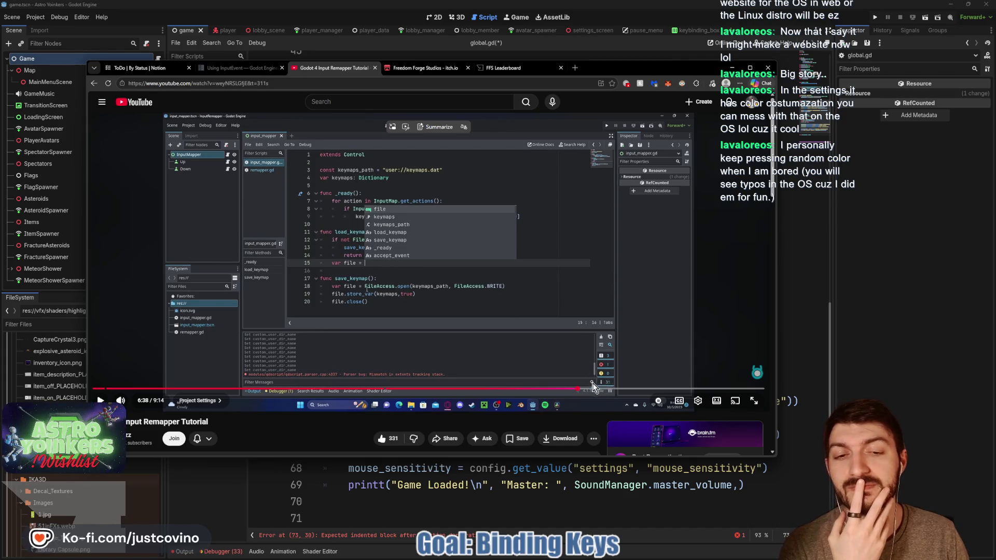
{"action": "left_click", "coordinate": [593, 389]}
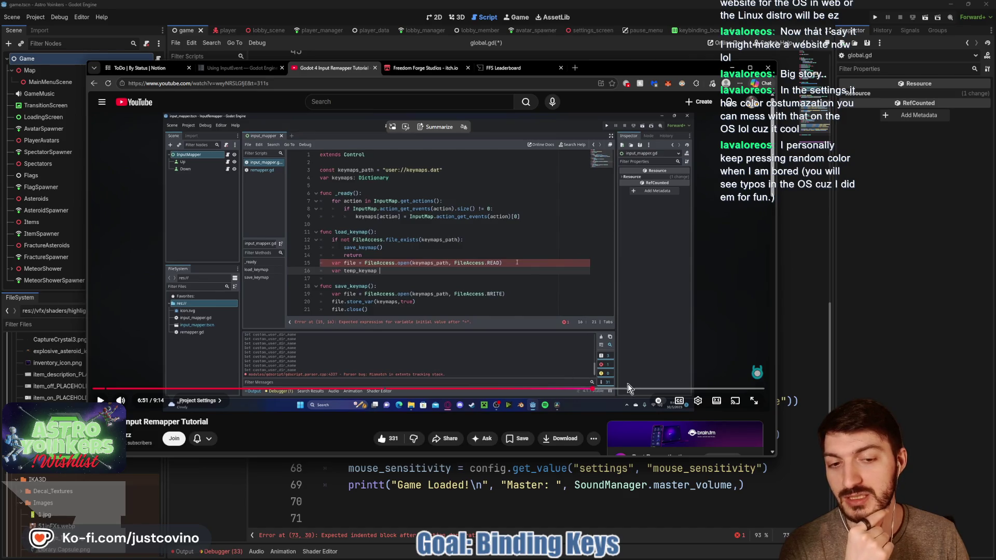
{"action": "left_click", "coordinate": [560, 388]}
{"action": "left_click_drag", "start_coordinate": [560, 389], "coordinate": [505, 389]}
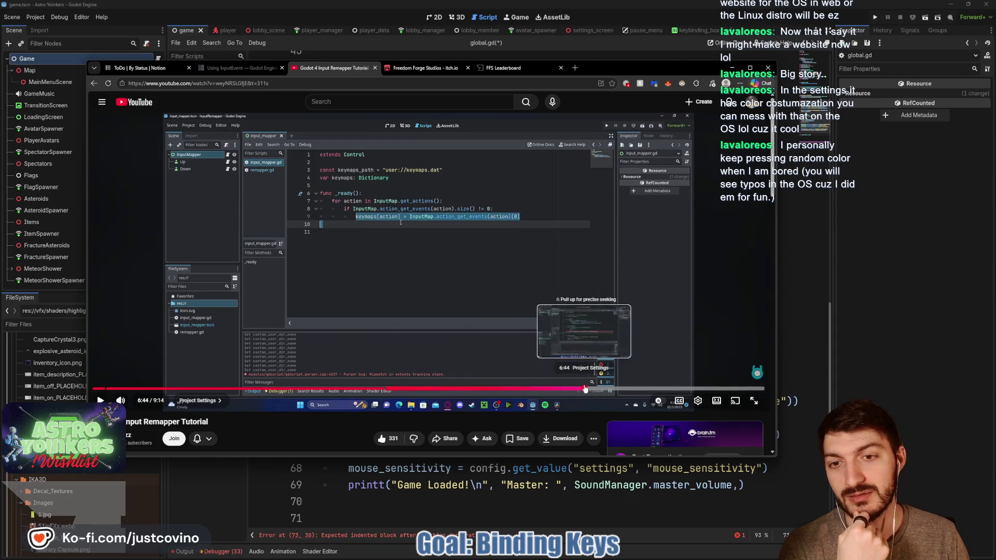
{"action": "left_click", "coordinate": [584, 389]}
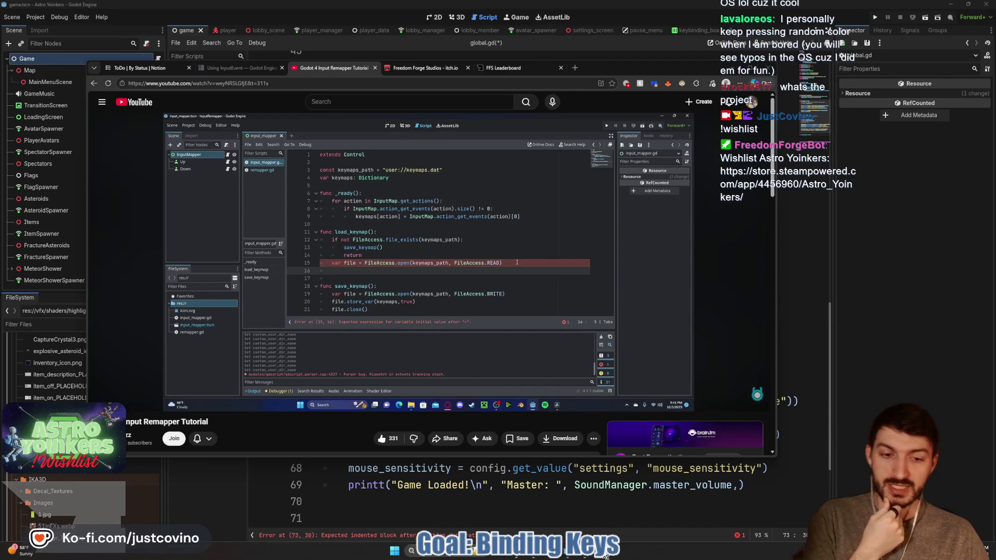
{"action": "left_click", "coordinate": [606, 556]}
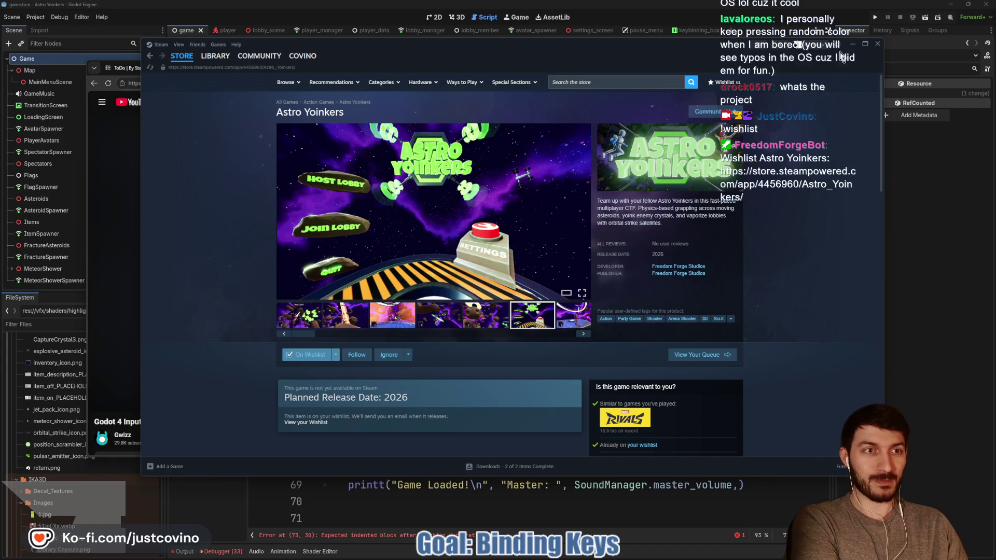
Step: Minimize the Astro Yoinkers Steam store page
{"action": "left_click", "coordinate": [851, 44]}
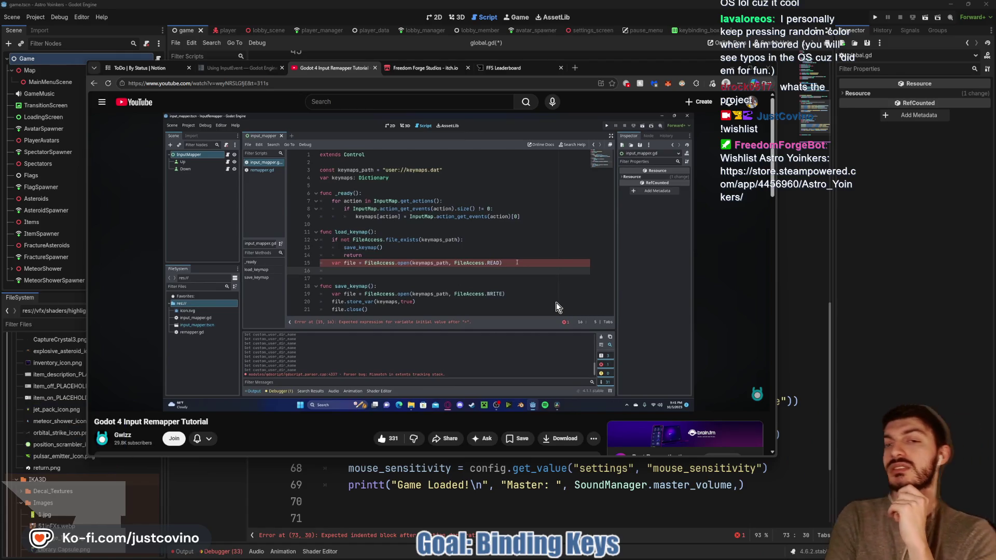
Step: Seek the tutorial to 7:19, then back to 6:42's FileAccess.WRITE code, and return to Godot
{"action": "mouse_move", "coordinate": [476, 307]}
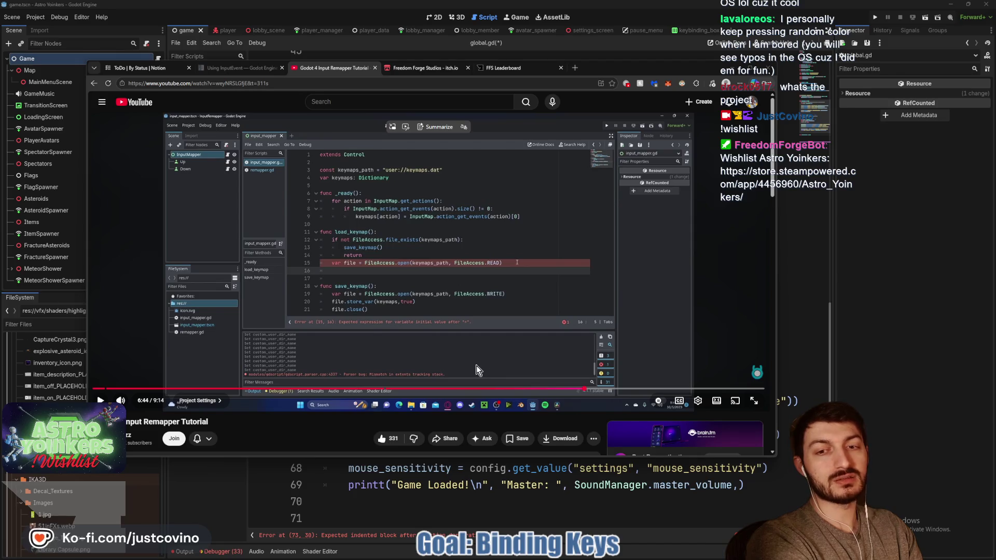
{"action": "left_click", "coordinate": [627, 389]}
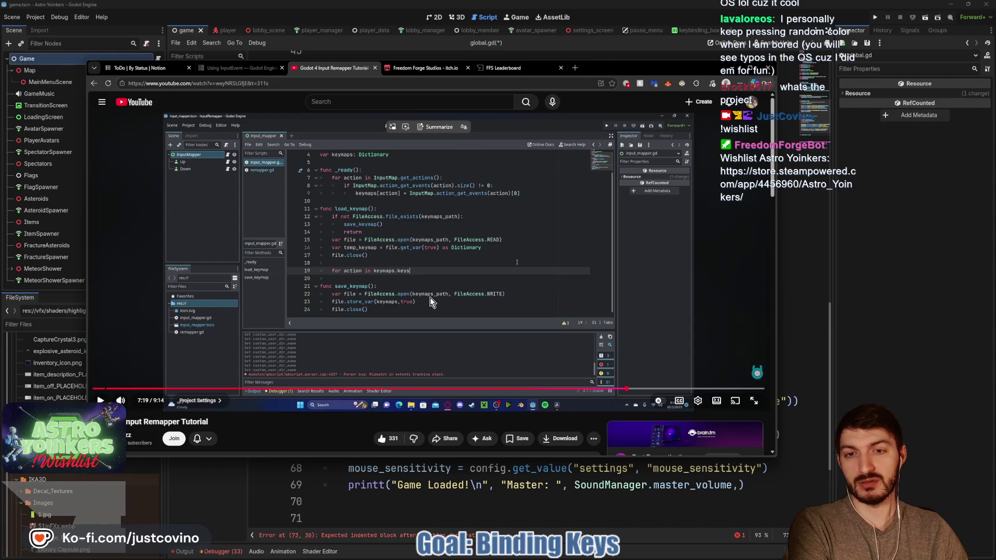
{"action": "left_click", "coordinate": [582, 389]}
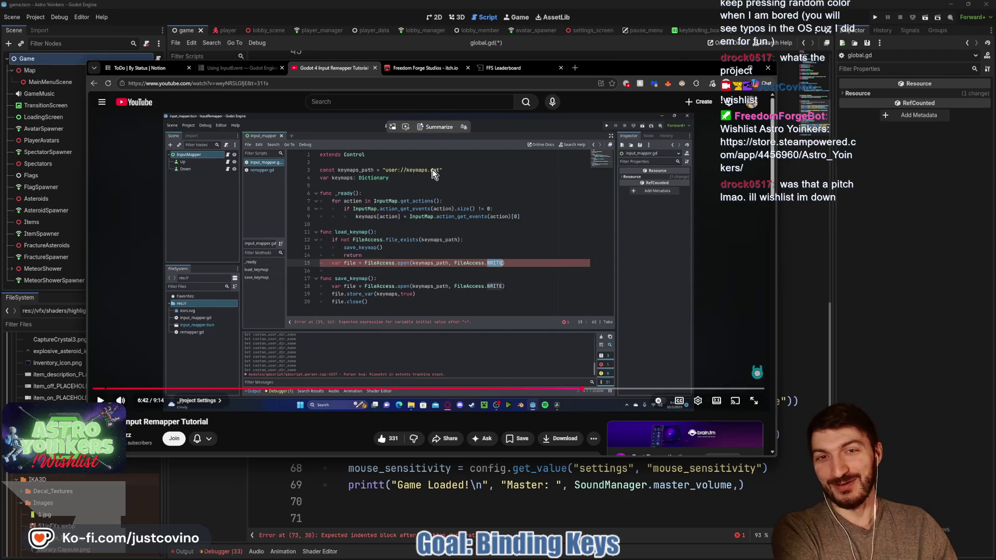
{"action": "key", "text": "alt+Tab"}
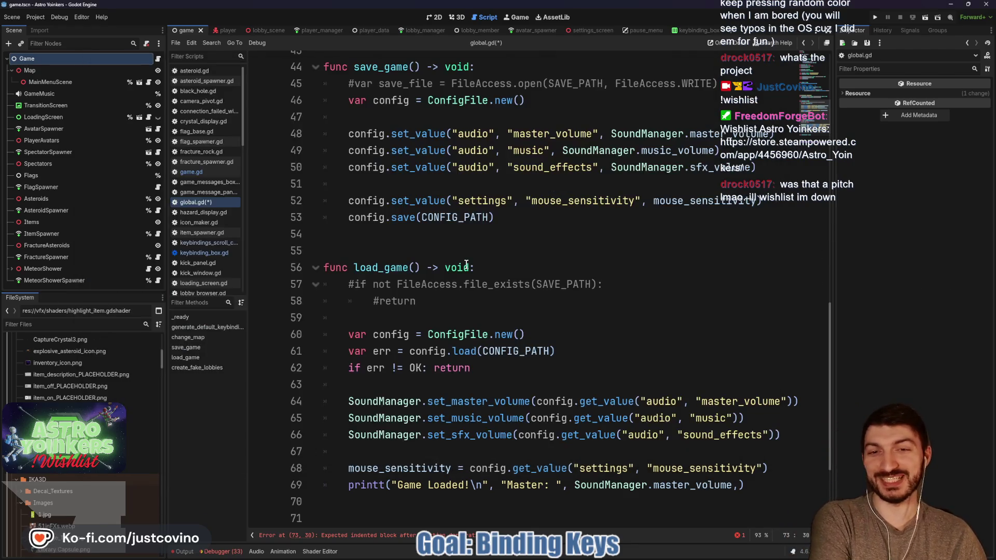
Step: Save global.gd with Ctrl+S from the script editor
{"action": "left_click", "coordinate": [466, 267]}
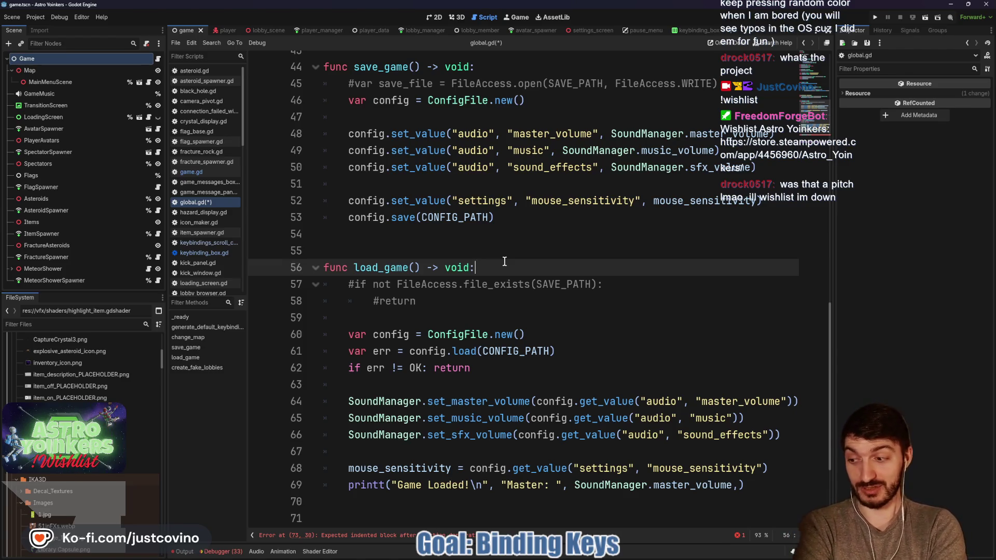
{"action": "key", "text": "ctrl+s"}
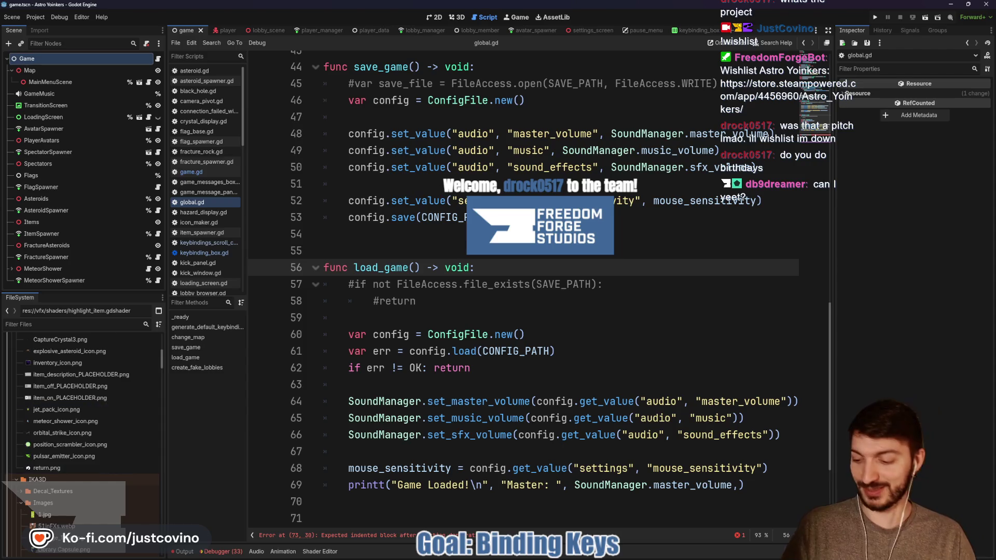
Step: Check the ConfigFile class reference and place the caret on line 74 in save_defaults
{"action": "left_click", "coordinate": [436, 316]}
{"action": "scroll", "coordinate": [437, 317], "scroll_direction": "down", "scroll_amount": 2}
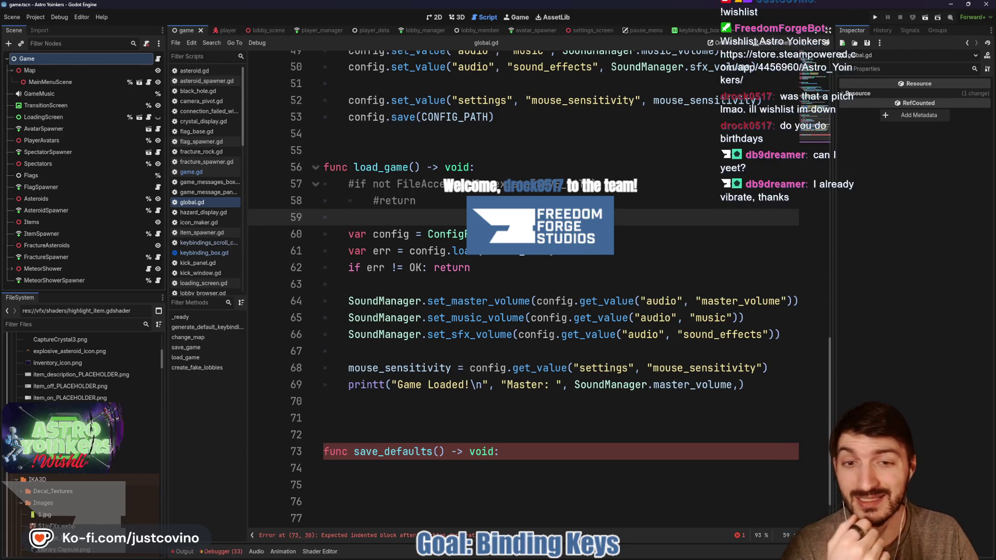
{"action": "left_click", "coordinate": [424, 469]}
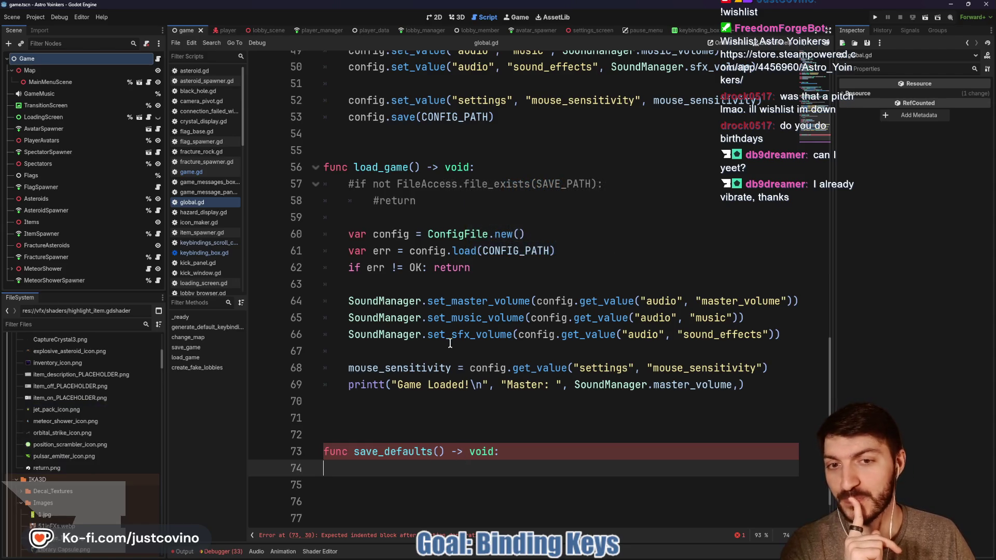
{"action": "left_click", "coordinate": [459, 229]}
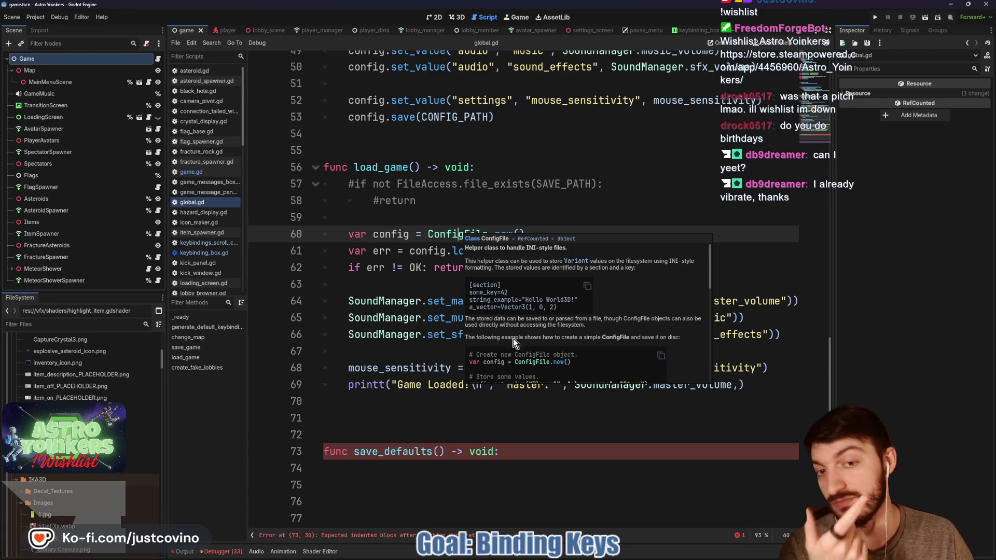
{"action": "left_click", "coordinate": [439, 465]}
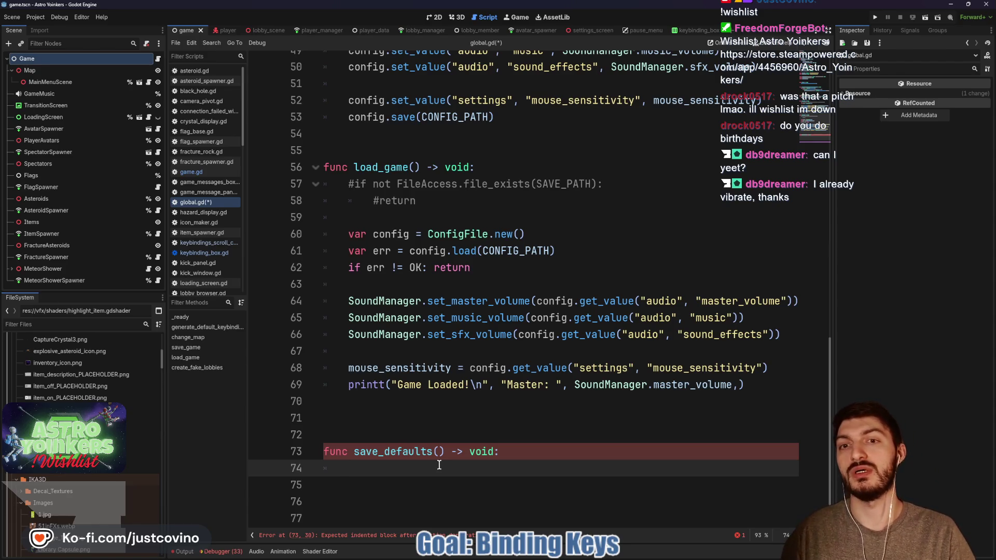
{"action": "scroll", "coordinate": [439, 465], "scroll_direction": "up", "scroll_amount": 5}
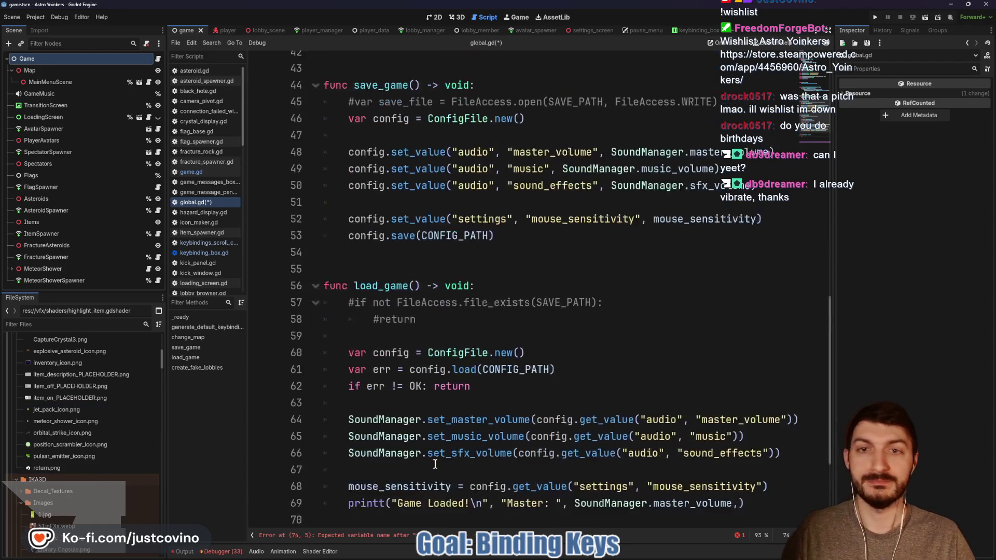
Step: Write var dat = FILE on line 74, browsing FileAccess autocomplete suggestions, then switch to the tutorial
{"action": "scroll", "coordinate": [451, 379], "scroll_direction": "down", "scroll_amount": 5}
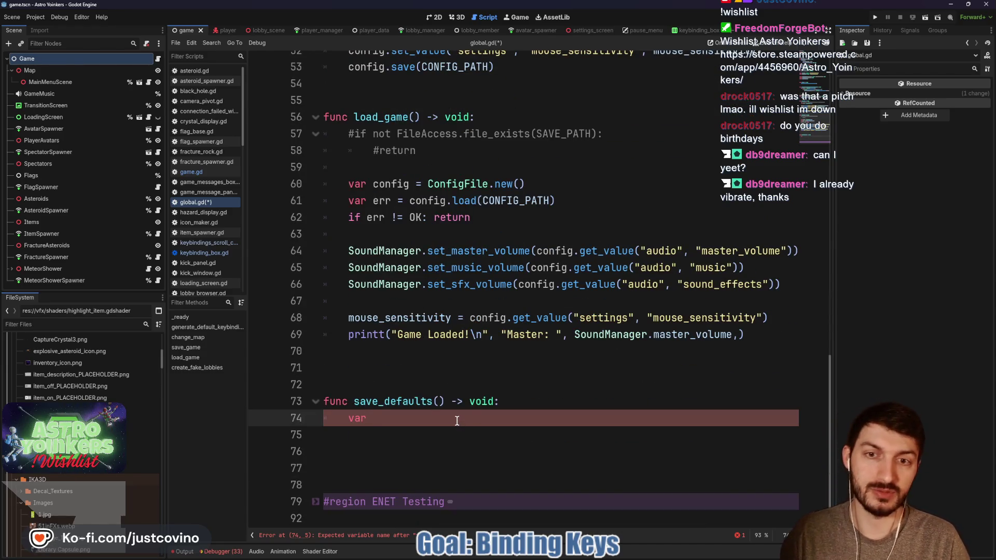
{"action": "type", "text": "at = DAT"}
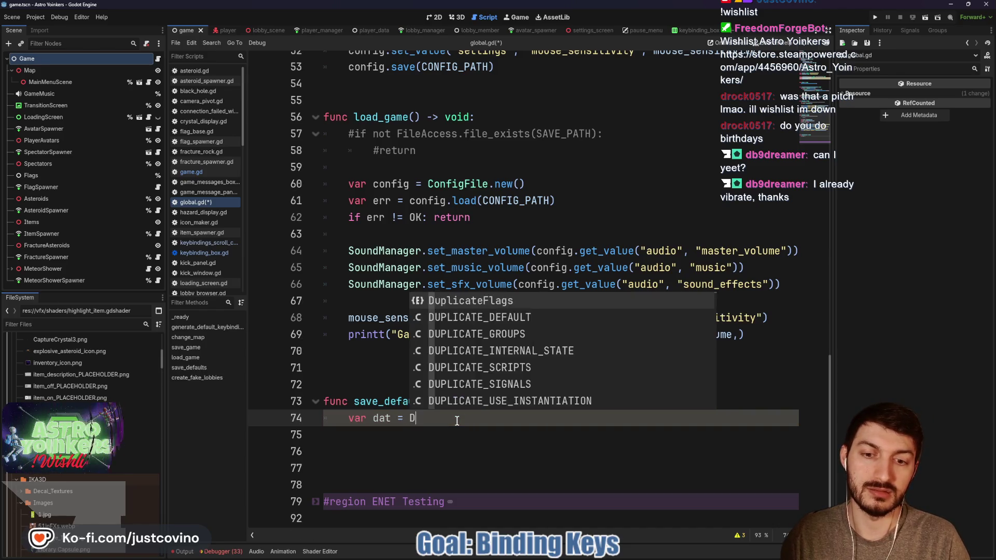
{"action": "type", "text": "A"}
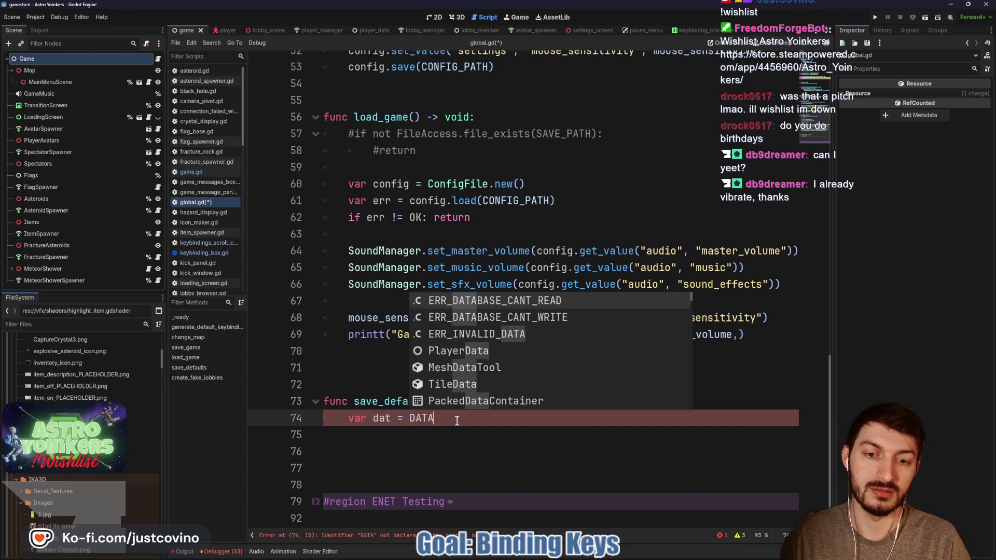
{"action": "type", "text": "F"}
{"action": "key", "text": "BackSpace"}
{"action": "key", "text": "BackSpace"}
{"action": "key", "text": "BackSpace"}
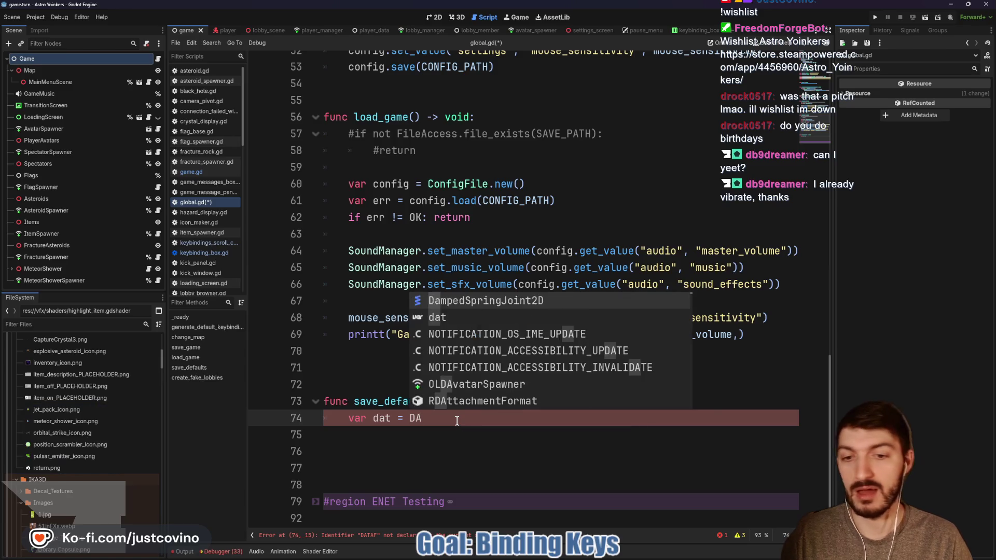
{"action": "type", "text": "FILE"}
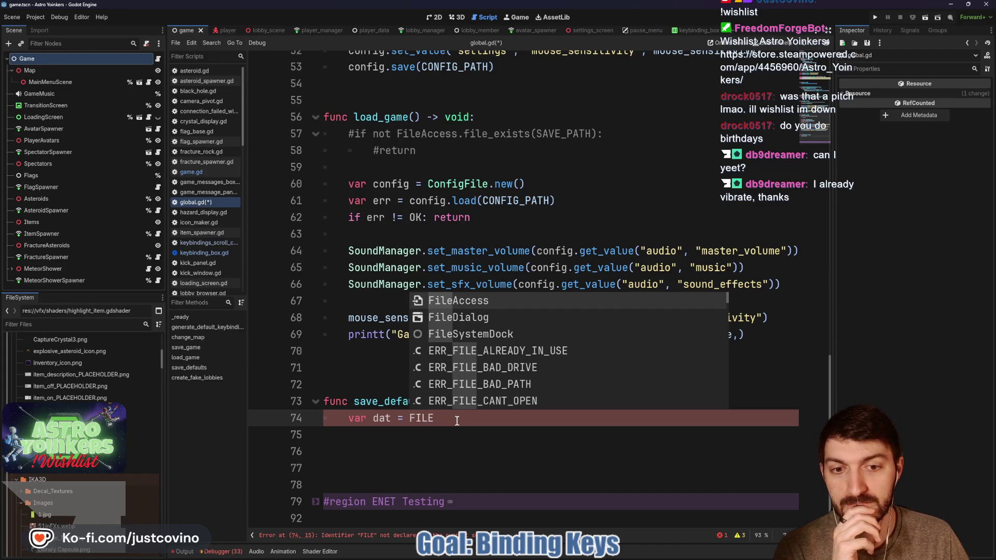
{"action": "key", "text": "Down"}
{"action": "key", "text": "Down"}
{"action": "key", "text": "Up"}
{"action": "key", "text": "Up"}
{"action": "key", "text": "Down"}
{"action": "key", "text": "Down"}
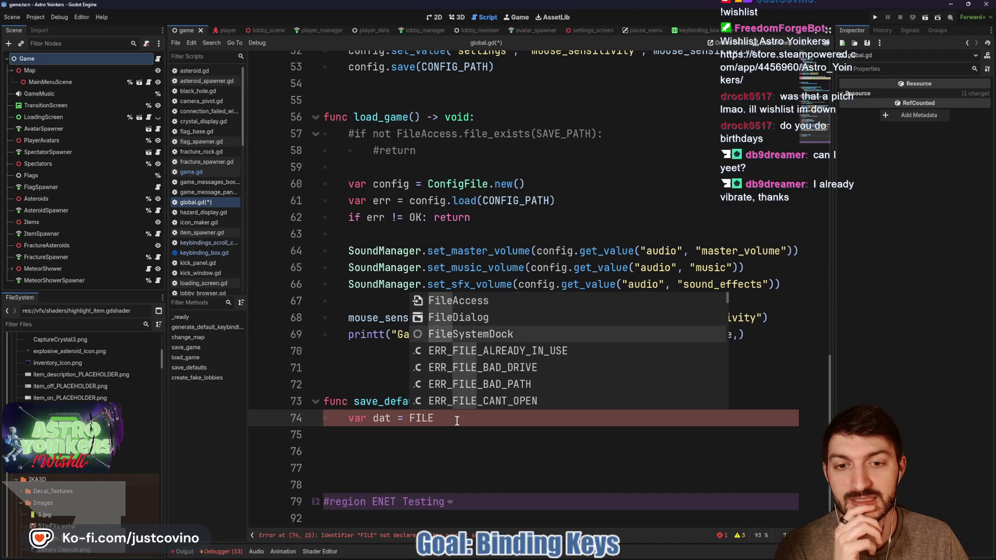
{"action": "key", "text": "Down"}
{"action": "key", "text": "Down"}
{"action": "key", "text": "Down"}
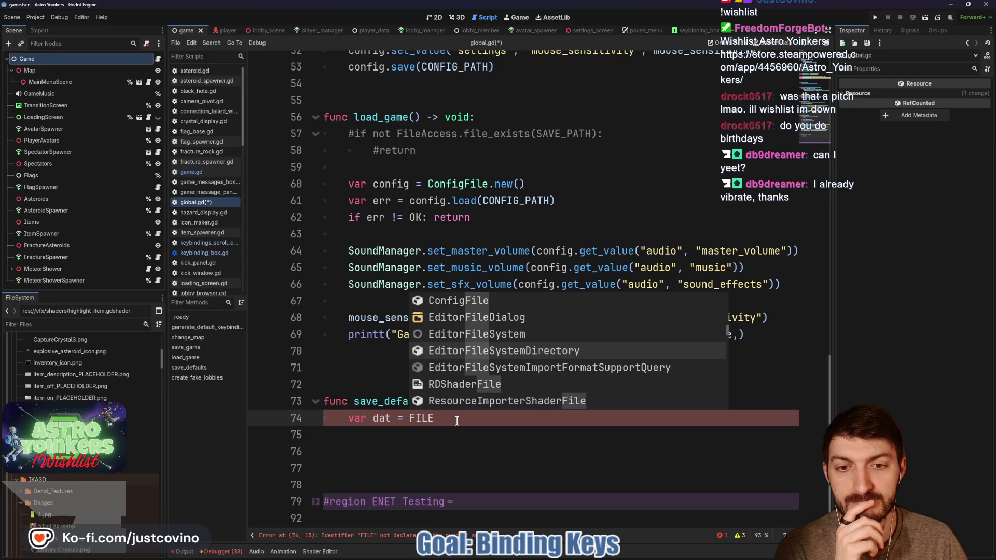
{"action": "key", "text": "Down"}
{"action": "key", "text": "Down"}
{"action": "key", "text": "Down"}
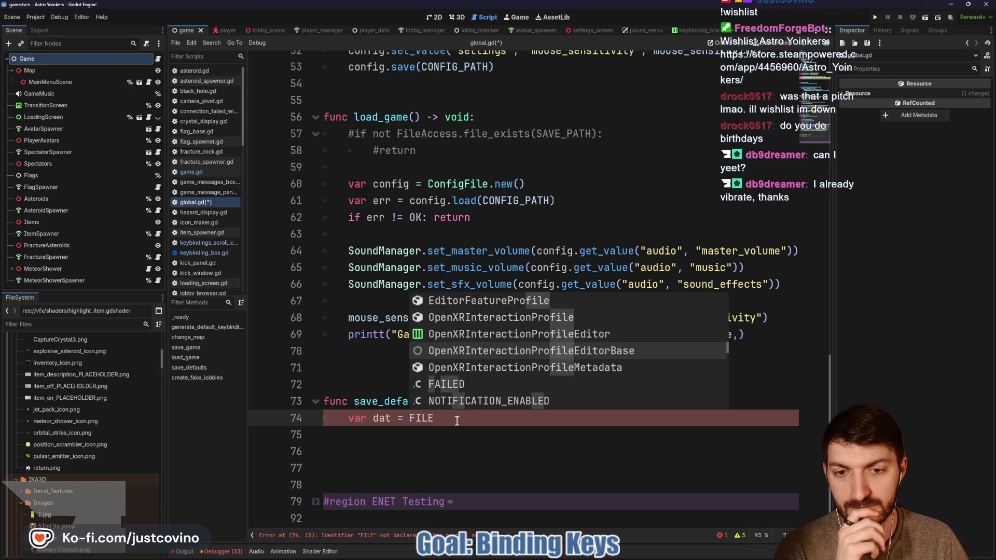
{"action": "key", "text": "Down"}
{"action": "key", "text": "Down"}
{"action": "key", "text": "Down"}
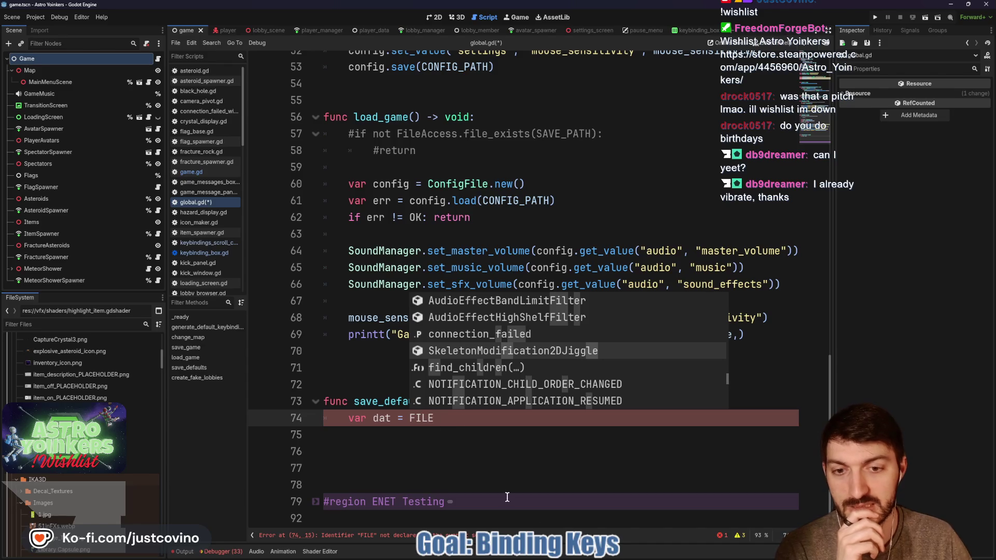
{"action": "key", "text": "alt+Tab"}
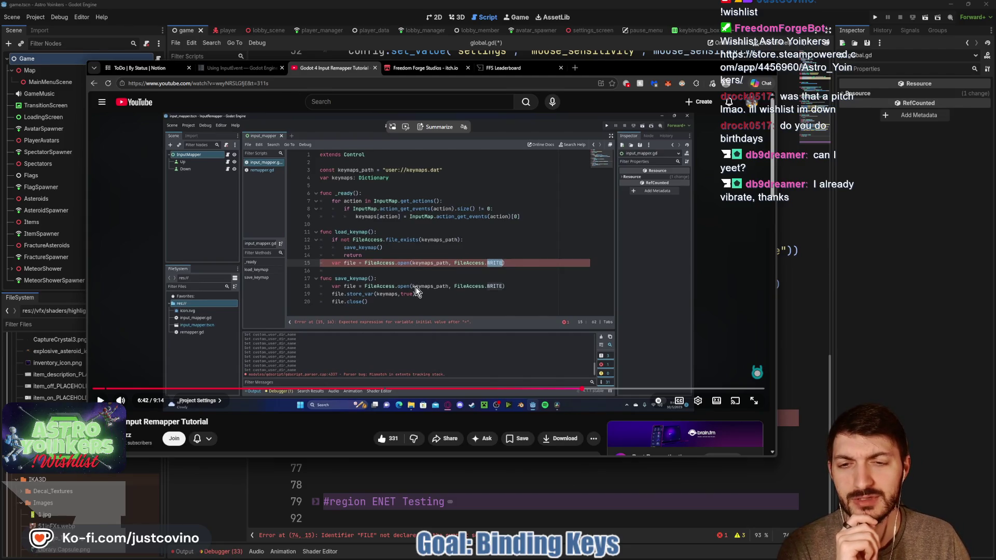
Step: Resume the tutorial, rewind it to about 4:43, and skip the sponsored ad
{"action": "left_click", "coordinate": [416, 288]}
{"action": "left_click", "coordinate": [495, 389]}
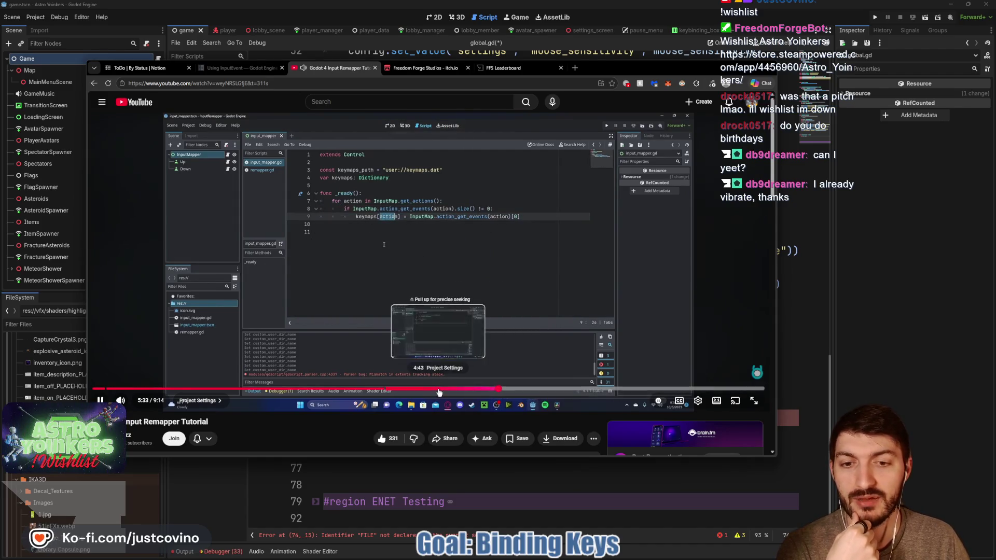
{"action": "left_click", "coordinate": [439, 389]}
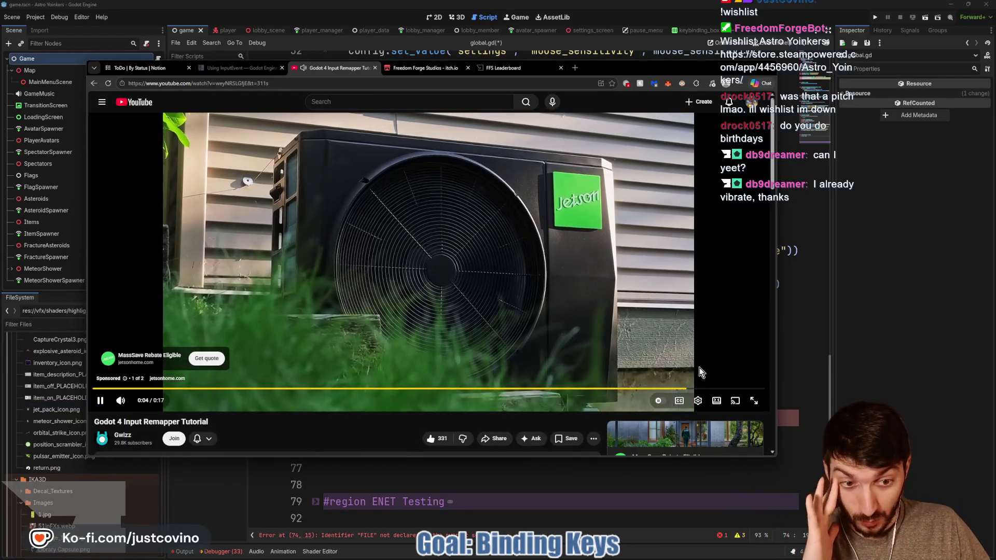
{"action": "left_click", "coordinate": [743, 374]}
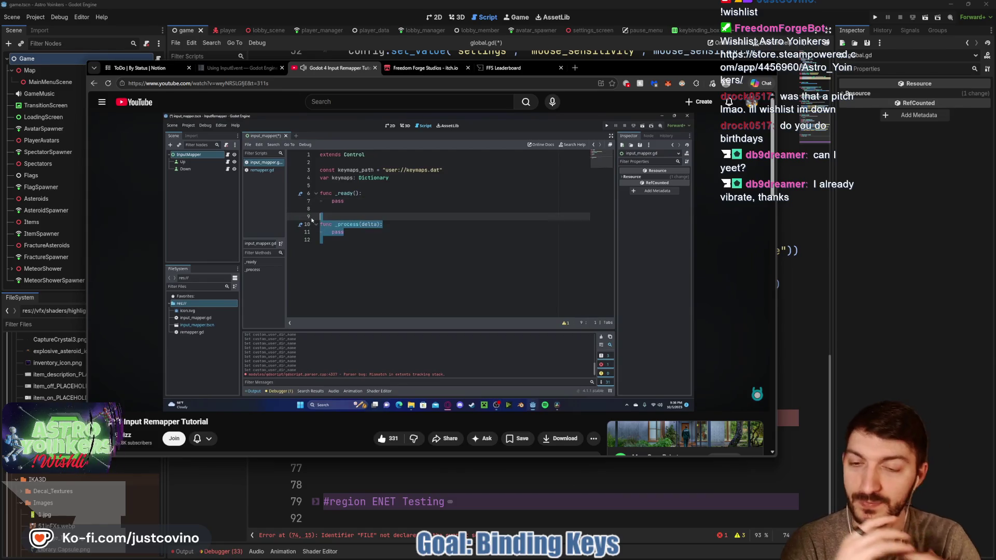
Step: Jump ahead to the action loop code at 5:10, pause, and return to global.gd
{"action": "mouse_move", "coordinate": [382, 255]}
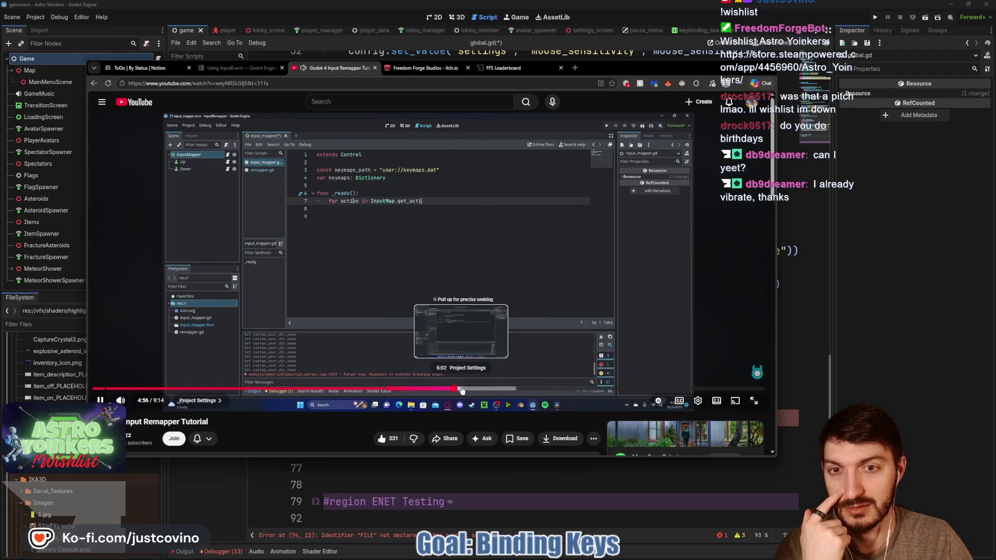
{"action": "left_click", "coordinate": [462, 390]}
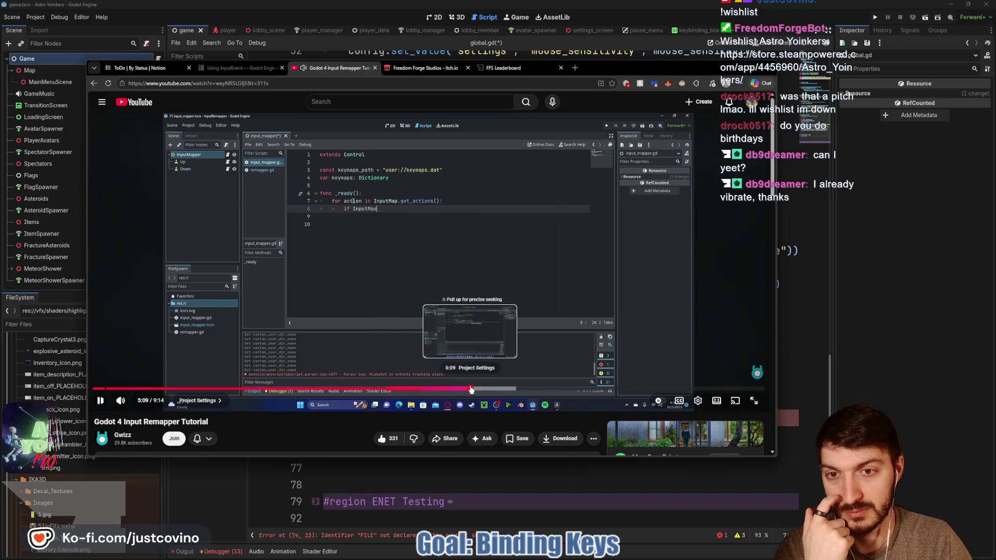
{"action": "left_click", "coordinate": [471, 390]}
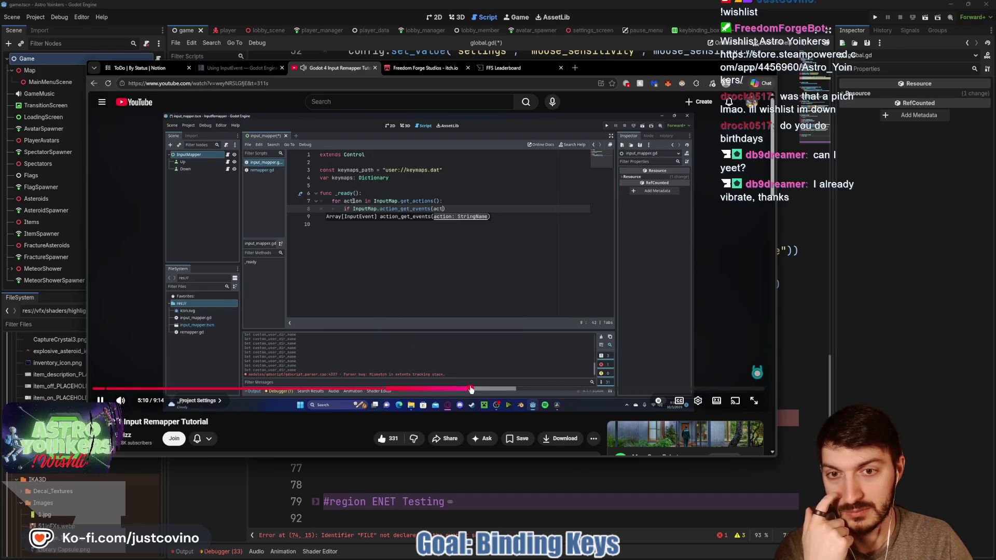
{"action": "left_click", "coordinate": [459, 224]}
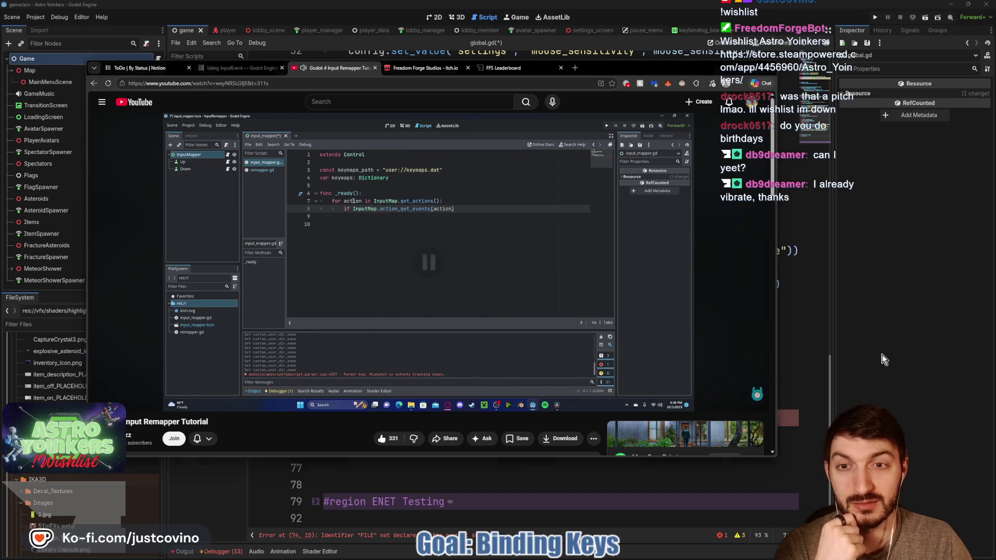
{"action": "key", "text": "alt+Tab"}
{"action": "scroll", "coordinate": [487, 245], "scroll_direction": "up", "scroll_amount": 1}
{"action": "scroll", "coordinate": [492, 263], "scroll_direction": "down", "scroll_amount": 1}
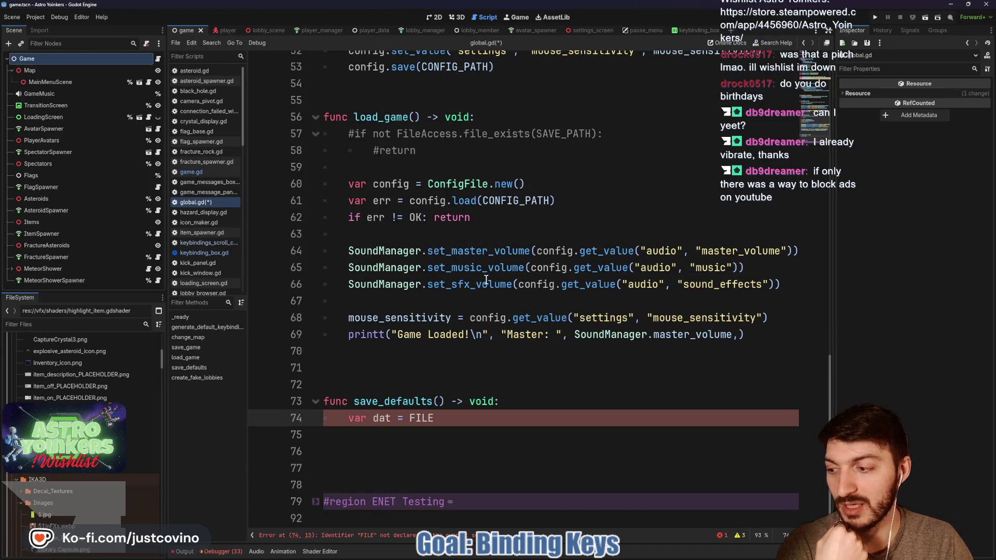
Step: Add const KEYBINDINGS_PATH: String = "user://keybindings.dat" below CONFIG_PATH and save global.gd
{"action": "scroll", "coordinate": [495, 299], "scroll_direction": "up", "scroll_amount": 7}
{"action": "scroll", "coordinate": [409, 300], "scroll_direction": "down", "scroll_amount": 4}
{"action": "scroll", "coordinate": [409, 300], "scroll_direction": "up", "scroll_amount": 8}
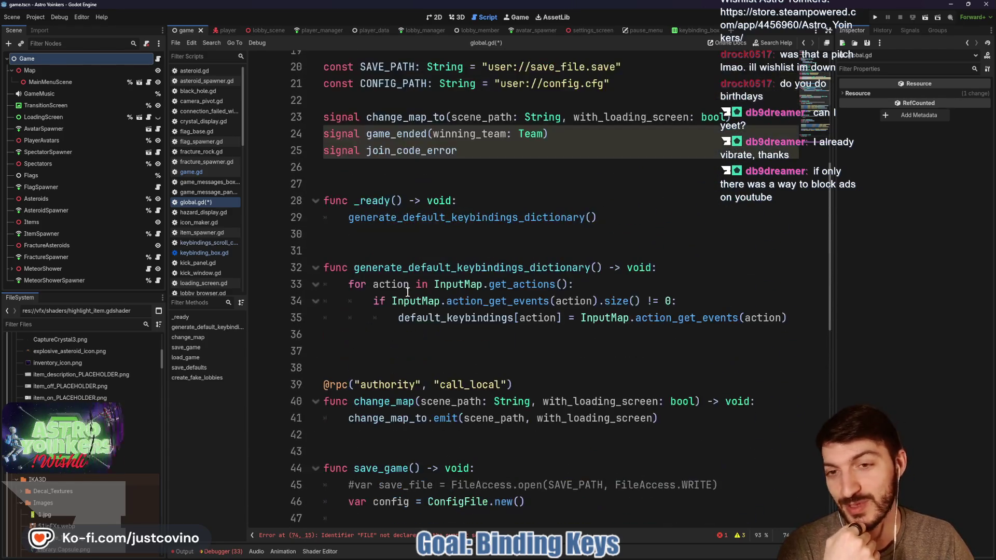
{"action": "scroll", "coordinate": [414, 226], "scroll_direction": "up", "scroll_amount": 3}
{"action": "left_click", "coordinate": [711, 236]}
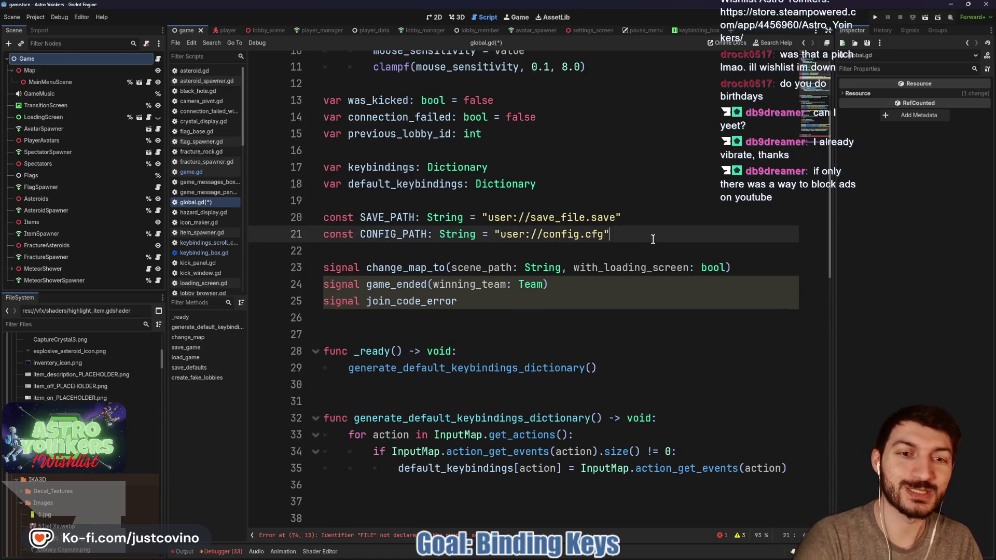
{"action": "key", "text": "Return"}
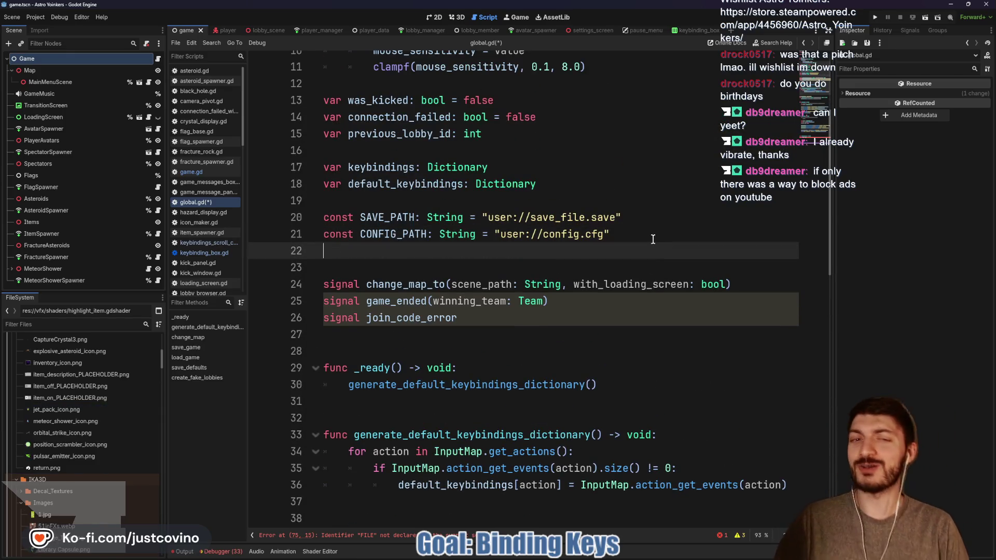
{"action": "type", "text": "const KEY"}
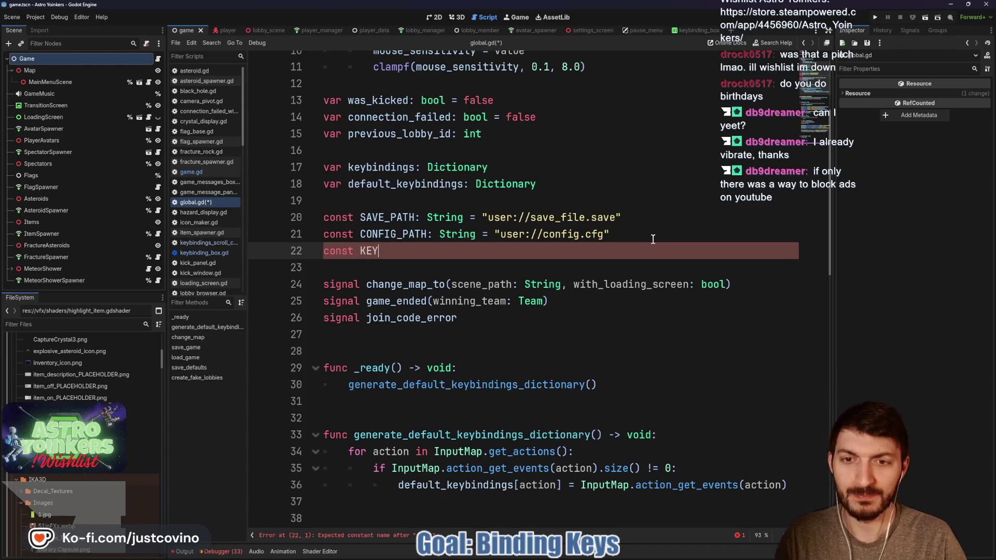
{"action": "type", "text": "DINGS"}
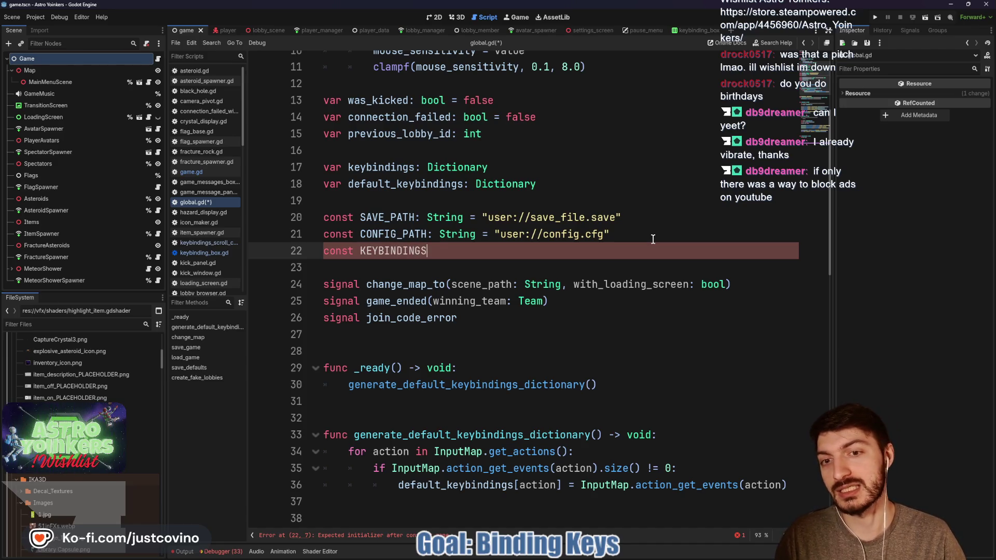
{"action": "type", "text": "_PATH: String = \"user"}
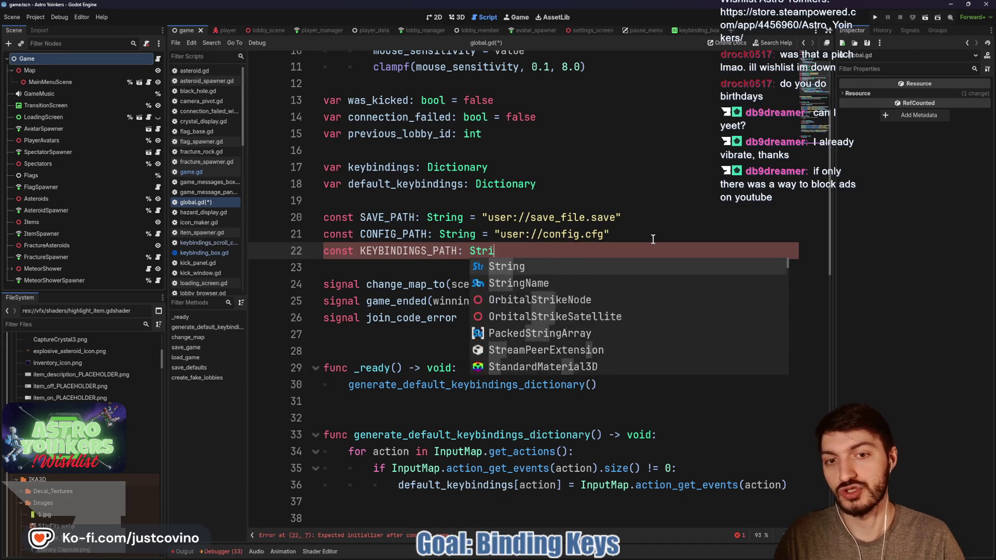
{"action": "type", "text": "://keybi"}
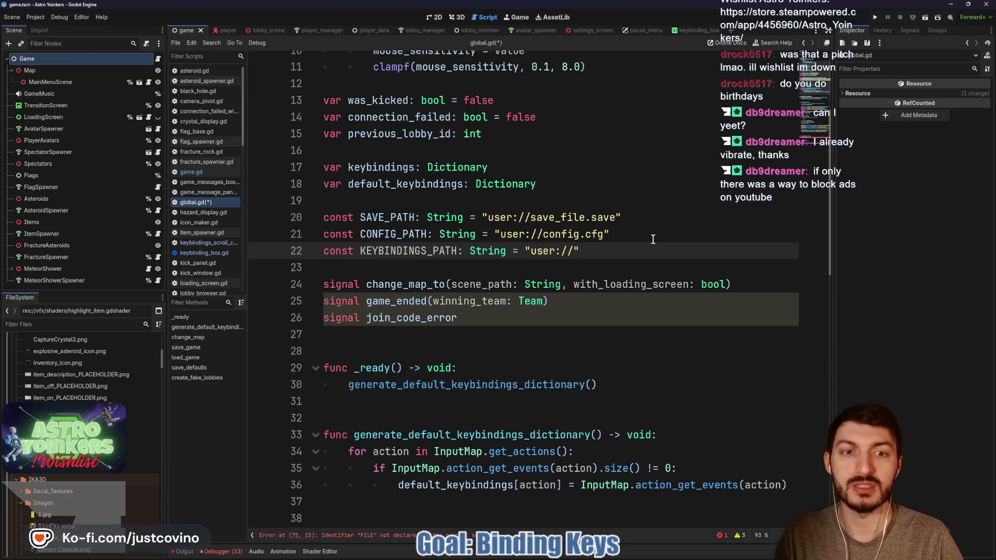
{"action": "type", "text": "ndings.dat"}
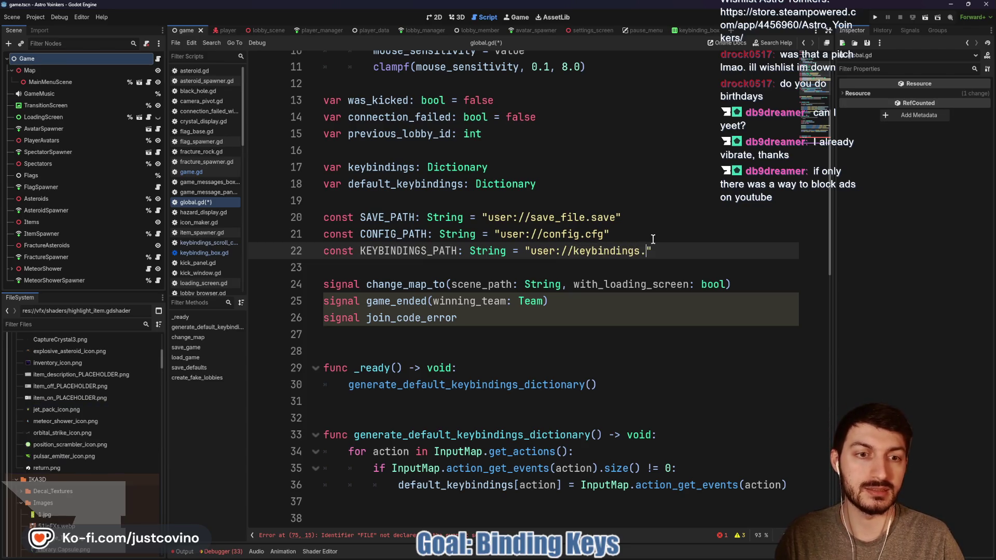
{"action": "left_click", "coordinate": [661, 267]}
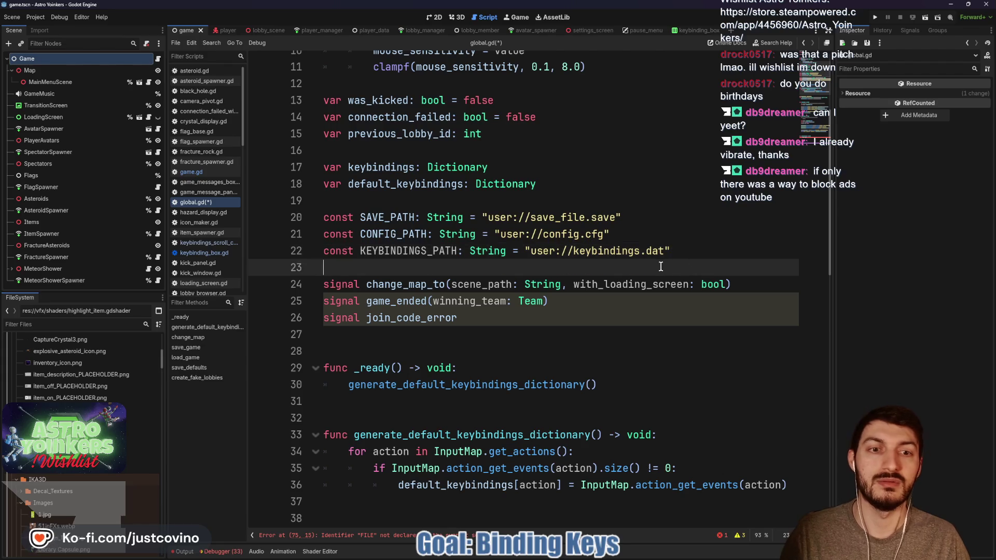
{"action": "key", "text": "Return"}
{"action": "key", "text": "ctrl+s"}
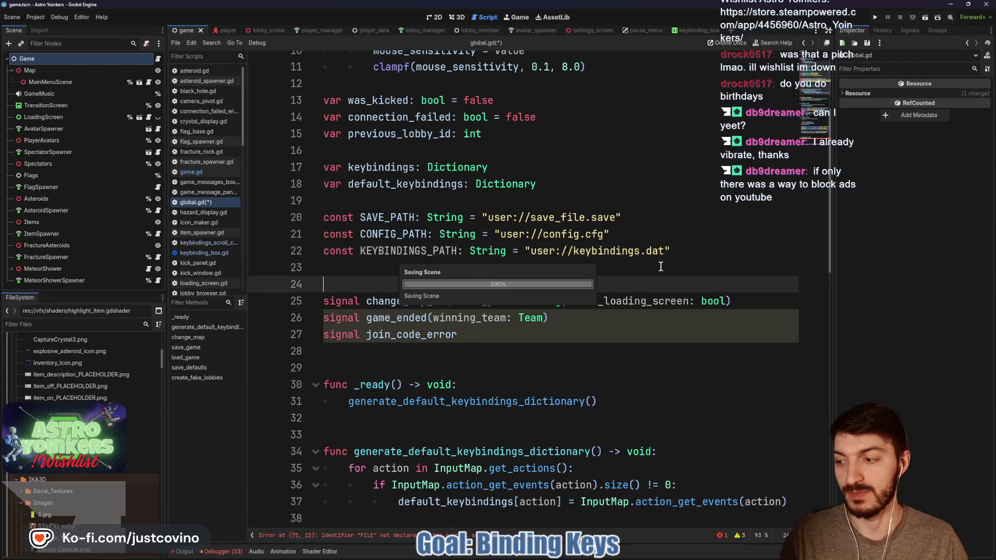
Step: Change save_defaults' var dat = FILE to FileAccess, then bring the tutorial video back
{"action": "scroll", "coordinate": [551, 356], "scroll_direction": "down", "scroll_amount": 4}
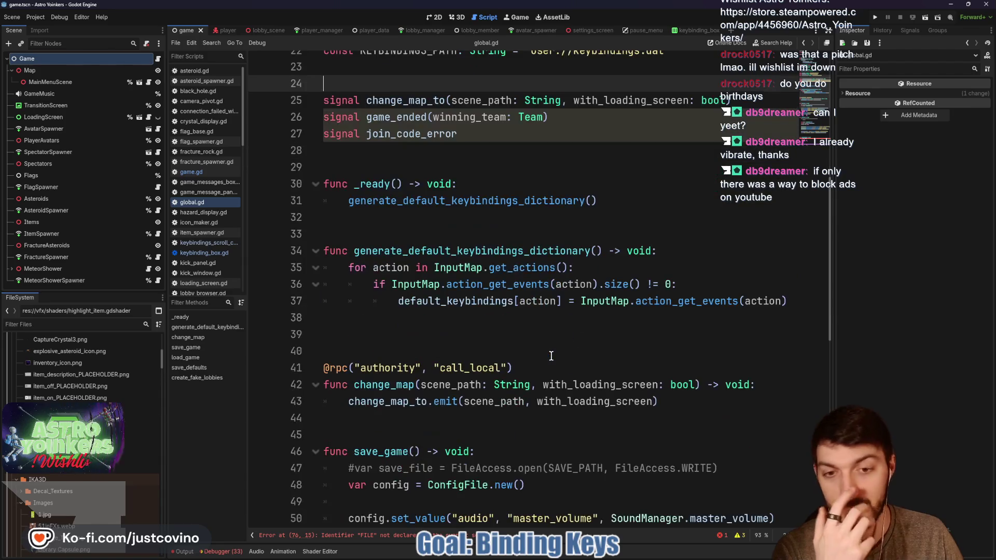
{"action": "scroll", "coordinate": [551, 356], "scroll_direction": "down", "scroll_amount": 7}
{"action": "scroll", "coordinate": [550, 353], "scroll_direction": "down", "scroll_amount": 3}
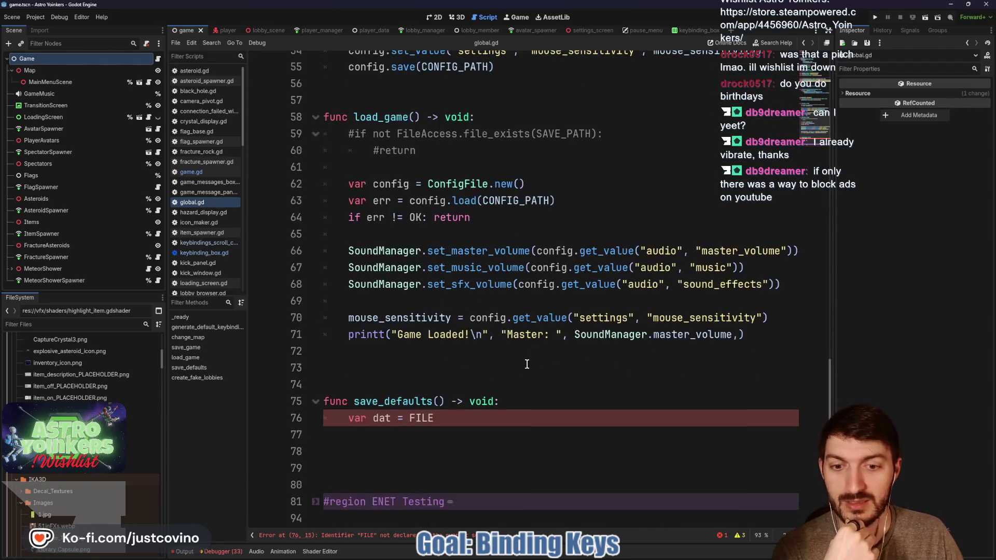
{"action": "left_click", "coordinate": [460, 418]}
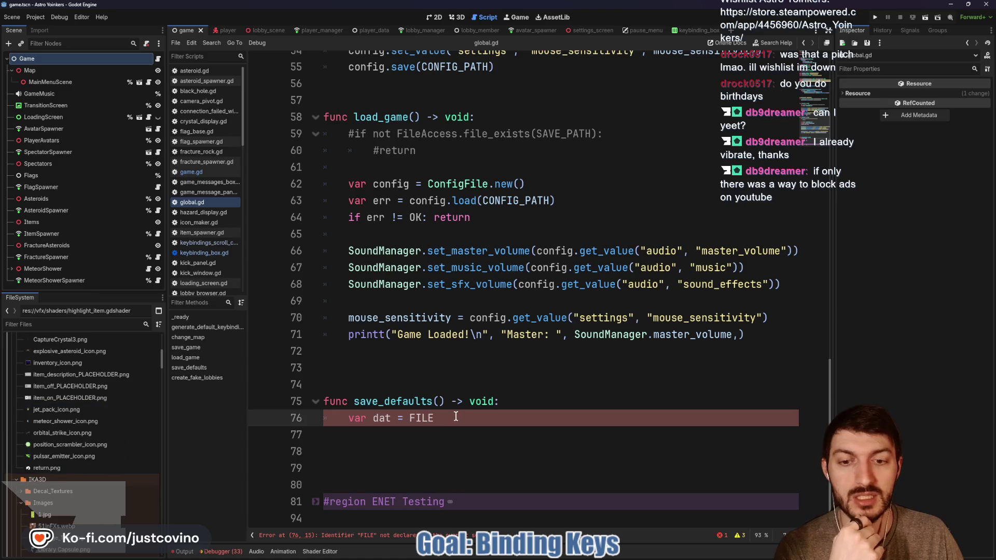
{"action": "type", "text": "A"}
{"action": "key", "text": "Return"}
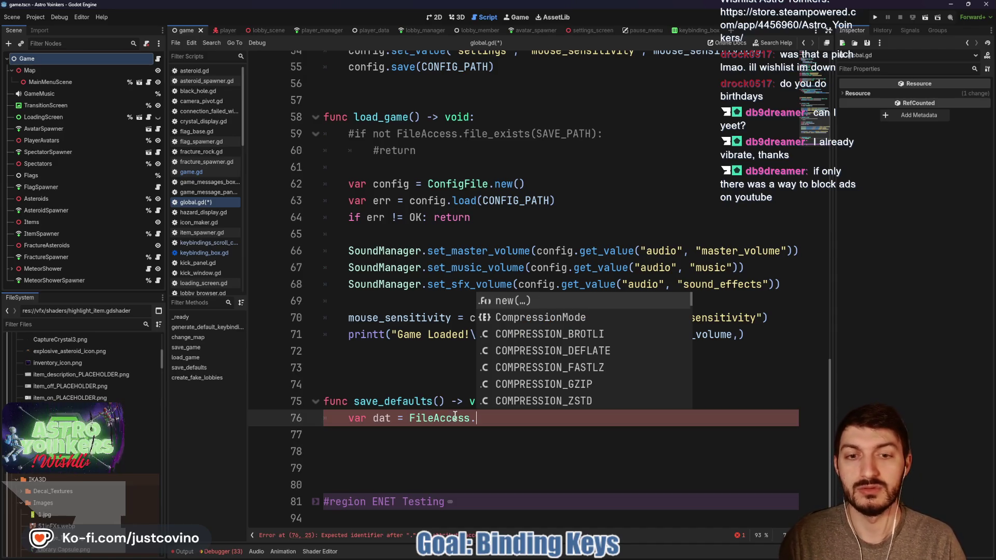
{"action": "key", "text": "Return"}
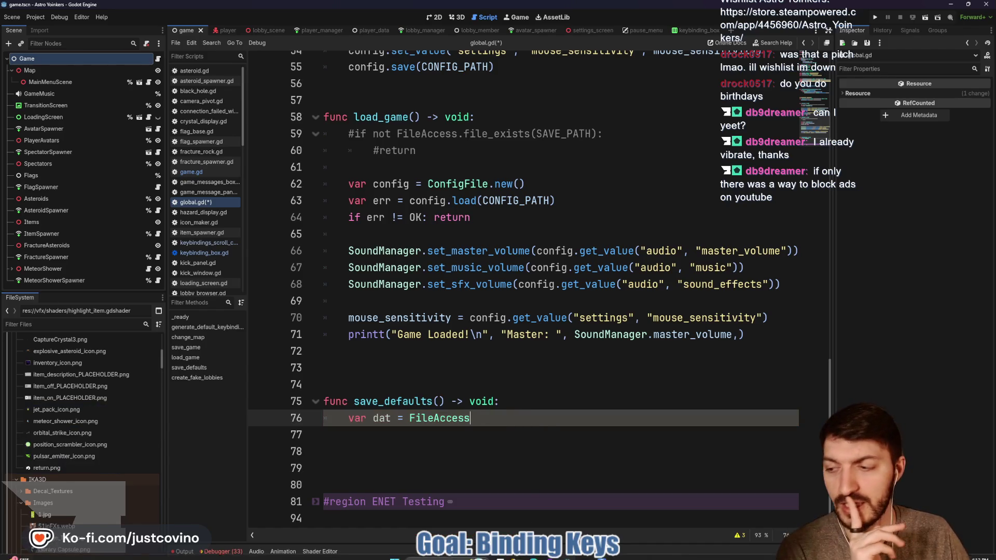
{"action": "key", "text": "alt+Tab"}
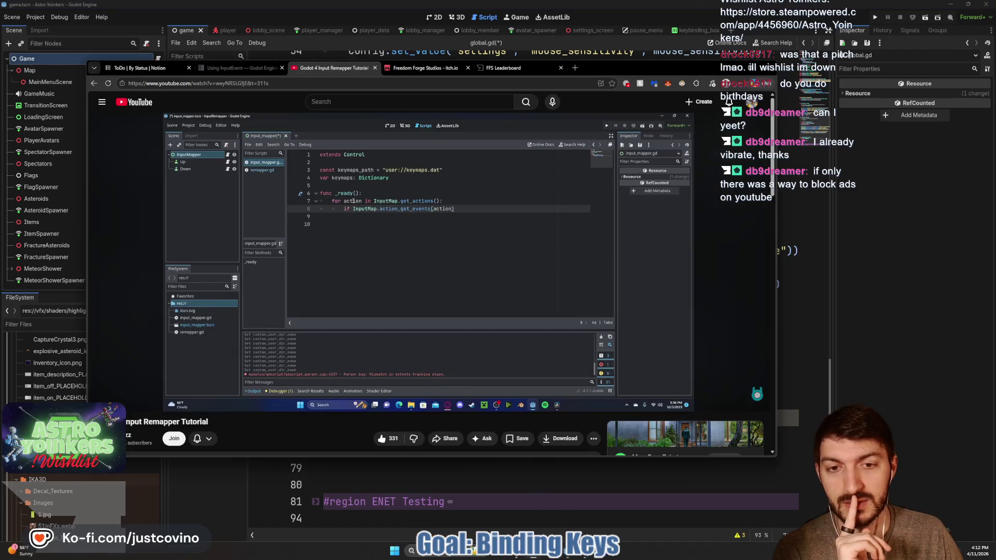
Step: Jump the tutorial to 5:59 and then 6:31 for the save_keymap/load_keymap code, then return to Godot
{"action": "left_click", "coordinate": [531, 391]}
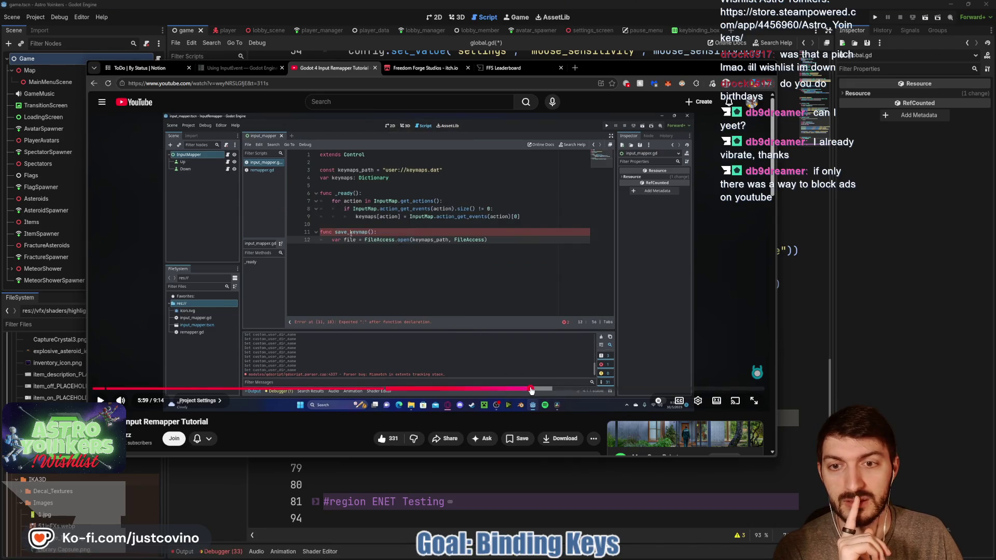
{"action": "left_click", "coordinate": [567, 390]}
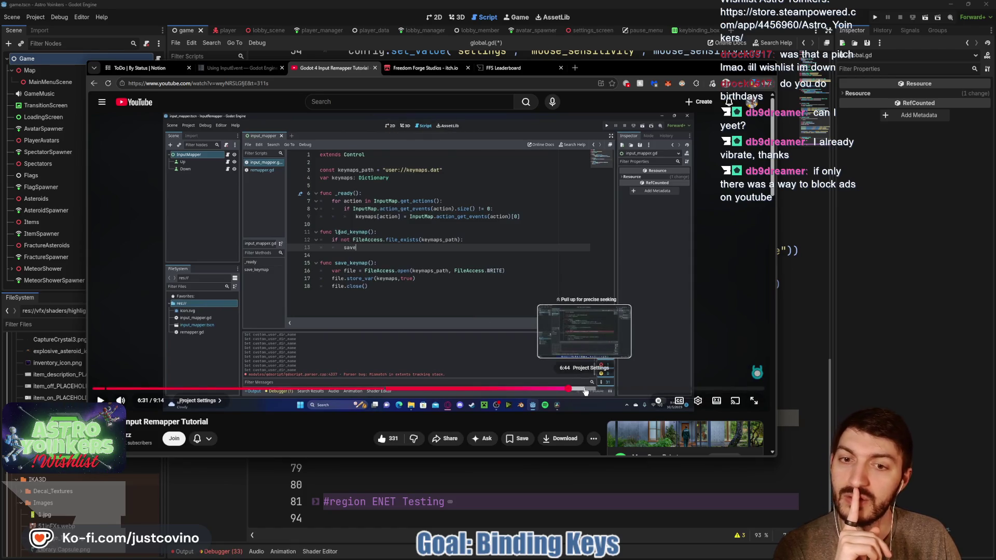
{"action": "left_click", "coordinate": [822, 391]}
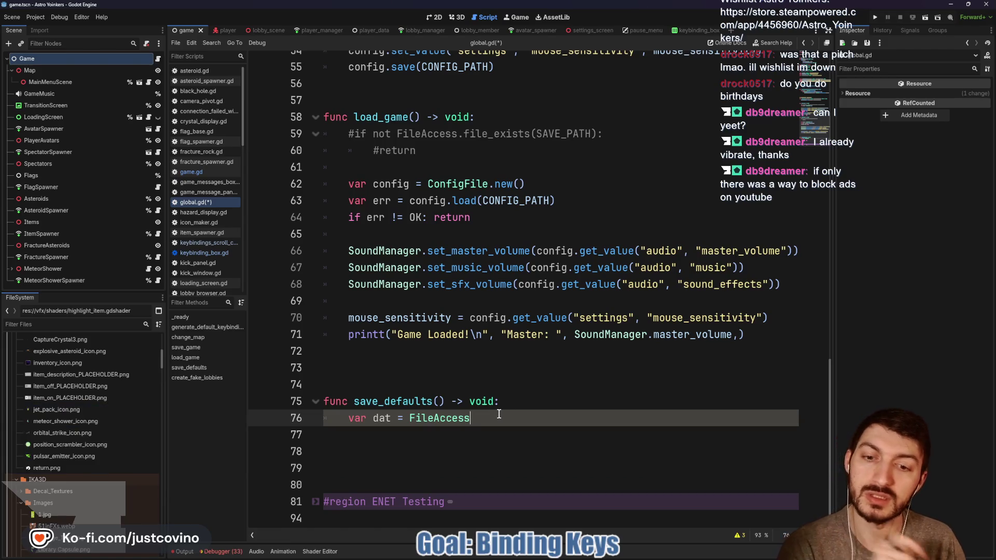
Step: Complete line 76 as FileAccess.open(KEYBINDINGS_PATH, FileAccess.WRITE), briefly checking the tutorial
{"action": "type", "text": ".ope"}
{"action": "key", "text": "Return"}
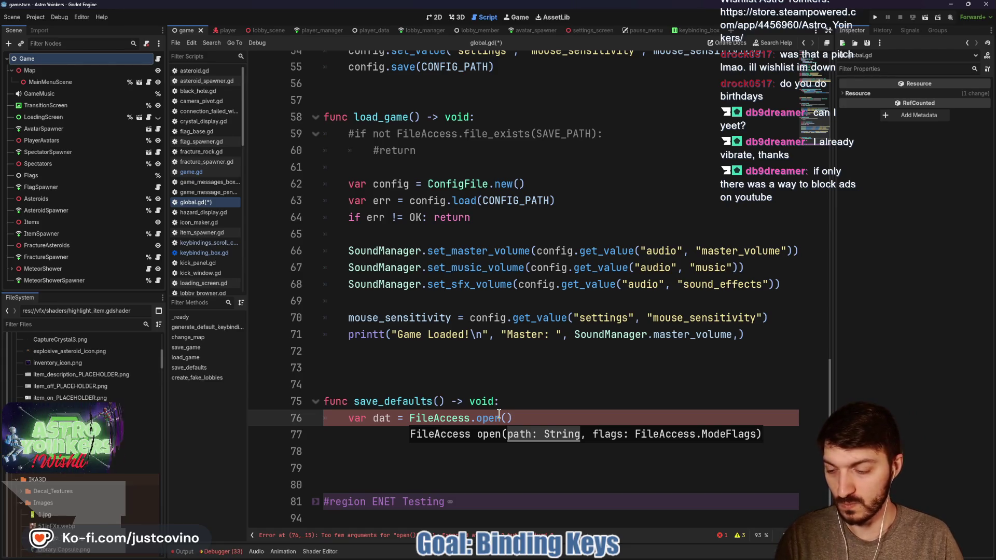
{"action": "type", "text": "KEY"}
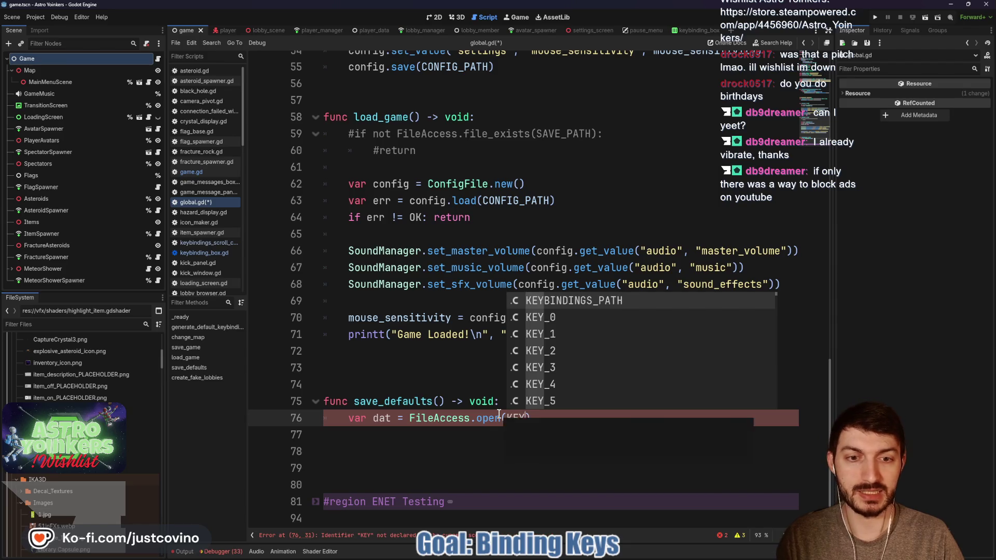
{"action": "key", "text": "Return"}
{"action": "type", "text": ", "}
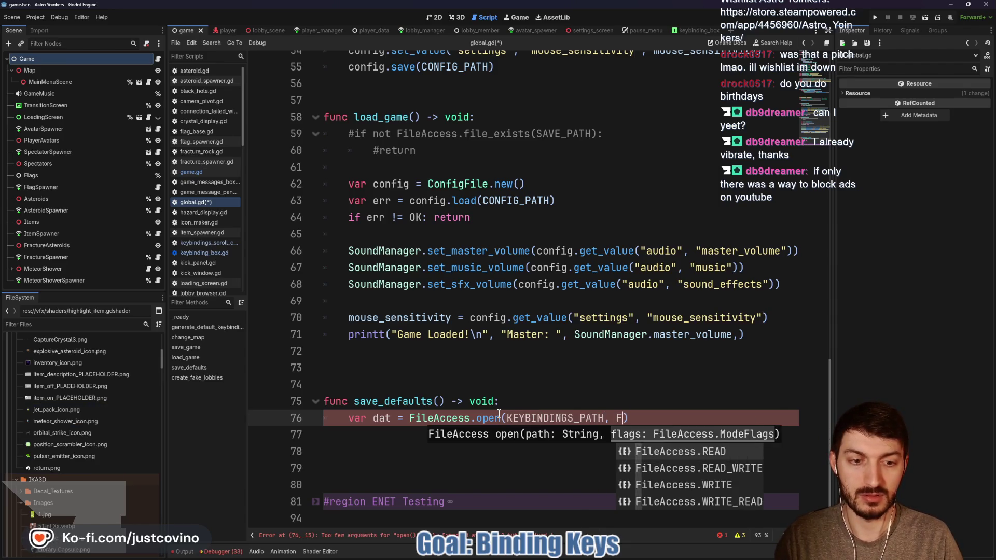
{"action": "type", "text": "F"}
{"action": "key", "text": "BackSpace"}
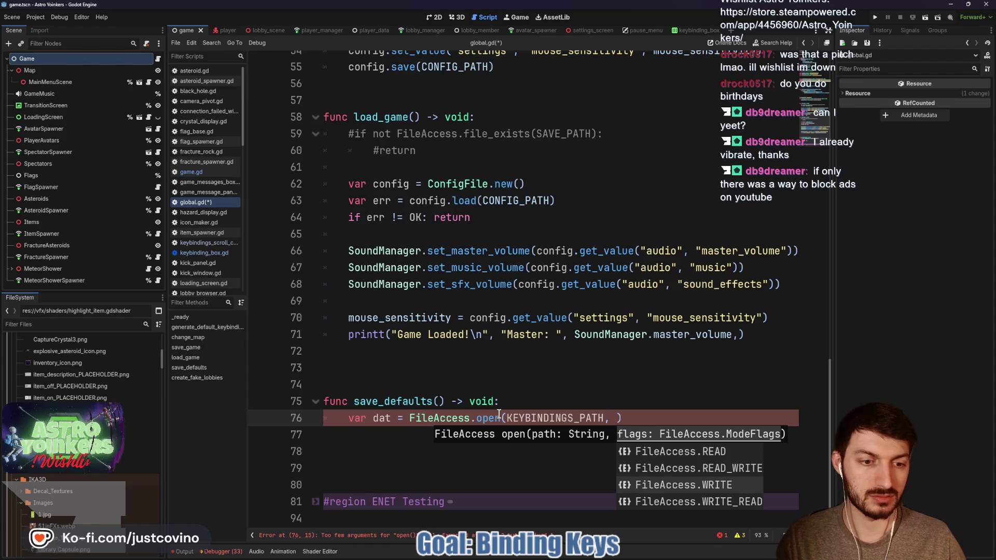
{"action": "key", "text": "Down"}
{"action": "key", "text": "Return"}
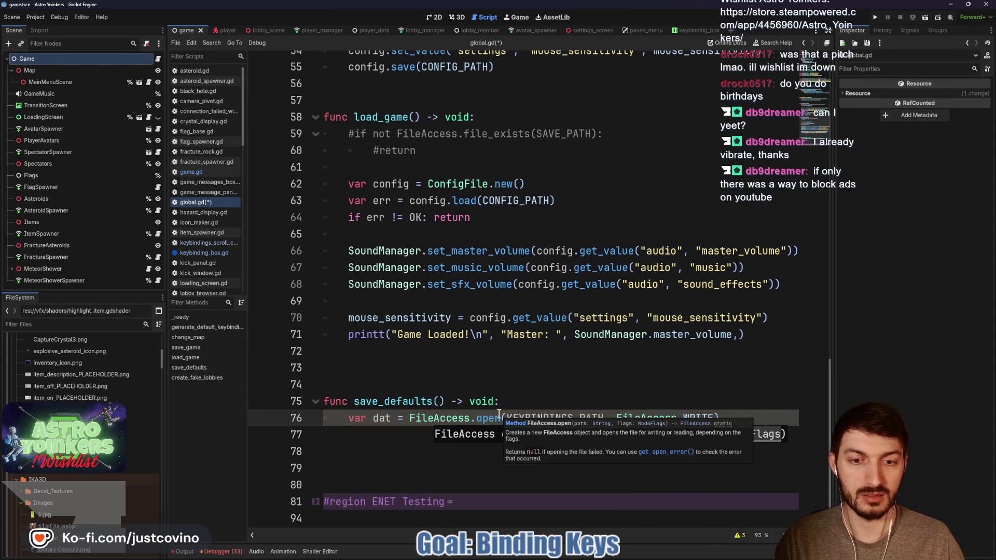
{"action": "left_click", "coordinate": [550, 409]}
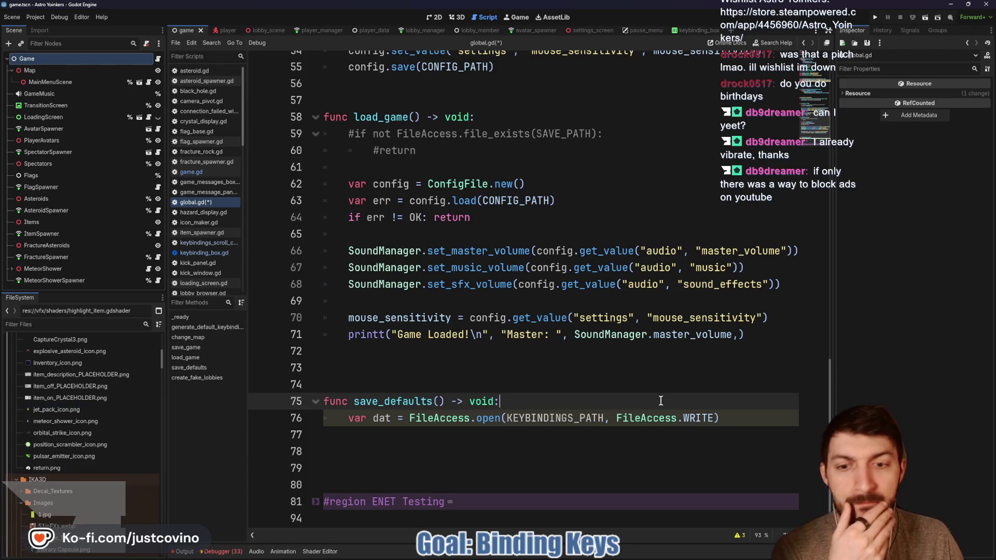
{"action": "left_click", "coordinate": [537, 556]}
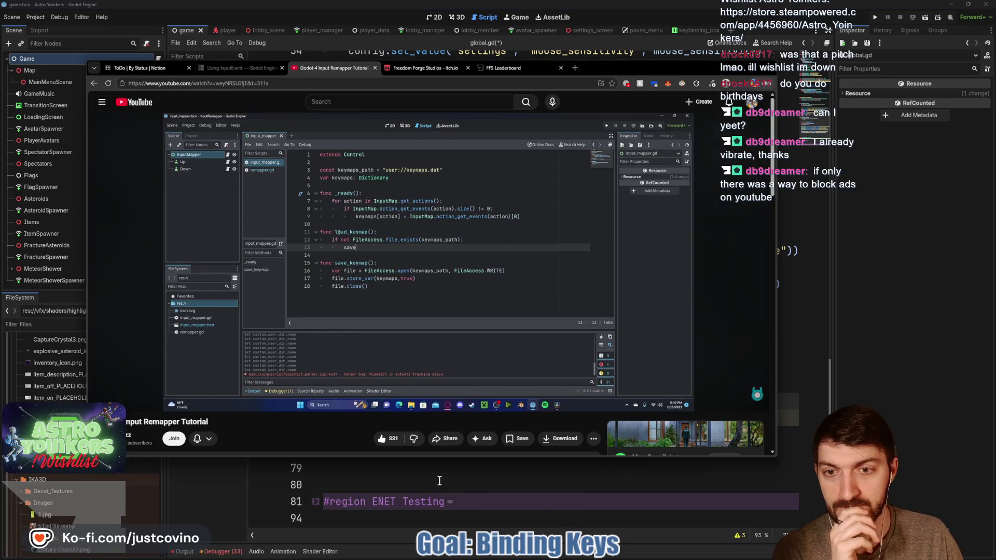
{"action": "left_click", "coordinate": [439, 481]}
{"action": "scroll", "coordinate": [489, 277], "scroll_direction": "up", "scroll_amount": 14}
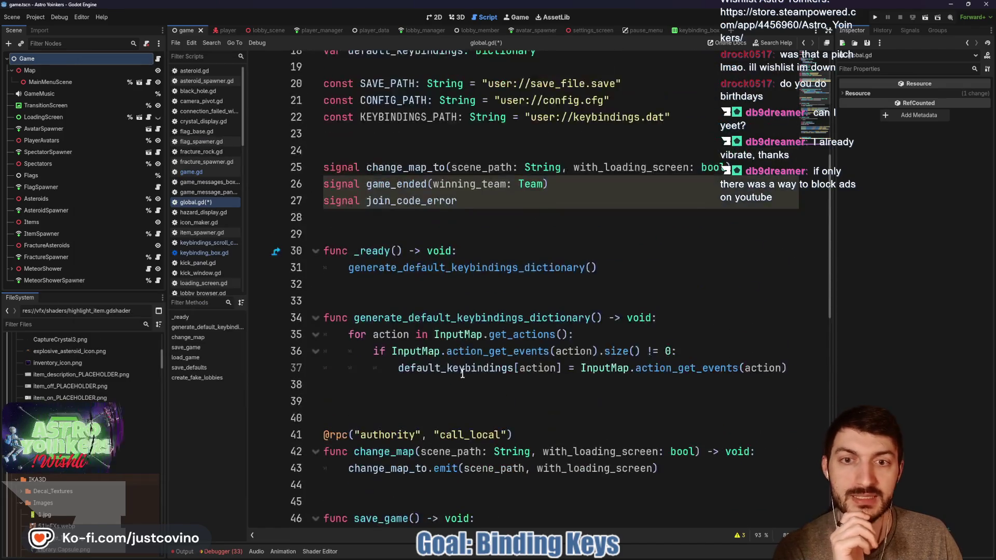
Step: Rename the constant to DEFAULT_KEYBINDINGS_PATH = "user://default_keybindings.dat", update line 76, and save
{"action": "scroll", "coordinate": [489, 276], "scroll_direction": "up", "scroll_amount": 1}
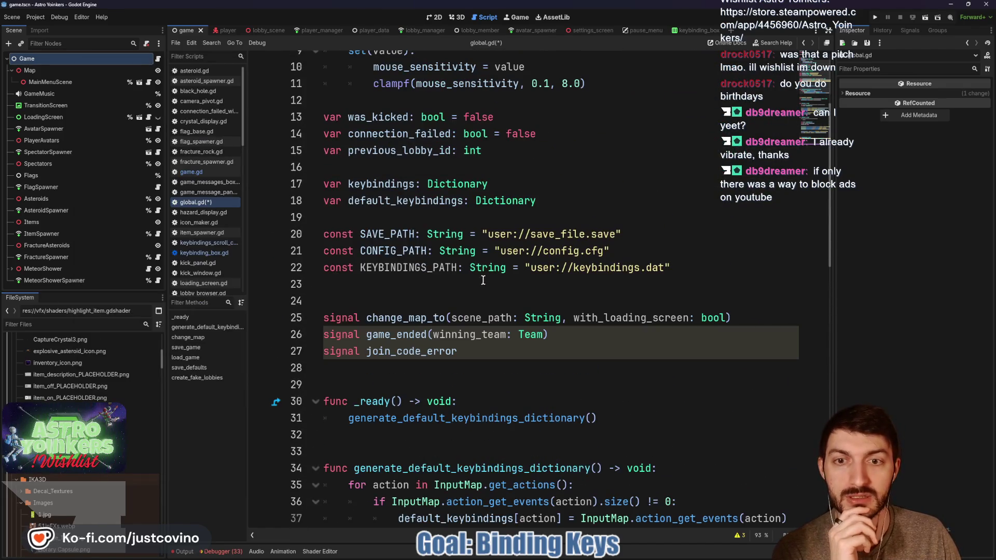
{"action": "left_click", "coordinate": [360, 267]}
{"action": "type", "text": "DEFAULT_"}
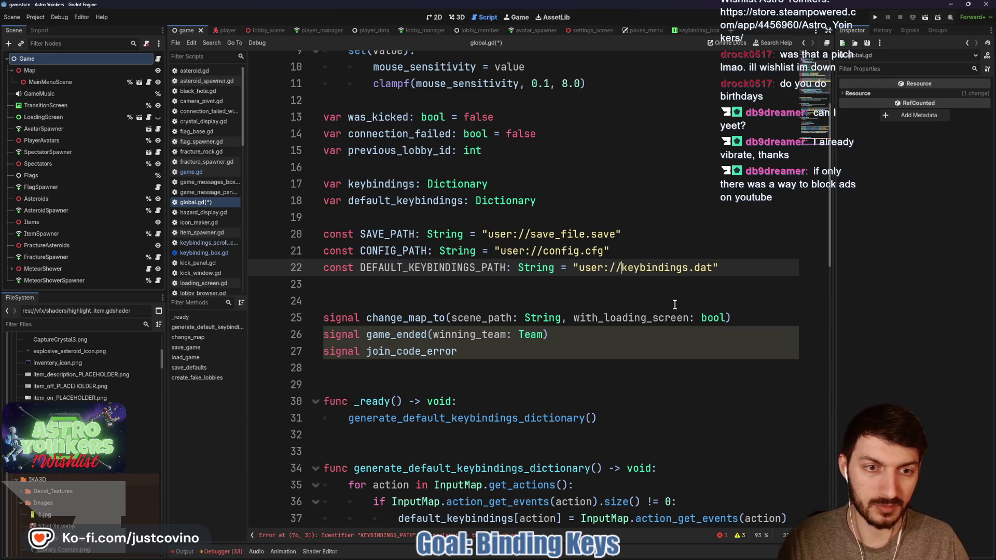
{"action": "type", "text": "default_"}
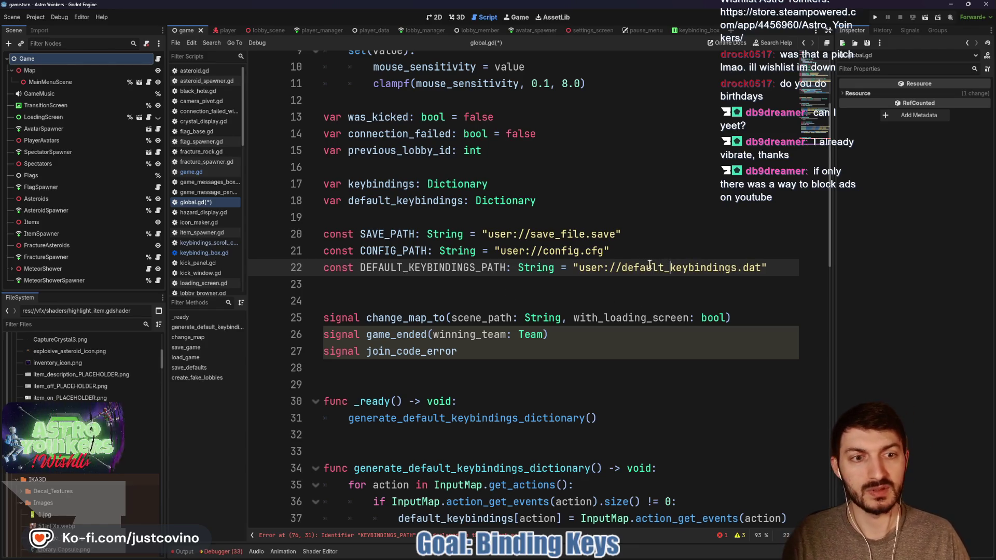
{"action": "left_click", "coordinate": [494, 291]}
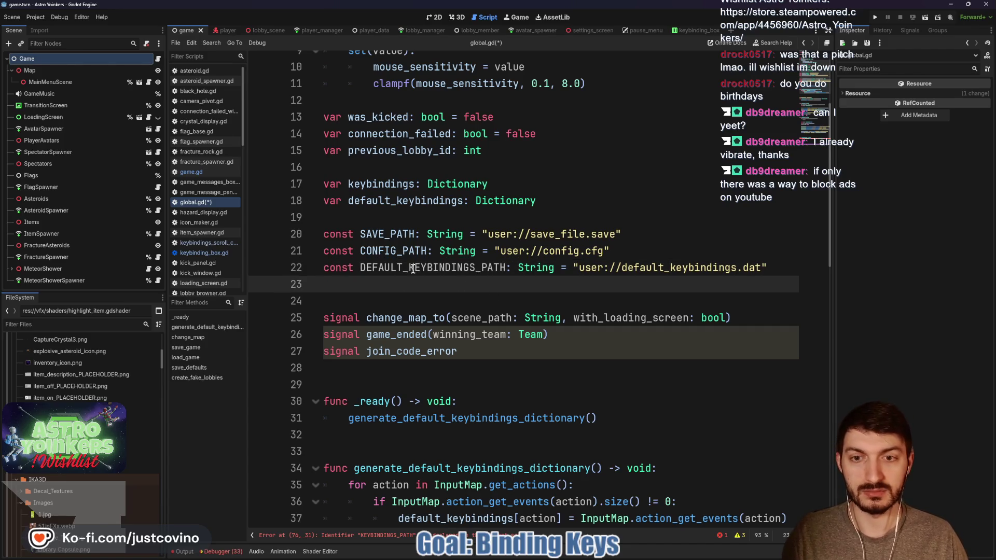
{"action": "scroll", "coordinate": [432, 301], "scroll_direction": "down", "scroll_amount": 15}
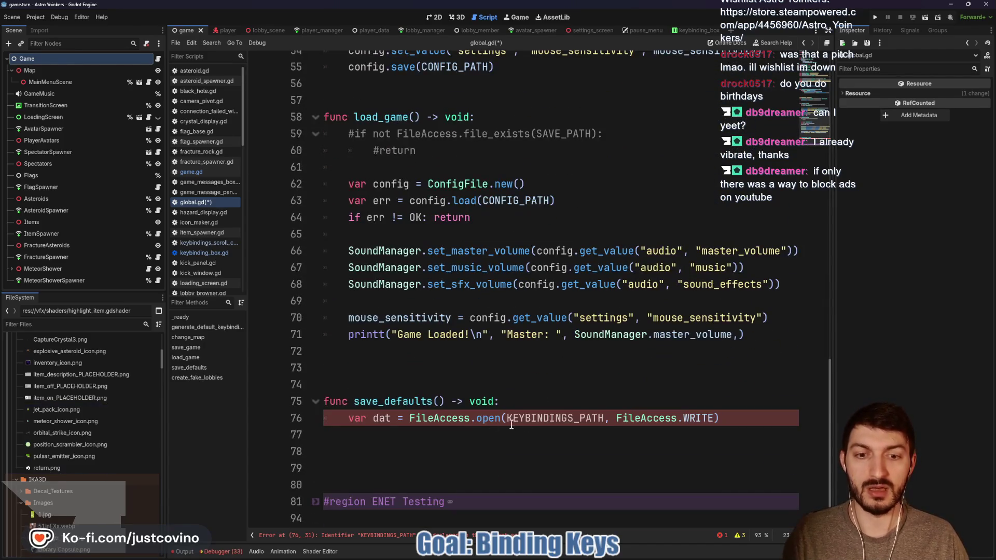
{"action": "left_click", "coordinate": [507, 418]}
{"action": "type", "text": "DEFAULT_"}
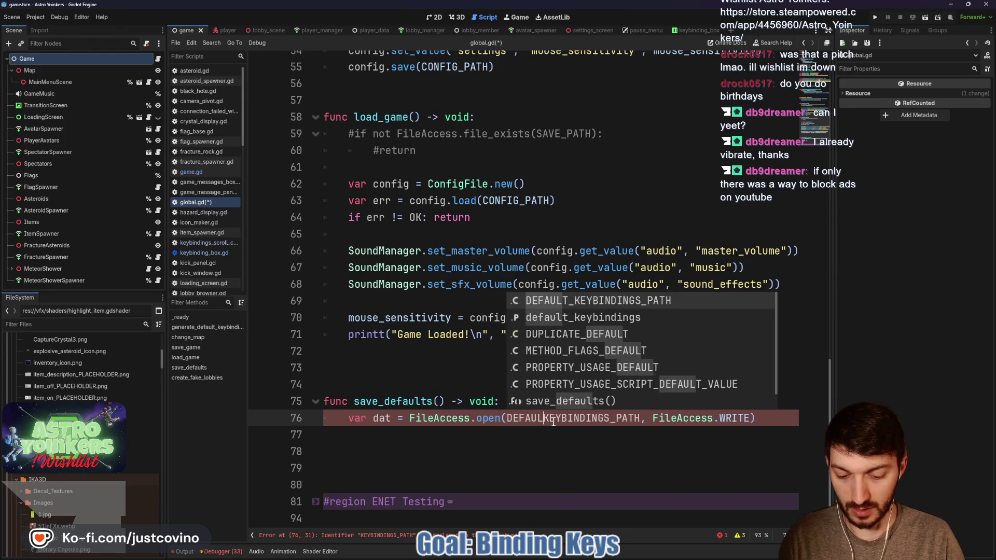
{"action": "left_click", "coordinate": [525, 402]}
{"action": "key", "text": "ctrl+s"}
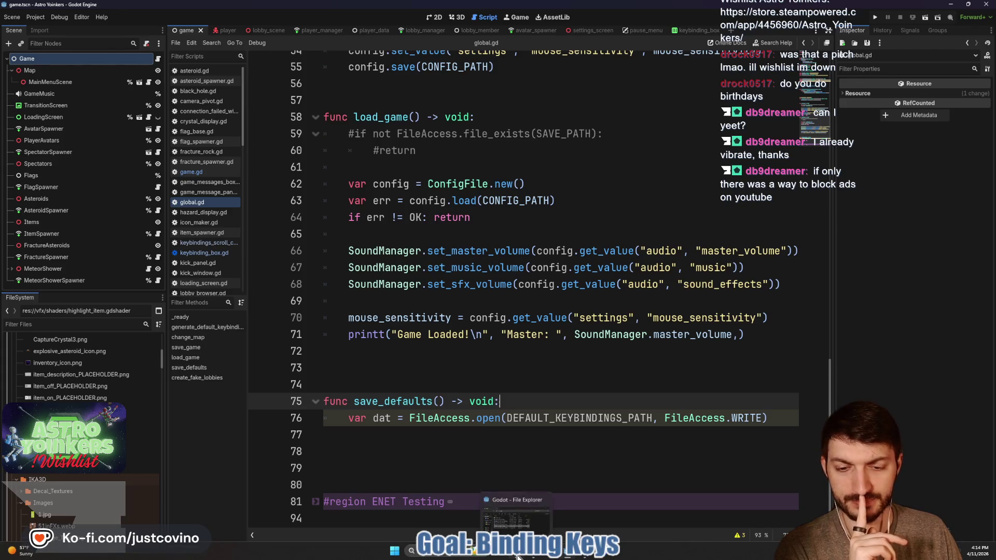
{"action": "left_click", "coordinate": [438, 442]}
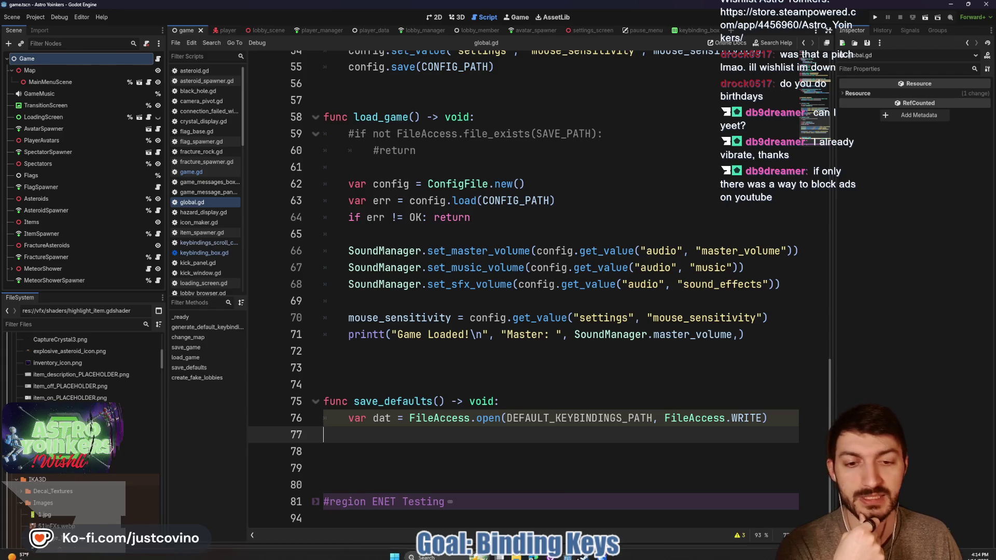
{"action": "left_click", "coordinate": [538, 556]}
{"action": "left_click", "coordinate": [441, 317]}
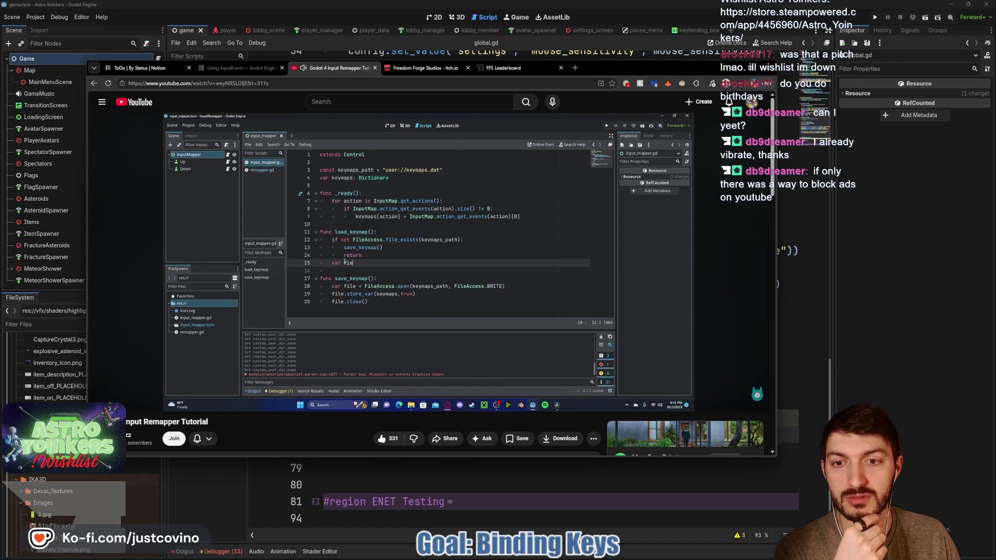
{"action": "mouse_move", "coordinate": [428, 311]}
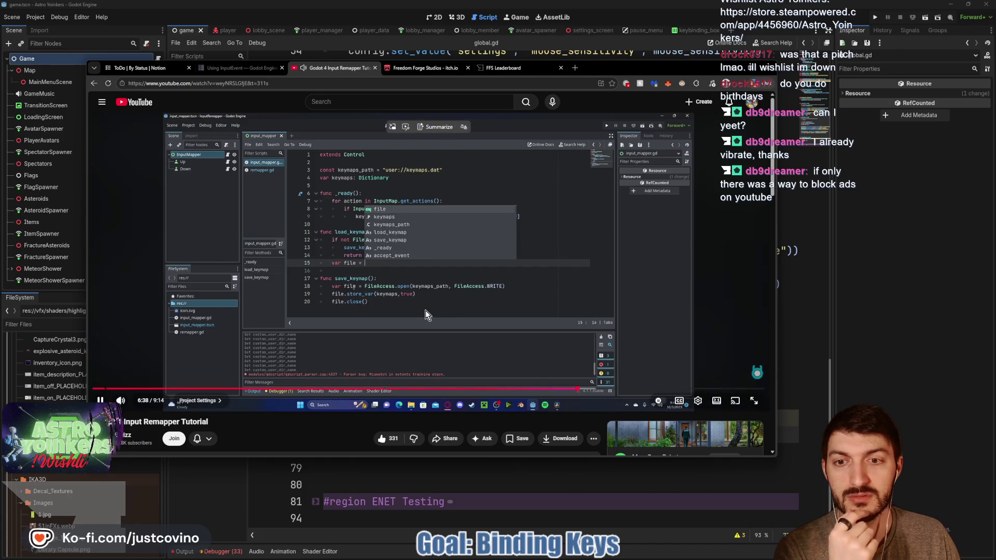
{"action": "left_click", "coordinate": [425, 314]}
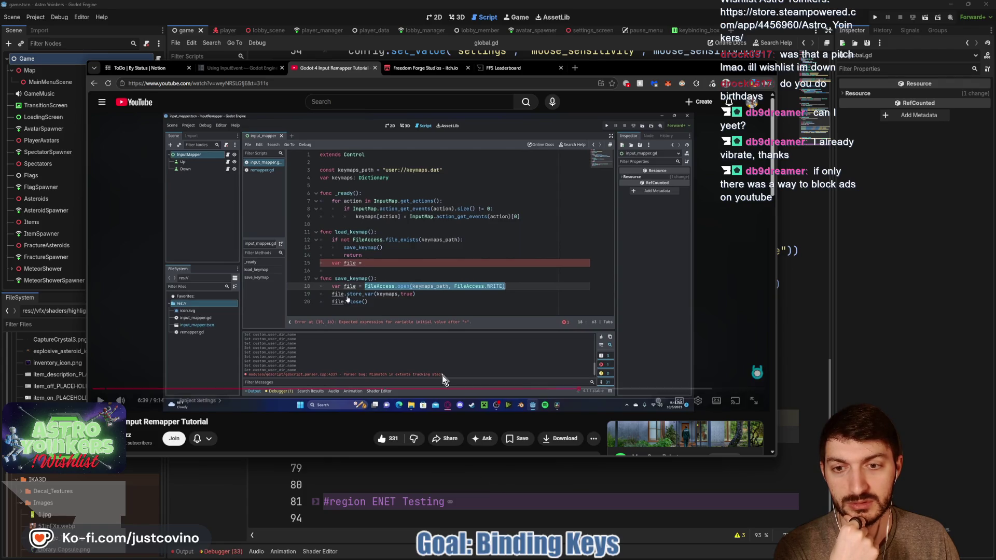
{"action": "left_click", "coordinate": [409, 327]}
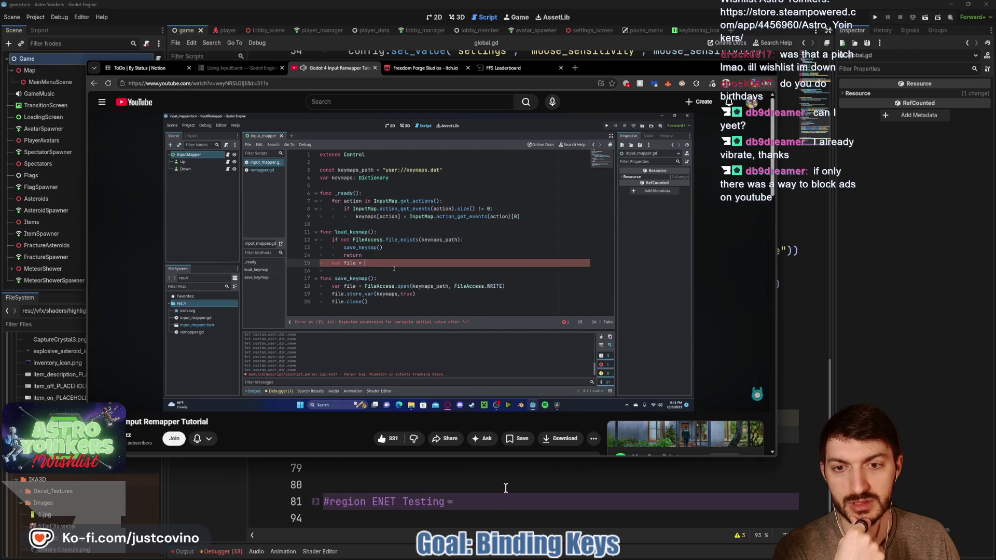
{"action": "left_click", "coordinate": [506, 484]}
{"action": "left_click", "coordinate": [395, 435]}
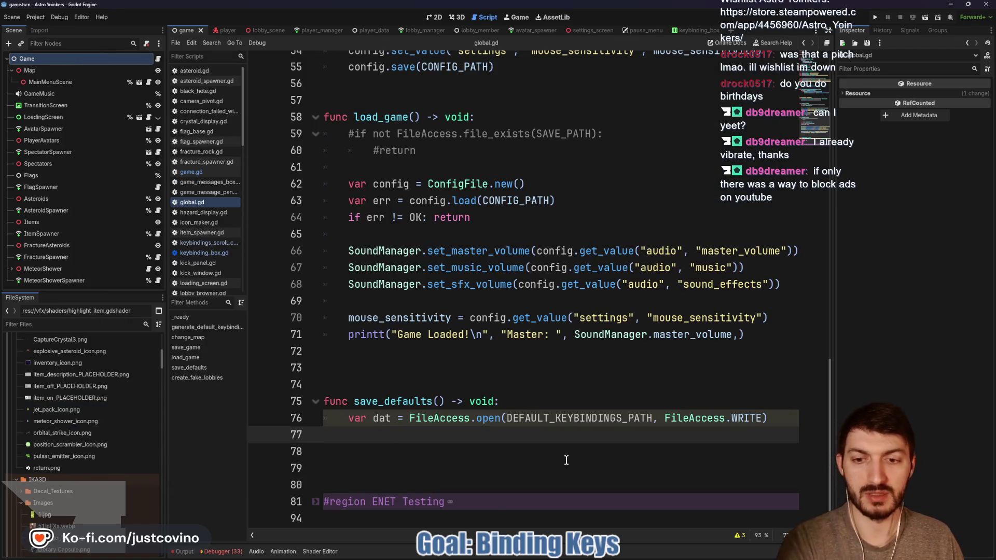
Step: Write dat.store_var(default_keybindings, true) below the open call and save the script
{"action": "type", "text": "dat."}
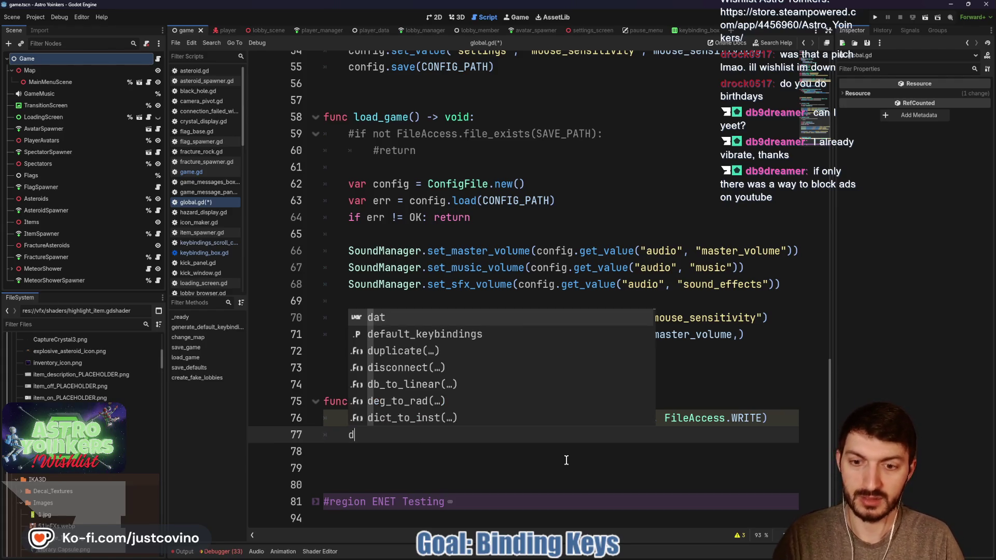
{"action": "type", "text": "store"}
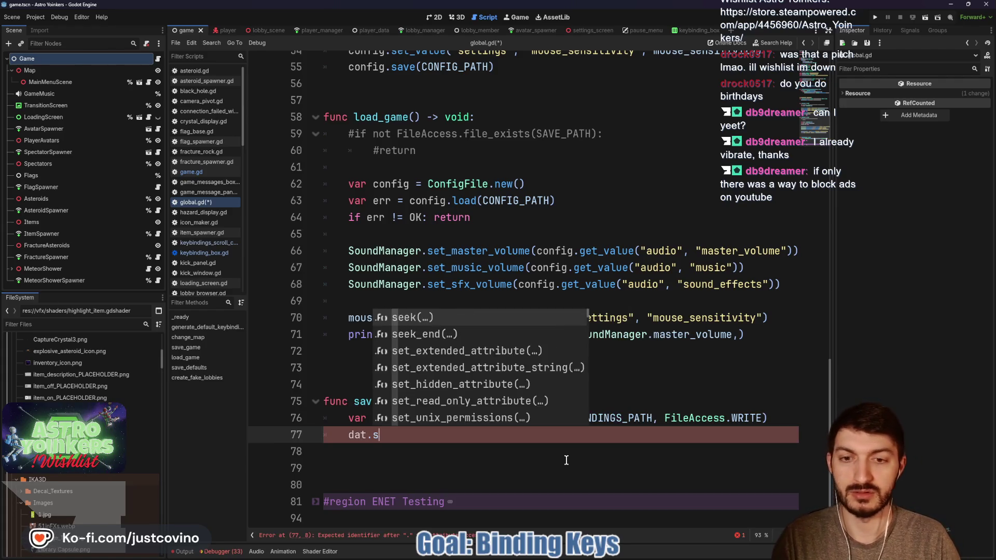
{"action": "type", "text": "_var(de"}
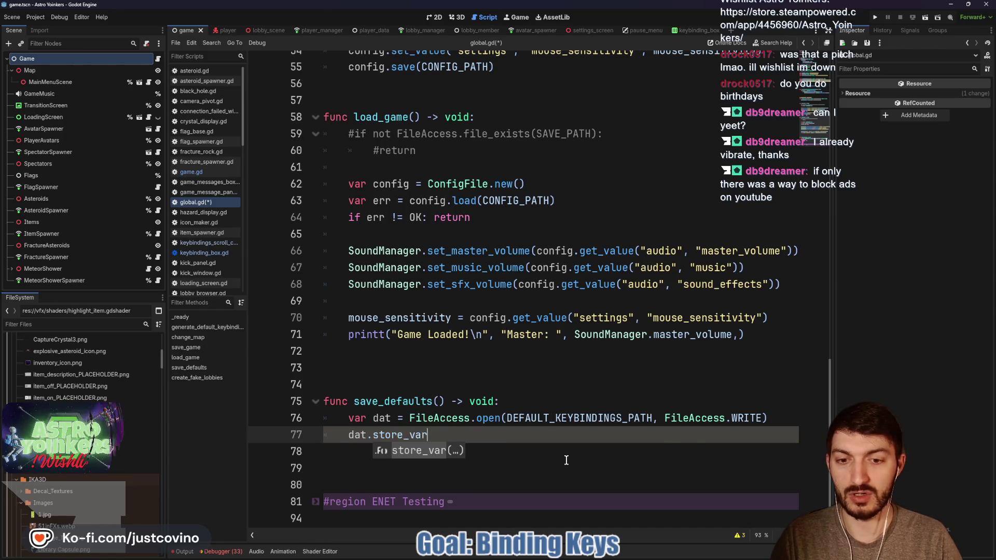
{"action": "key", "text": "Return"}
{"action": "type", "text": "def"}
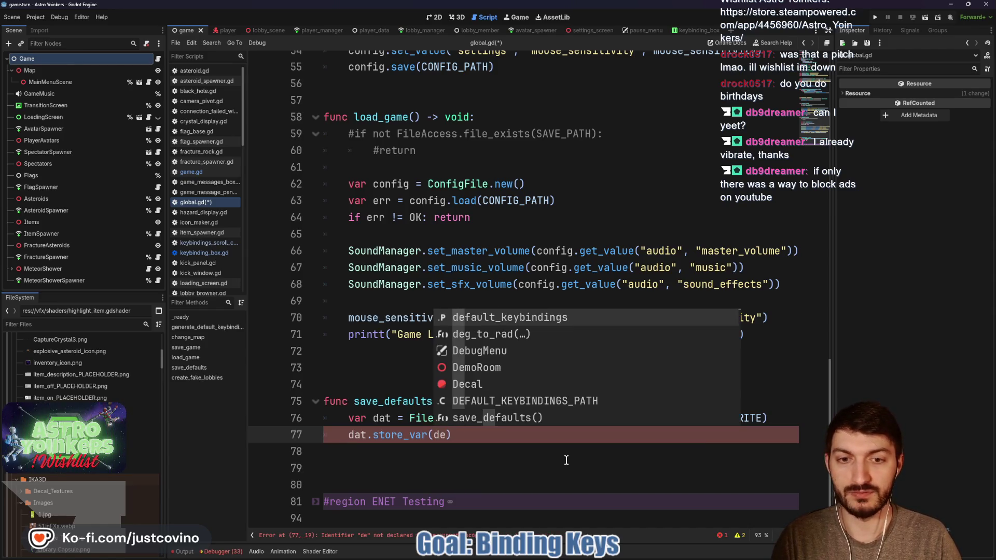
{"action": "key", "text": "Return"}
{"action": "type", "text": ", true"}
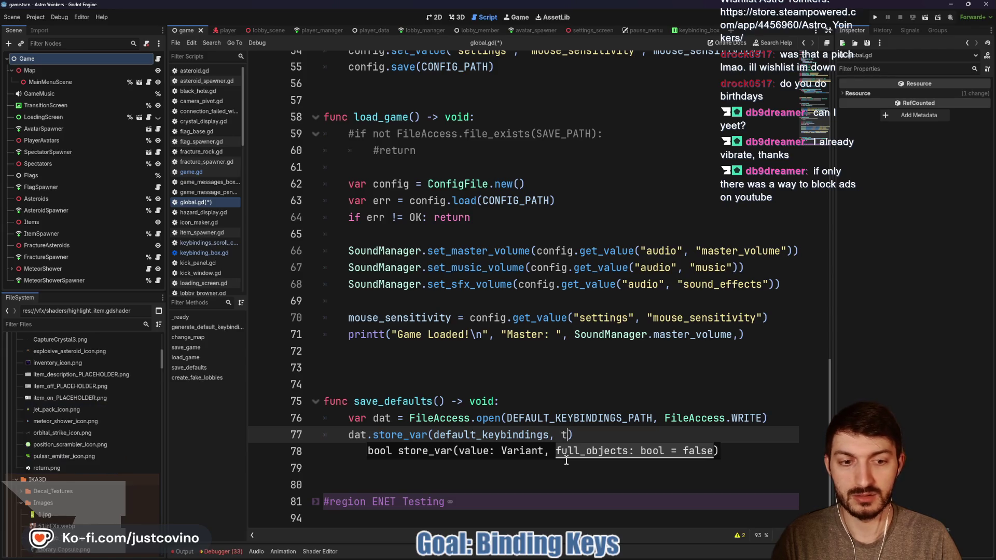
{"action": "key", "text": "ctrl+s"}
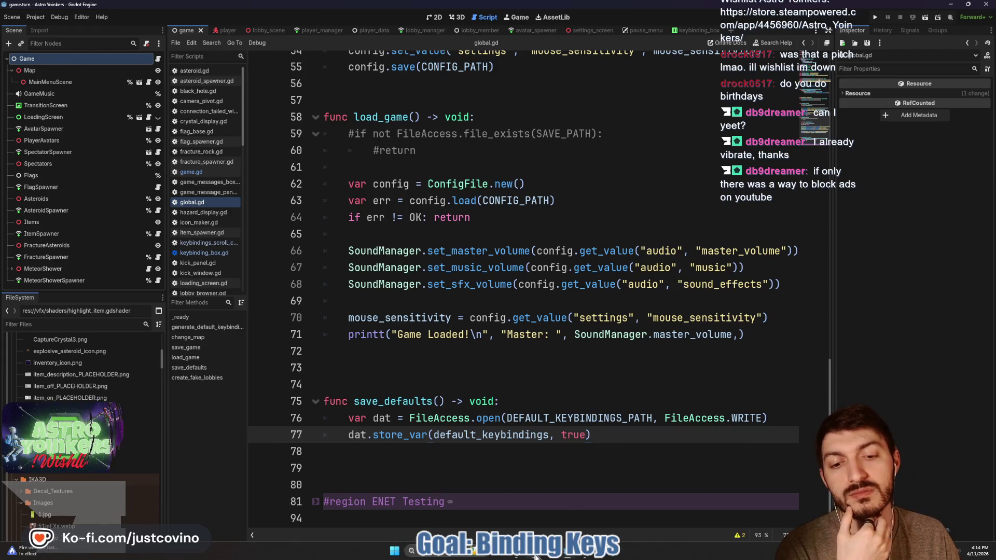
{"action": "key", "text": "alt+Tab"}
{"action": "key", "text": "alt+Tab"}
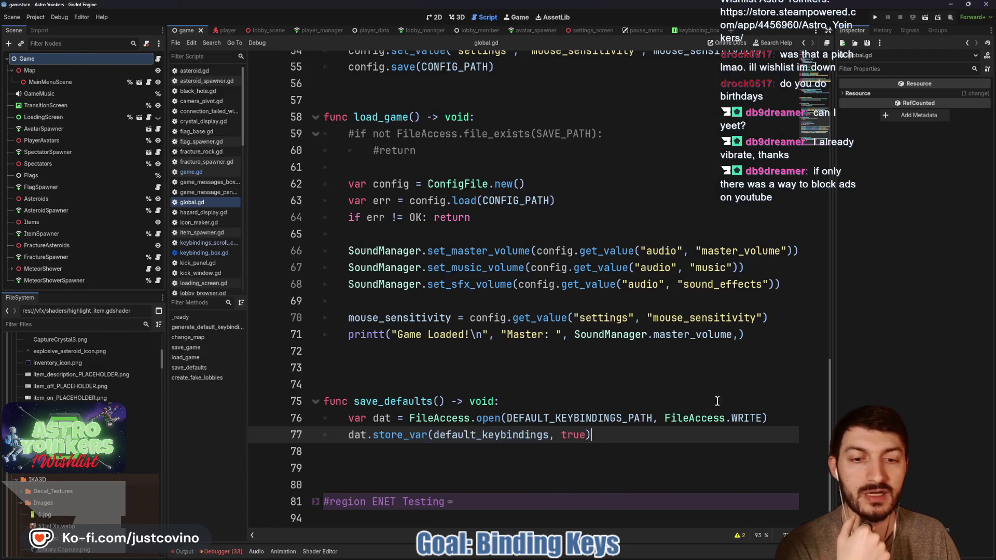
Step: Add dat.close() on a new line after the store_var call
{"action": "key", "text": "Return"}
{"action": "type", "text": "dat.close"}
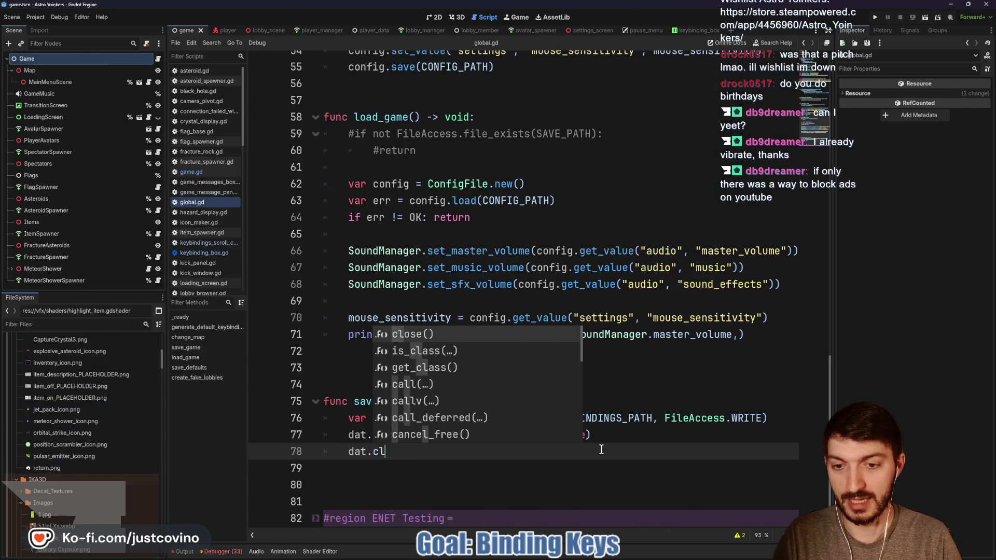
{"action": "key", "text": "Return"}
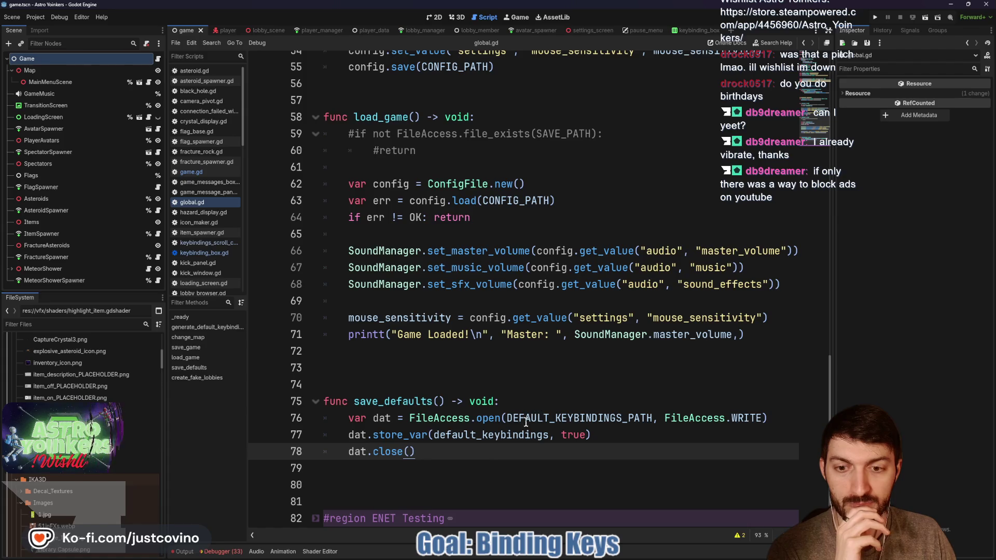
{"action": "scroll", "coordinate": [526, 422], "scroll_direction": "up", "scroll_amount": 5}
{"action": "scroll", "coordinate": [527, 423], "scroll_direction": "up", "scroll_amount": 8}
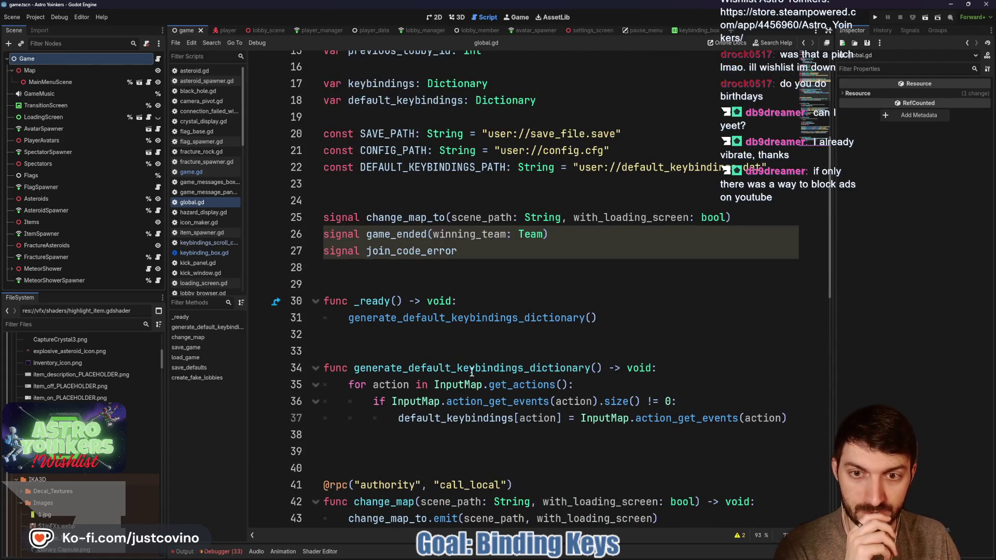
Step: Add a save_defaults() call on line 38 of generate_default_keybindings_dictionary, save, and run the game
{"action": "left_click", "coordinate": [408, 332]}
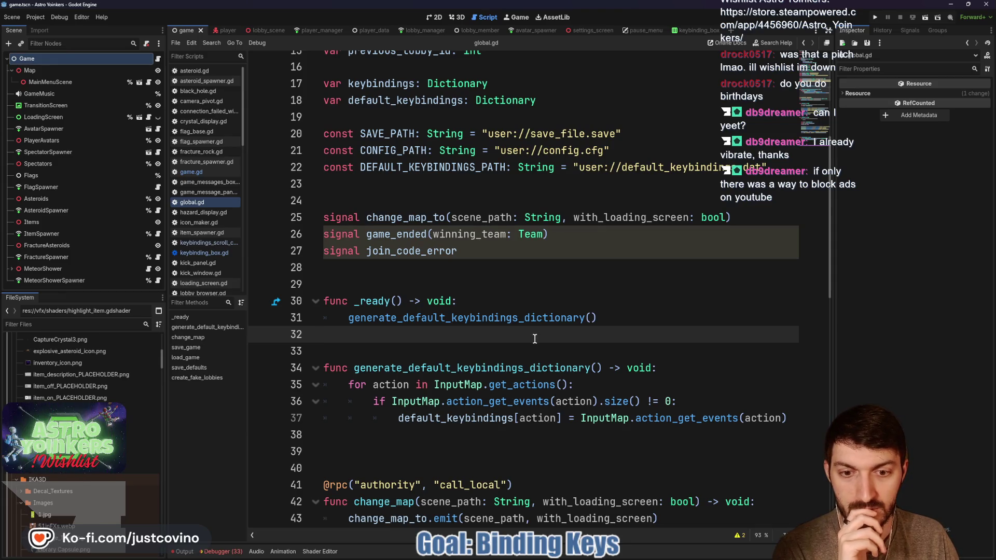
{"action": "scroll", "coordinate": [535, 338], "scroll_direction": "down", "scroll_amount": 5}
{"action": "scroll", "coordinate": [528, 338], "scroll_direction": "up", "scroll_amount": 3}
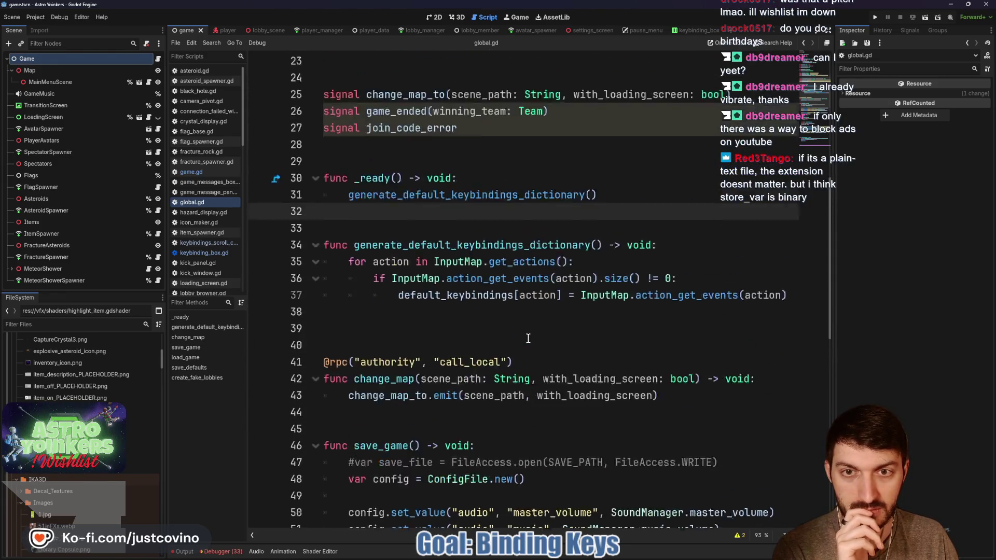
{"action": "scroll", "coordinate": [521, 340], "scroll_direction": "down", "scroll_amount": 5}
{"action": "scroll", "coordinate": [522, 339], "scroll_direction": "down", "scroll_amount": 5}
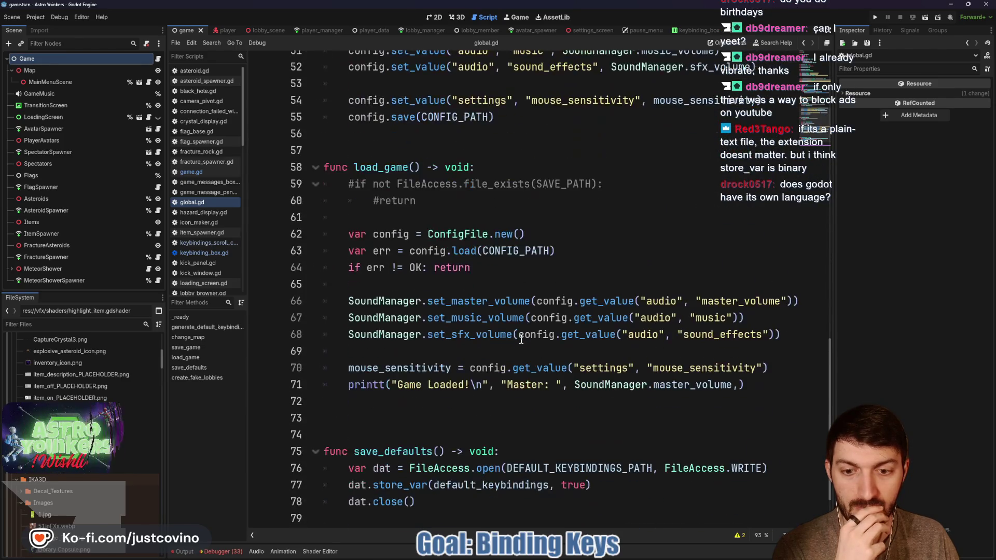
{"action": "scroll", "coordinate": [522, 339], "scroll_direction": "up", "scroll_amount": 9}
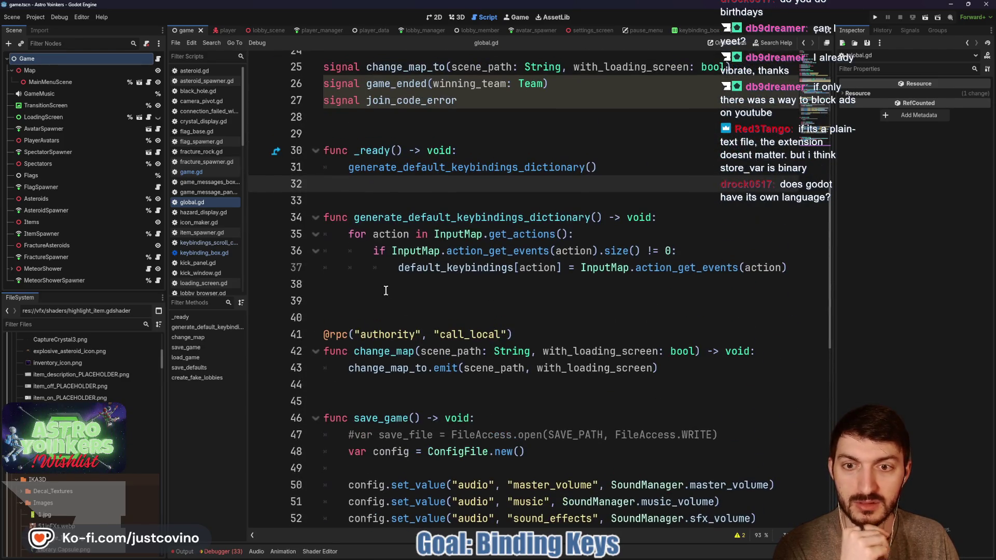
{"action": "left_click", "coordinate": [439, 287]}
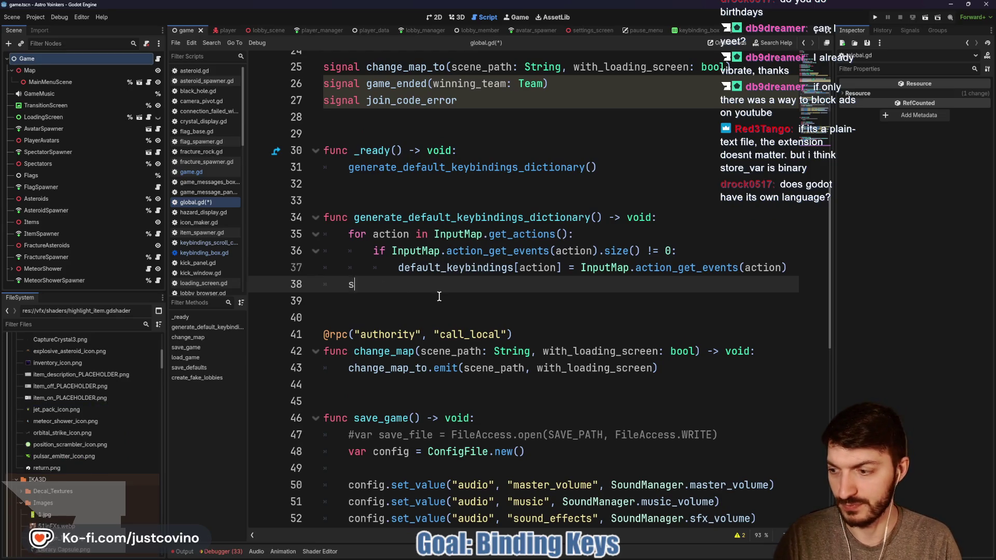
{"action": "type", "text": "save"}
{"action": "key", "text": "Return"}
{"action": "key", "text": "ctrl+s"}
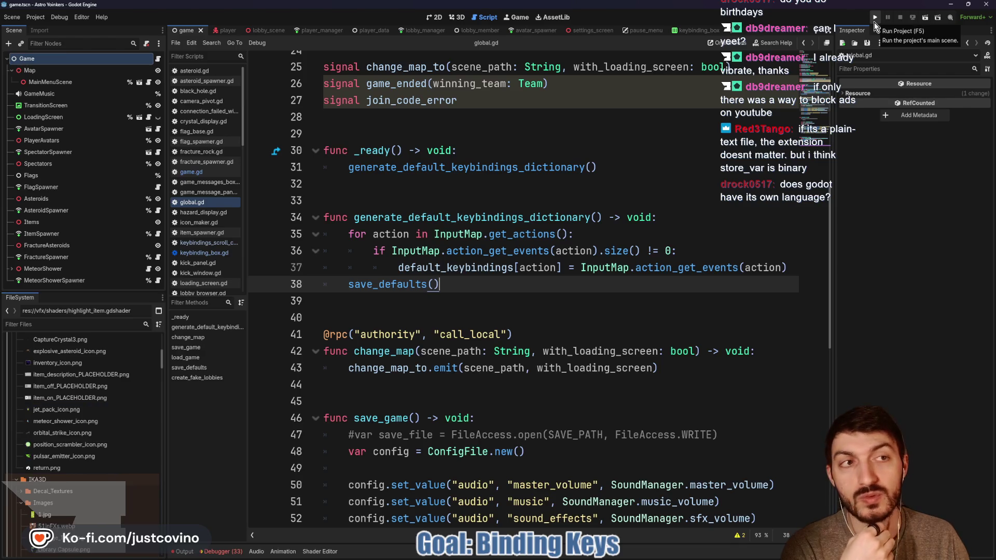
{"action": "left_click", "coordinate": [876, 21]}
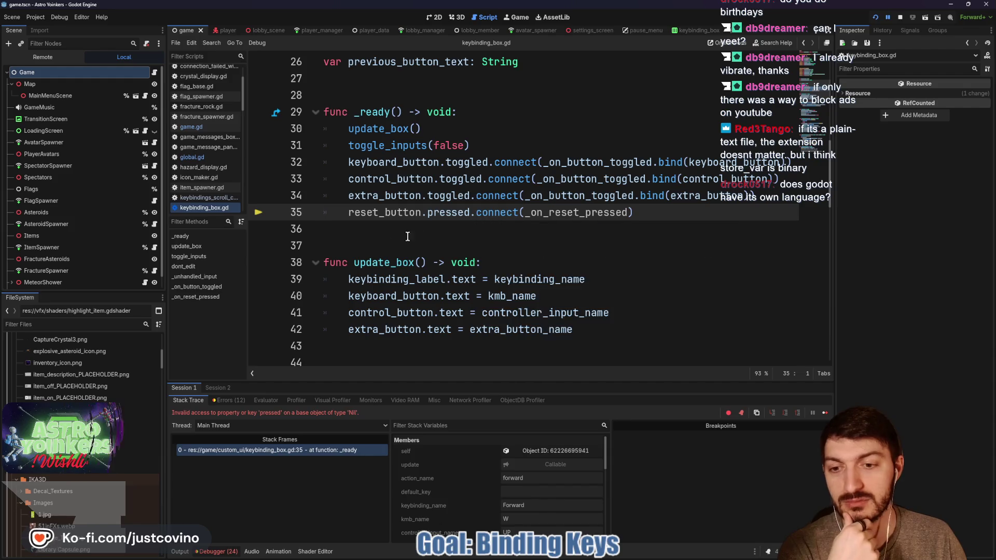
Step: Stop the halted test run so the debug session closes
{"action": "left_click", "coordinate": [898, 17]}
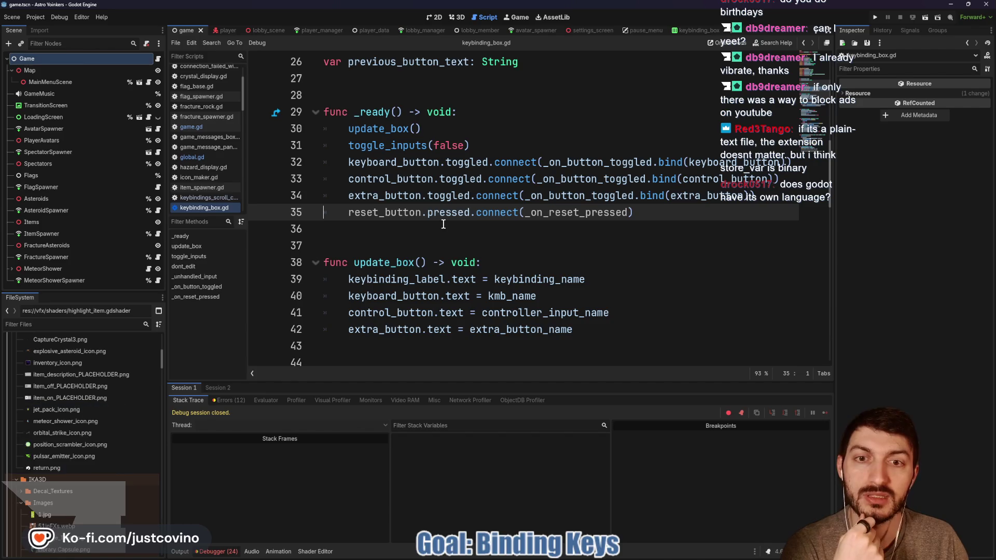
{"action": "scroll", "coordinate": [394, 221], "scroll_direction": "up", "scroll_amount": 4}
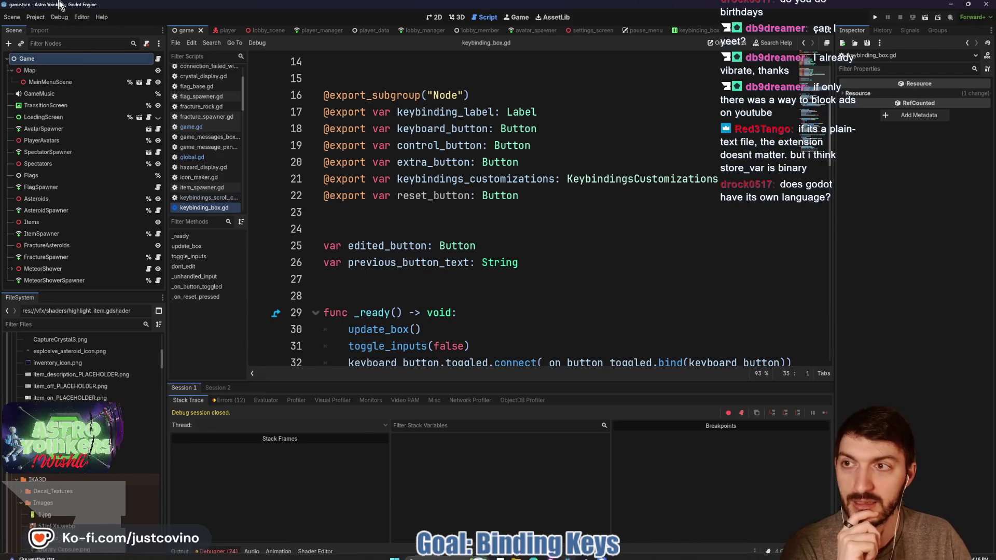
Step: Open the project's user data folder and open default_keybindings.dat in Notepad++
{"action": "left_click", "coordinate": [35, 17]}
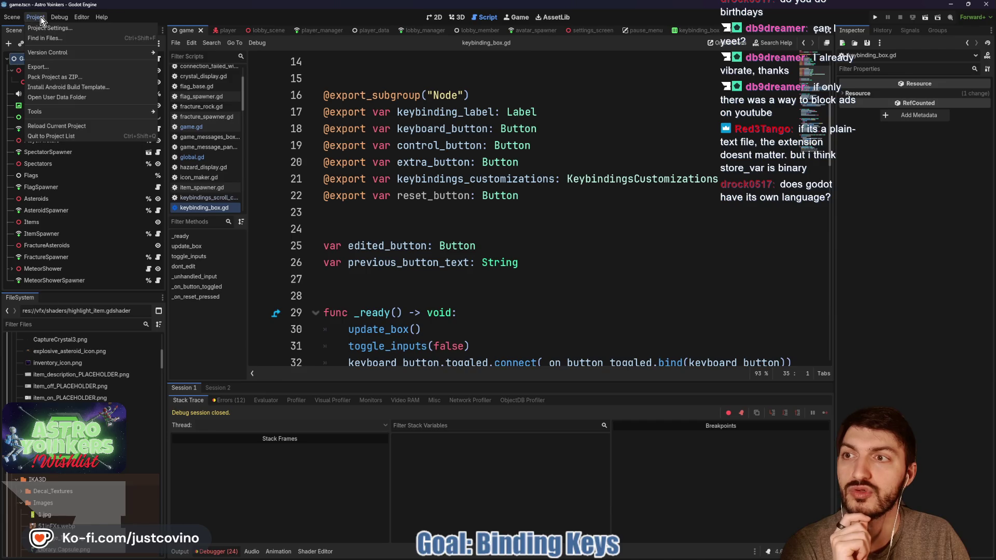
{"action": "left_click", "coordinate": [78, 97]}
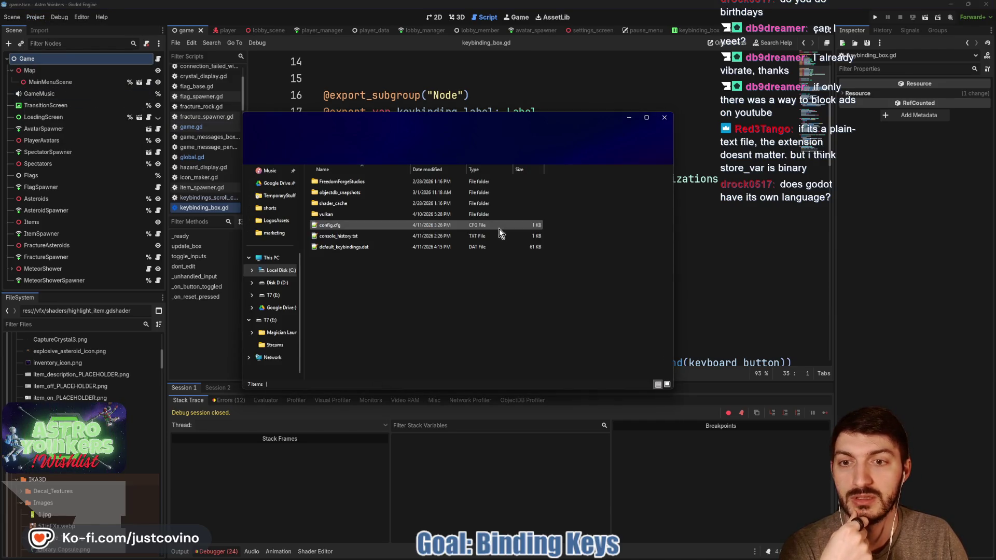
{"action": "left_click", "coordinate": [376, 247]}
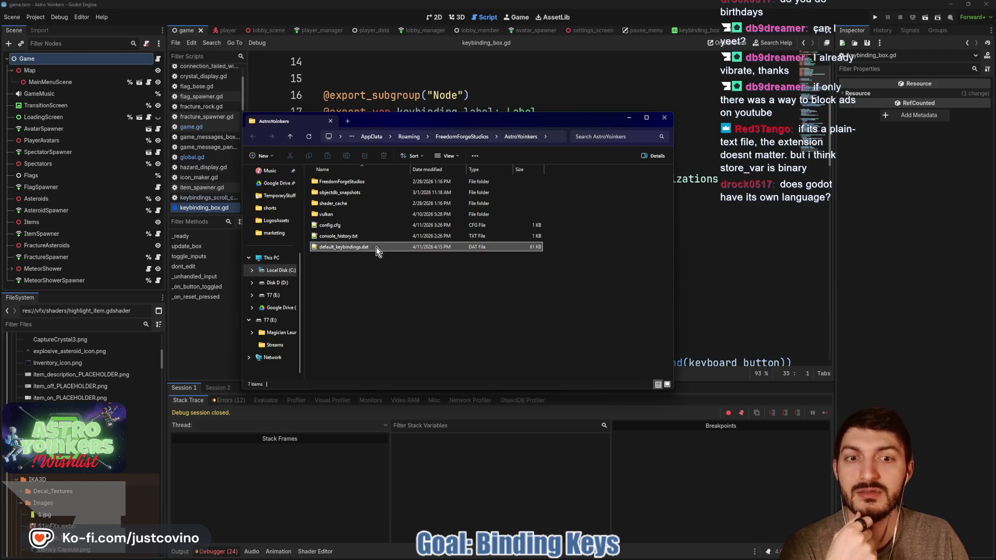
{"action": "double_click", "coordinate": [375, 247]}
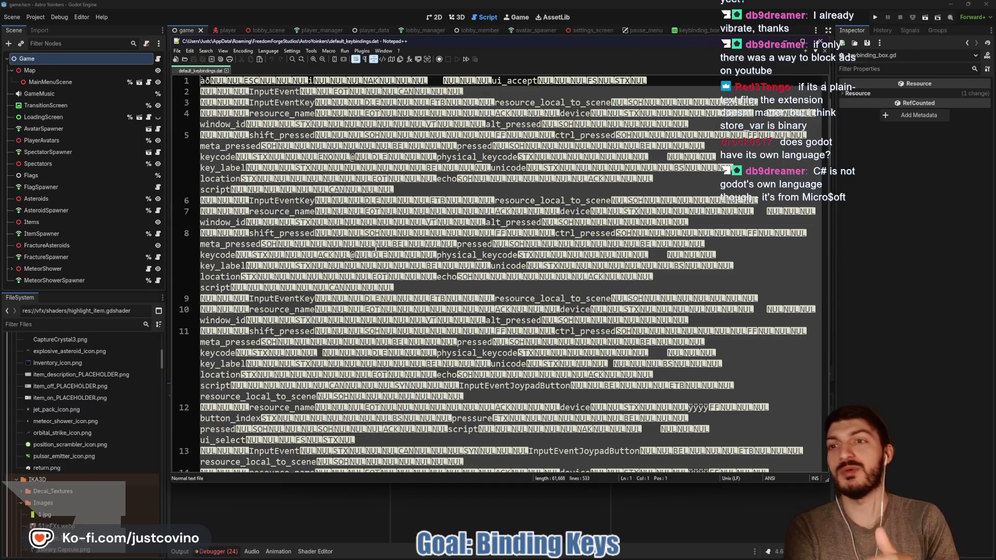
Step: Close default_keybindings.dat and Notepad++, then open config.cfg from the user data folder
{"action": "left_click", "coordinate": [227, 71]}
{"action": "left_click", "coordinate": [821, 42]}
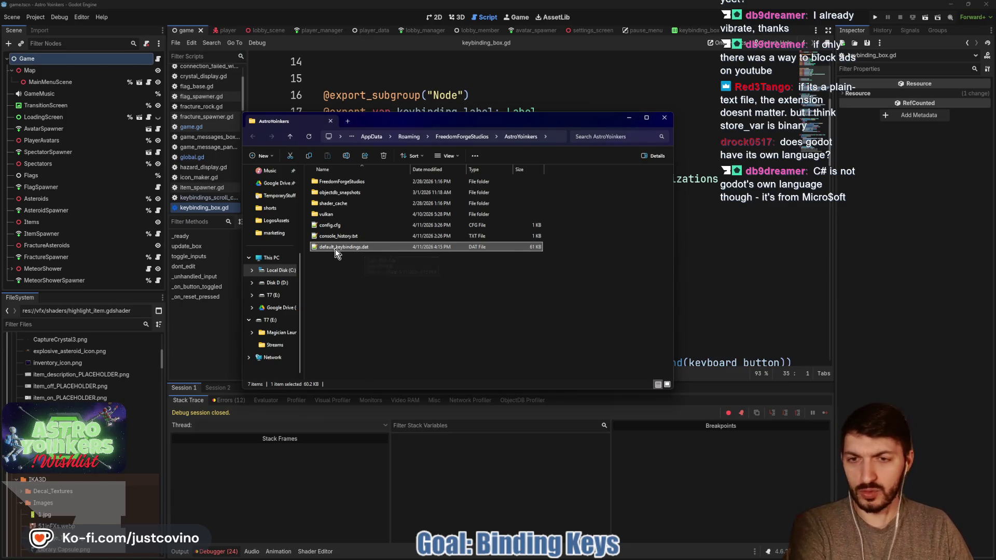
{"action": "left_click", "coordinate": [369, 248], "text": "ctrl"}
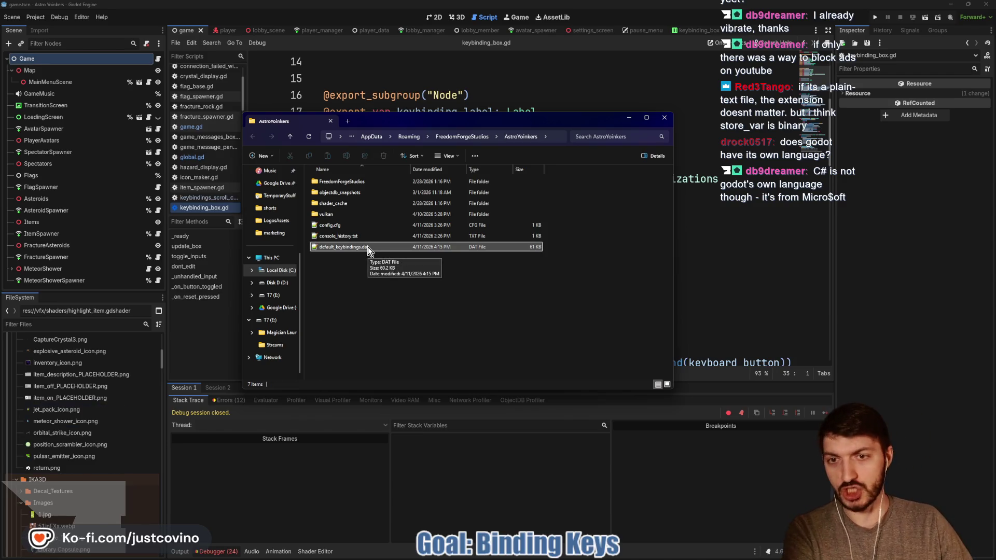
{"action": "left_click", "coordinate": [342, 226]}
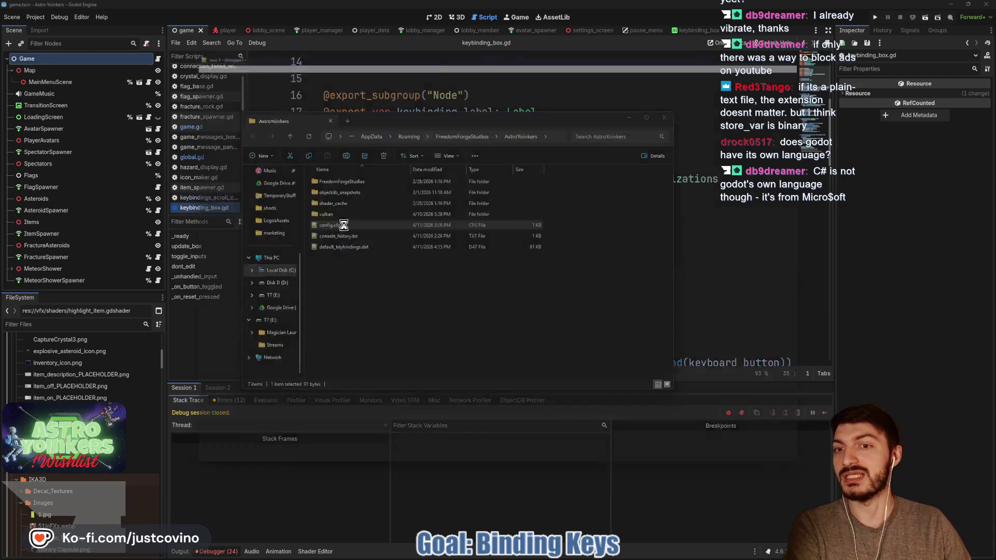
{"action": "double_click", "coordinate": [344, 226]}
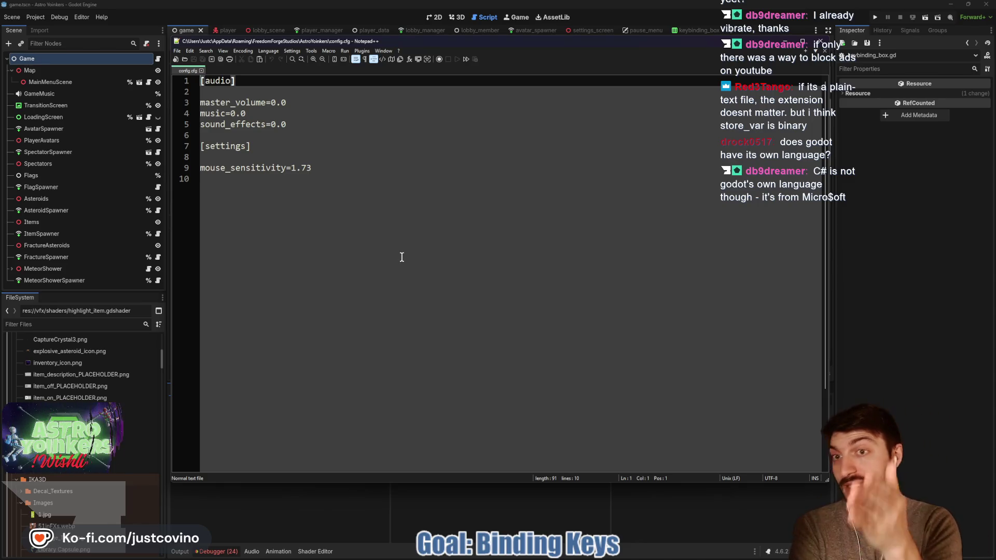
Step: Delete the last digit of mouse_sensitivity in config.cfg, then close Notepad++ and the folder window
{"action": "left_click", "coordinate": [351, 182]}
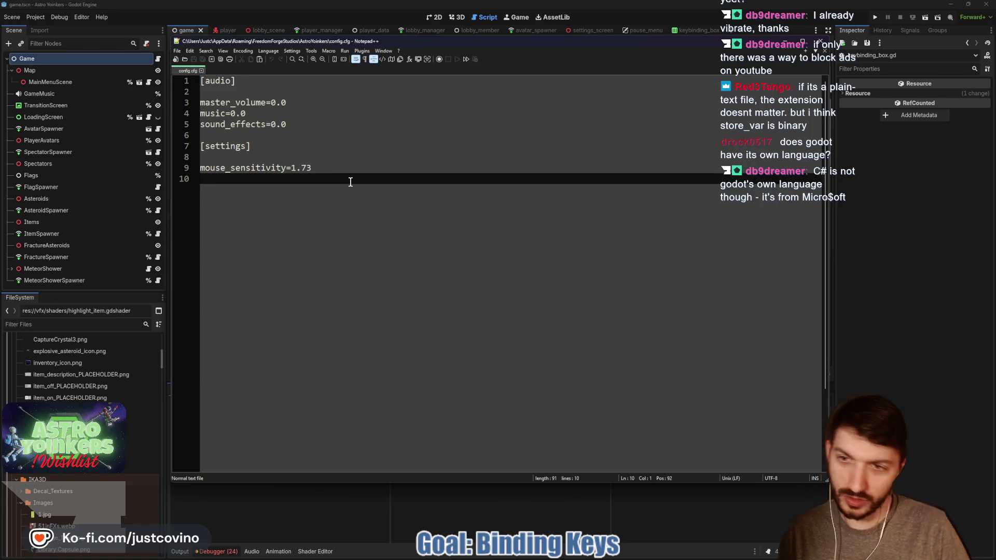
{"action": "left_click", "coordinate": [314, 172]}
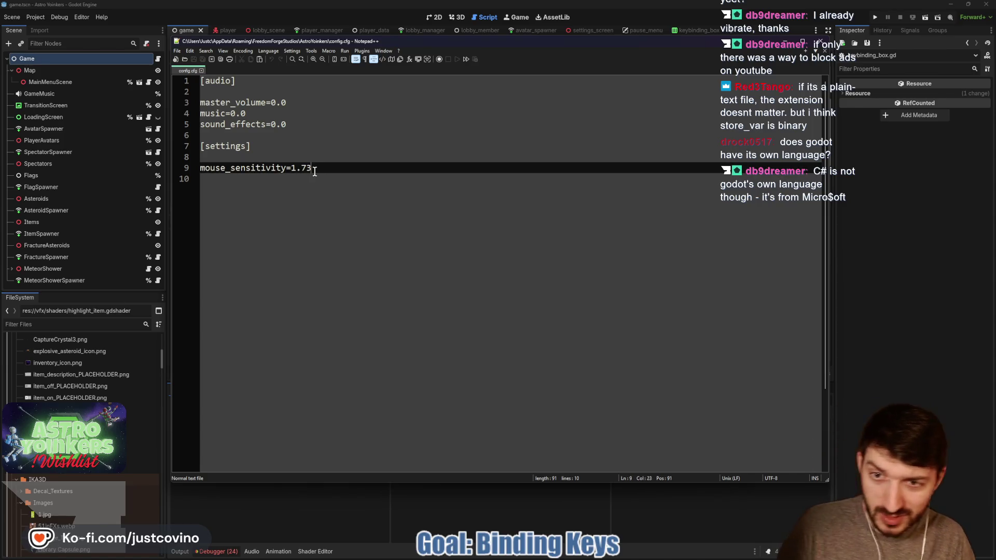
{"action": "key", "text": "BackSpace"}
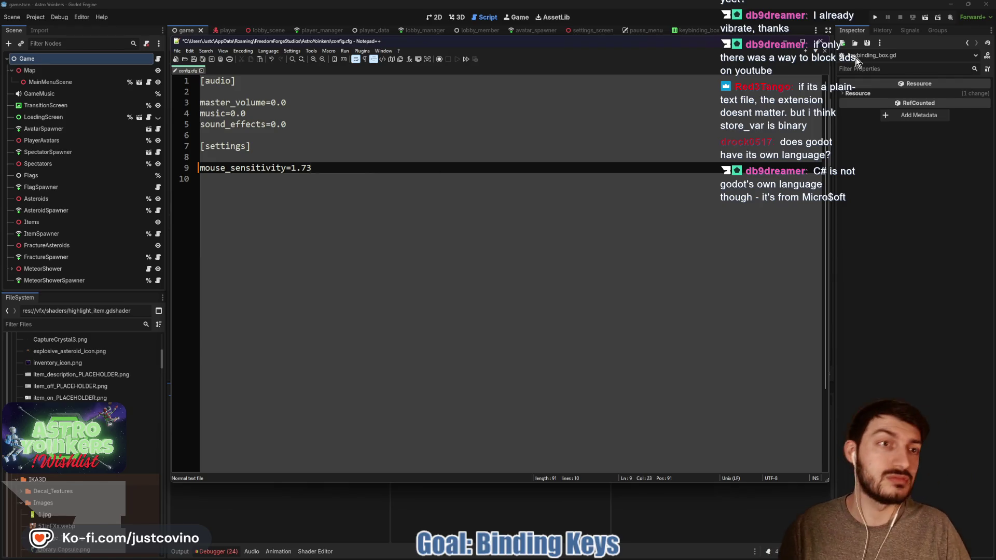
{"action": "left_click", "coordinate": [820, 41]}
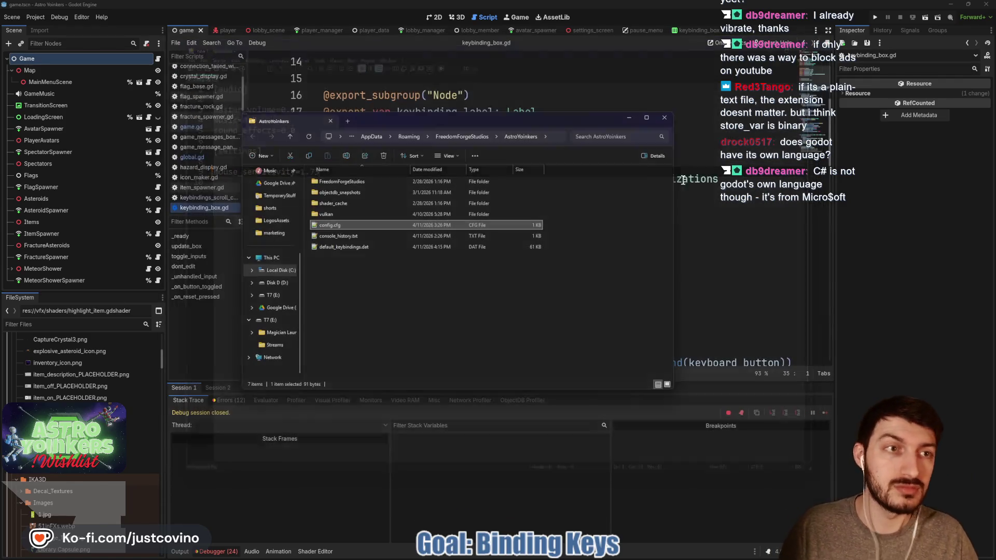
{"action": "left_click", "coordinate": [665, 118]}
Step: Scroll keybinding_box.gd to the _on_reset_pressed function at line 83
{"action": "scroll", "coordinate": [498, 274], "scroll_direction": "down", "scroll_amount": 3}
{"action": "scroll", "coordinate": [498, 274], "scroll_direction": "down", "scroll_amount": 6}
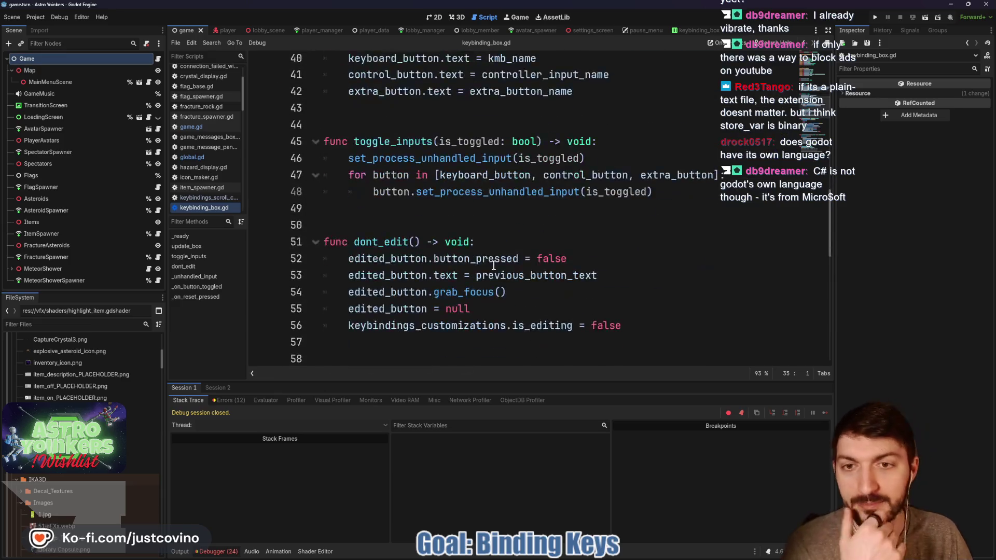
{"action": "scroll", "coordinate": [494, 269], "scroll_direction": "up", "scroll_amount": 5}
{"action": "scroll", "coordinate": [494, 276], "scroll_direction": "up", "scroll_amount": 4}
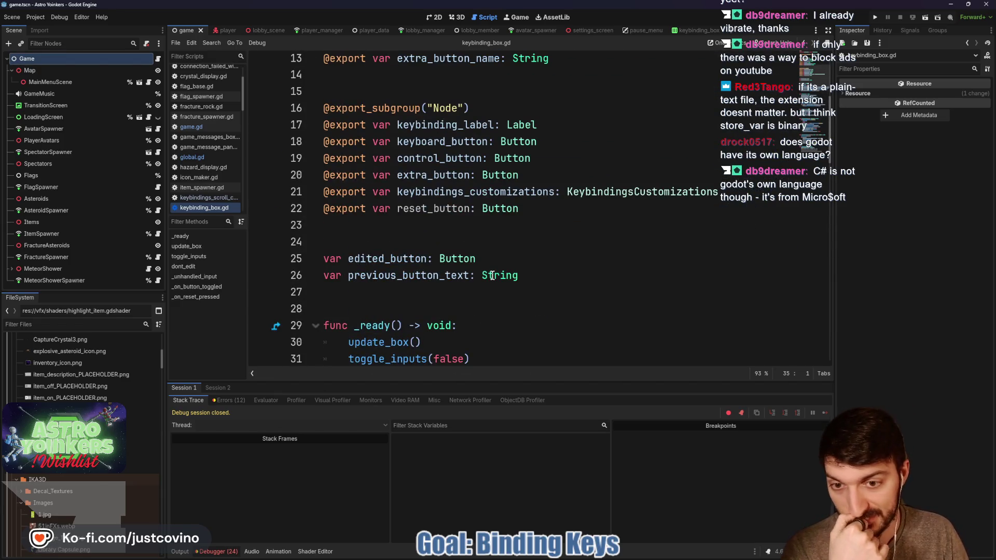
{"action": "scroll", "coordinate": [492, 276], "scroll_direction": "down", "scroll_amount": 19}
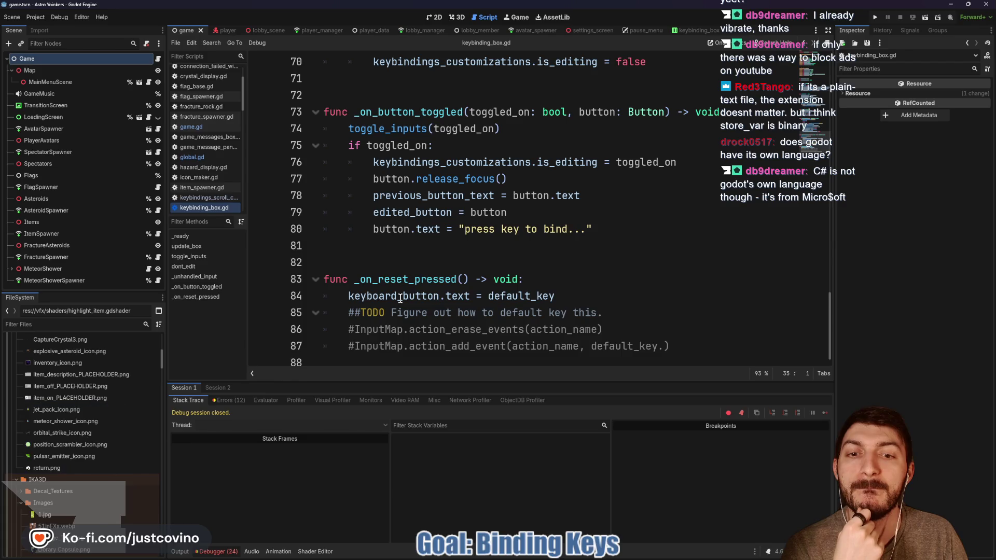
{"action": "left_click", "coordinate": [370, 281]}
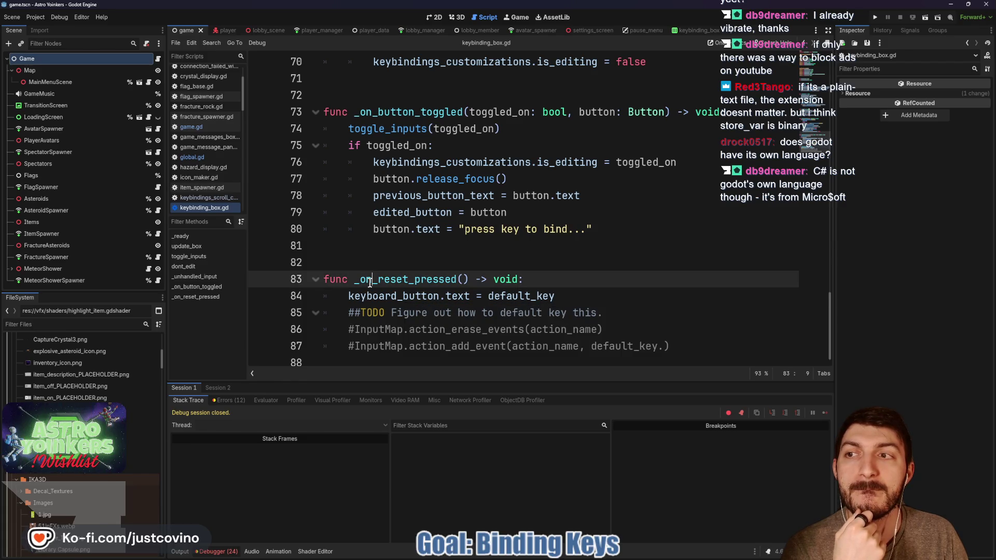
Step: In the keybinding_box scene, assign ResetButton to KeybindingBox's Reset Button property and save
{"action": "left_click", "coordinate": [690, 30]}
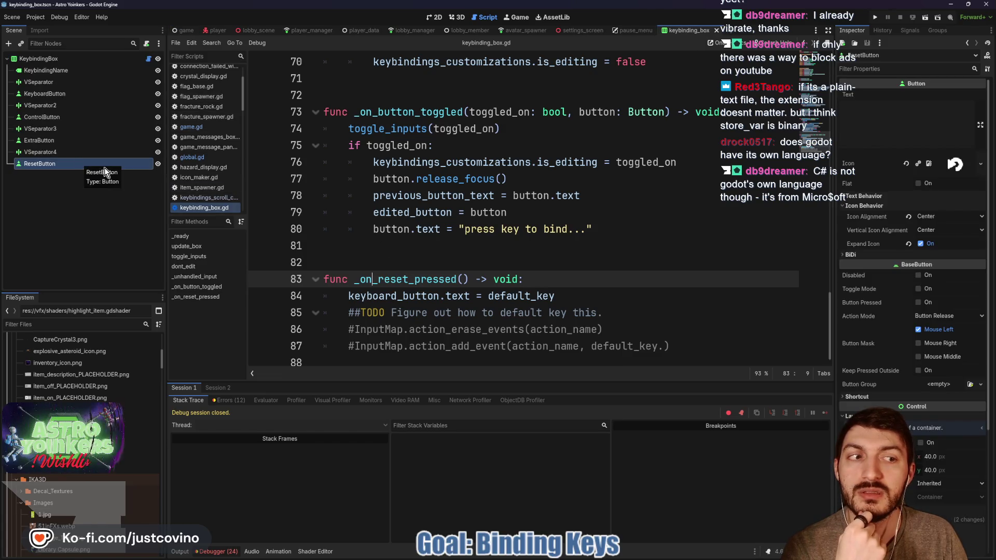
{"action": "left_click", "coordinate": [61, 62]}
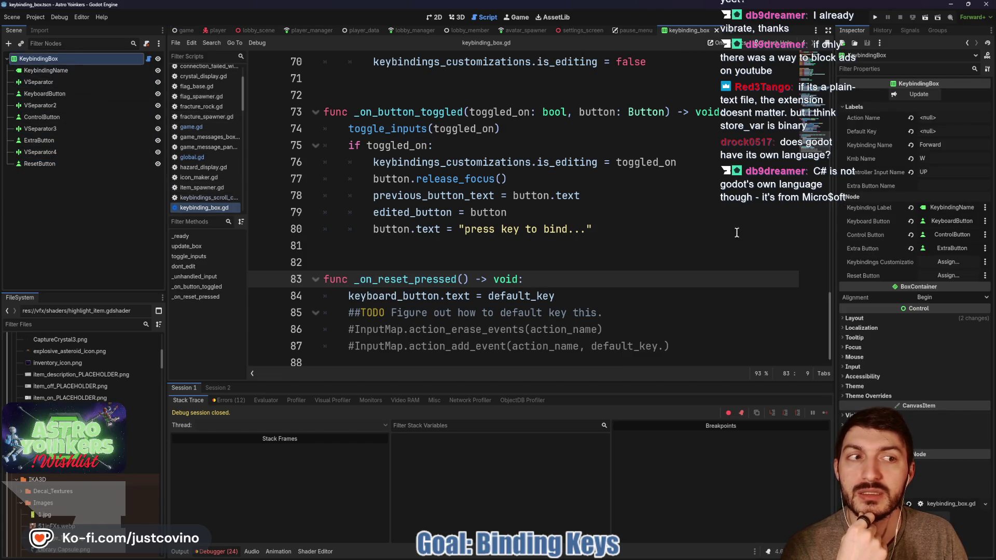
{"action": "left_click", "coordinate": [950, 263]}
{"action": "left_click", "coordinate": [470, 228]}
{"action": "left_click", "coordinate": [469, 406]}
{"action": "left_click", "coordinate": [541, 239]}
{"action": "key", "text": "ctrl+s"}
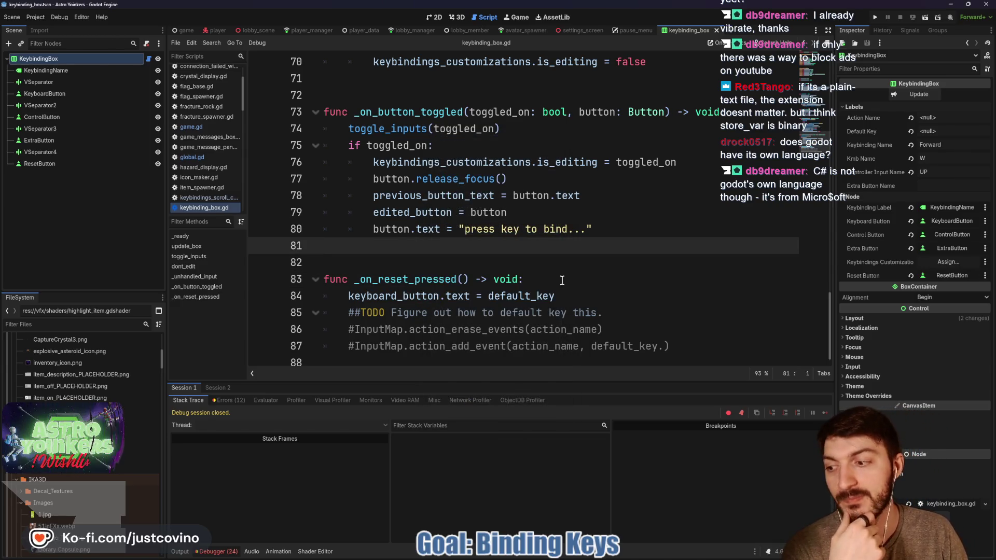
{"action": "scroll", "coordinate": [225, 100], "scroll_direction": "up", "scroll_amount": 3}
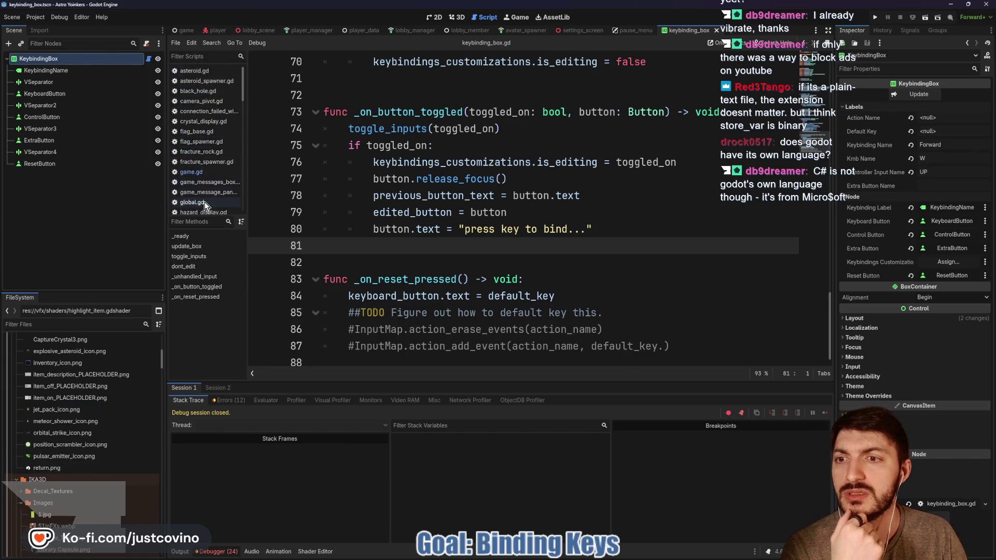
Step: Open global.gd and review the default keybindings function and the save_defaults() call in _ready
{"action": "left_click", "coordinate": [192, 202]}
{"action": "left_click", "coordinate": [449, 228]}
{"action": "left_click", "coordinate": [472, 304]}
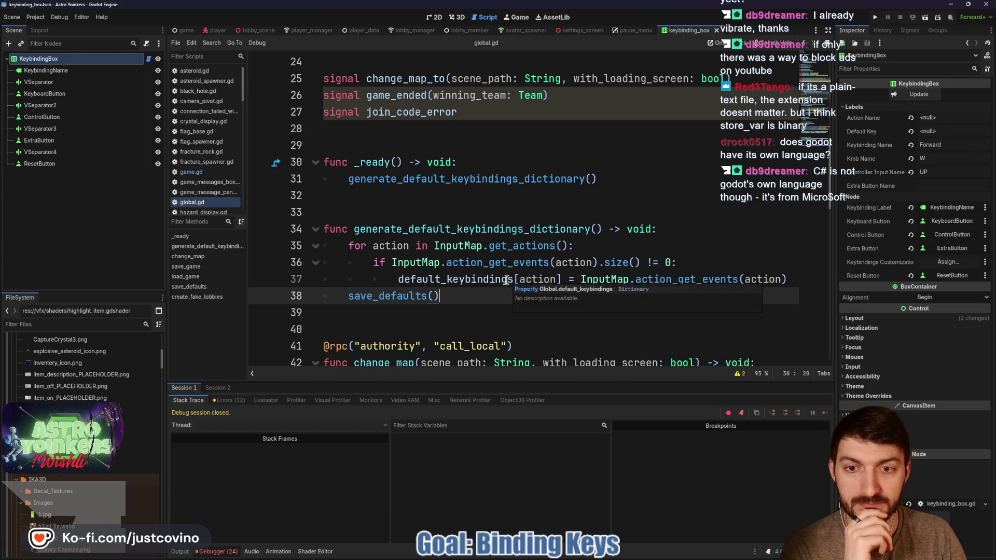
{"action": "scroll", "coordinate": [506, 280], "scroll_direction": "down", "scroll_amount": 5}
{"action": "scroll", "coordinate": [506, 281], "scroll_direction": "down", "scroll_amount": 9}
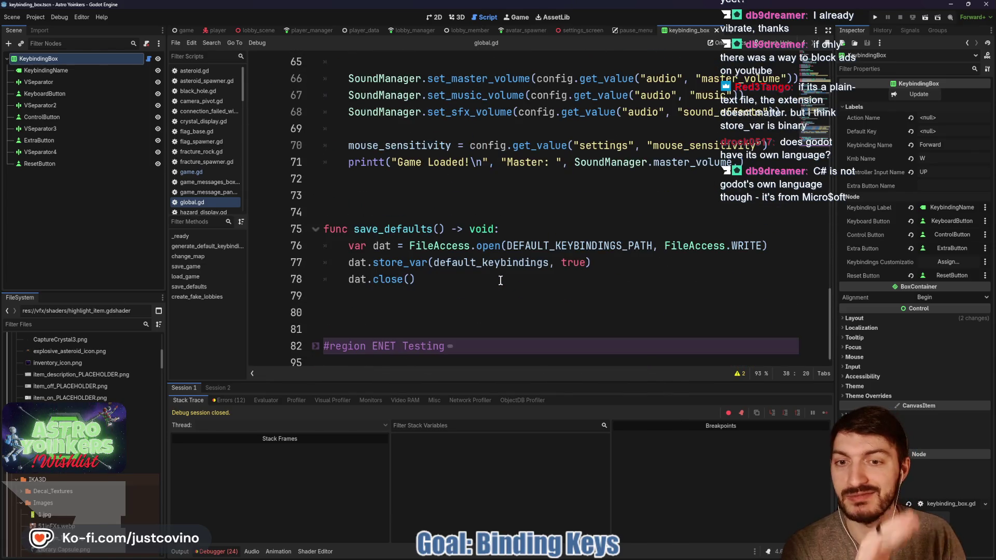
{"action": "scroll", "coordinate": [500, 280], "scroll_direction": "up", "scroll_amount": 11}
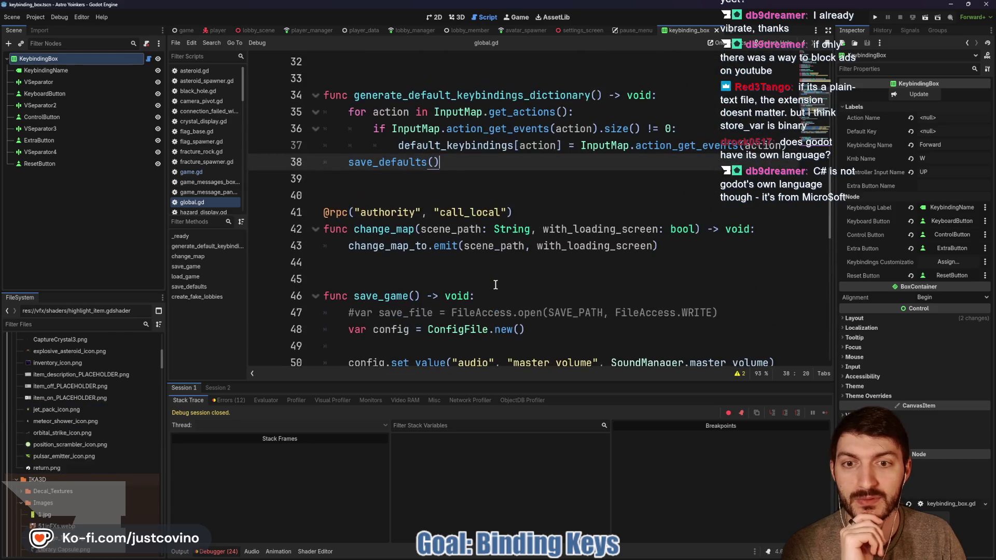
{"action": "scroll", "coordinate": [494, 285], "scroll_direction": "up", "scroll_amount": 5}
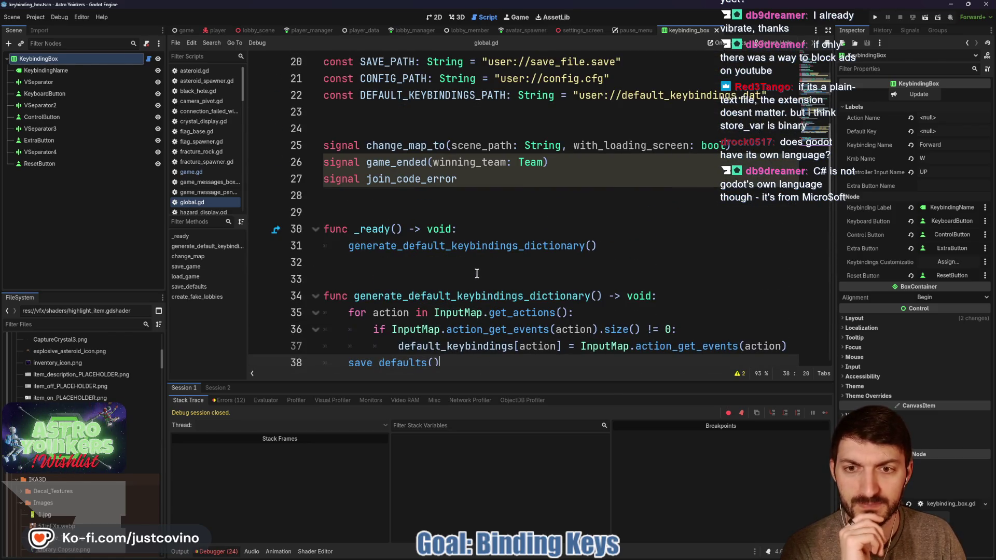
{"action": "scroll", "coordinate": [473, 270], "scroll_direction": "down", "scroll_amount": 1}
{"action": "scroll", "coordinate": [473, 271], "scroll_direction": "down", "scroll_amount": 1}
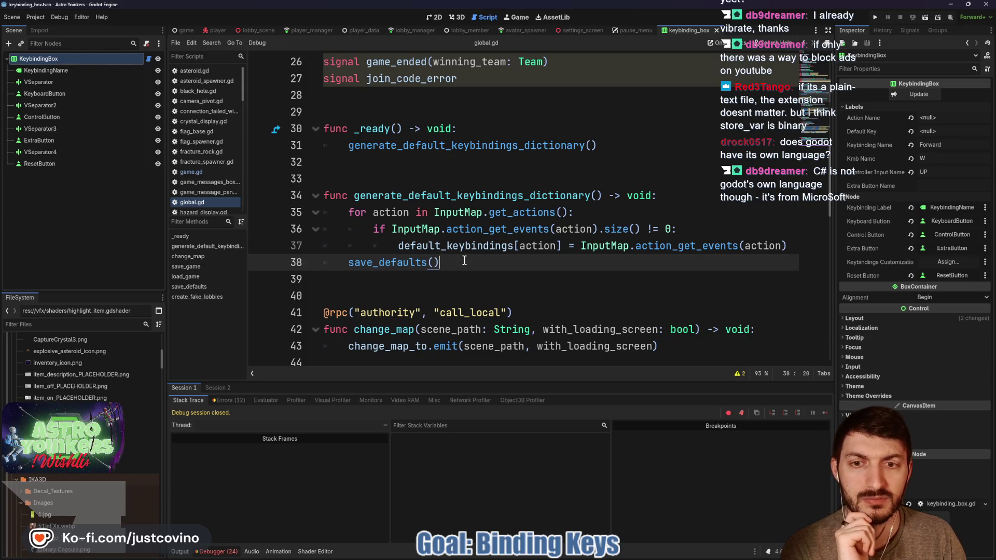
Step: Run the project once and stop it with F8 so startup saves the default keybindings
{"action": "left_click", "coordinate": [876, 19]}
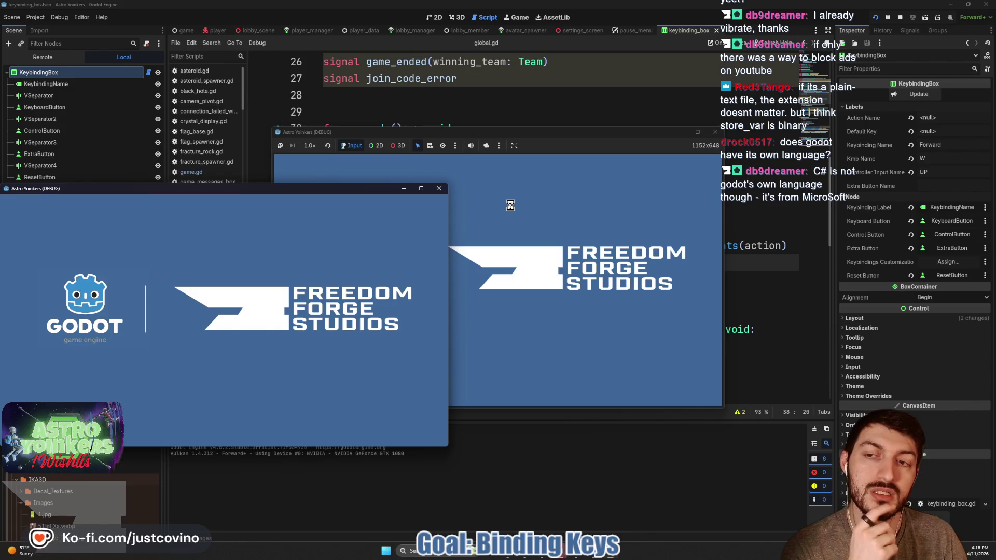
{"action": "key", "text": "F8"}
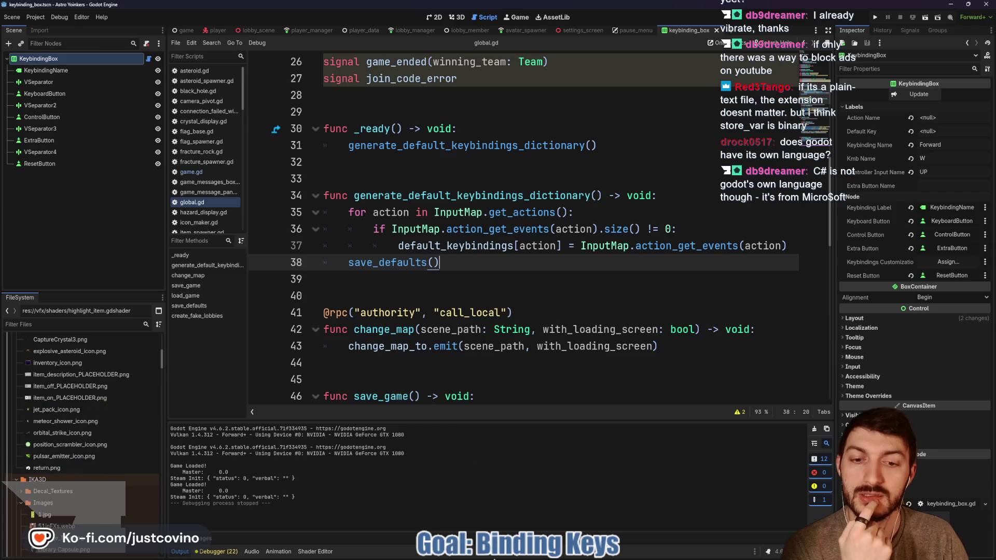
{"action": "left_click", "coordinate": [493, 558]}
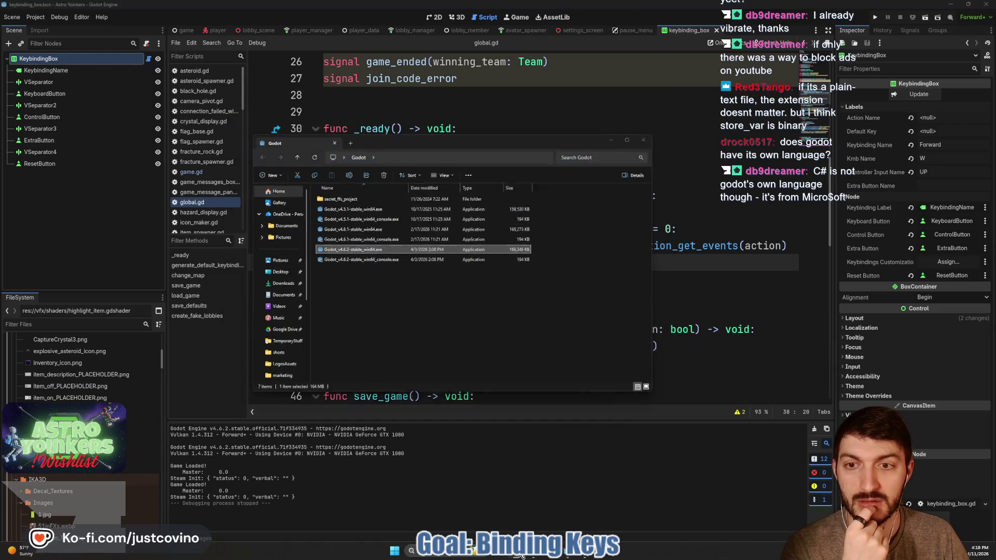
Step: Open the AstroYoinkers user data folder from Godot's Project menu
{"action": "left_click", "coordinate": [493, 558]}
{"action": "left_click", "coordinate": [82, 16]}
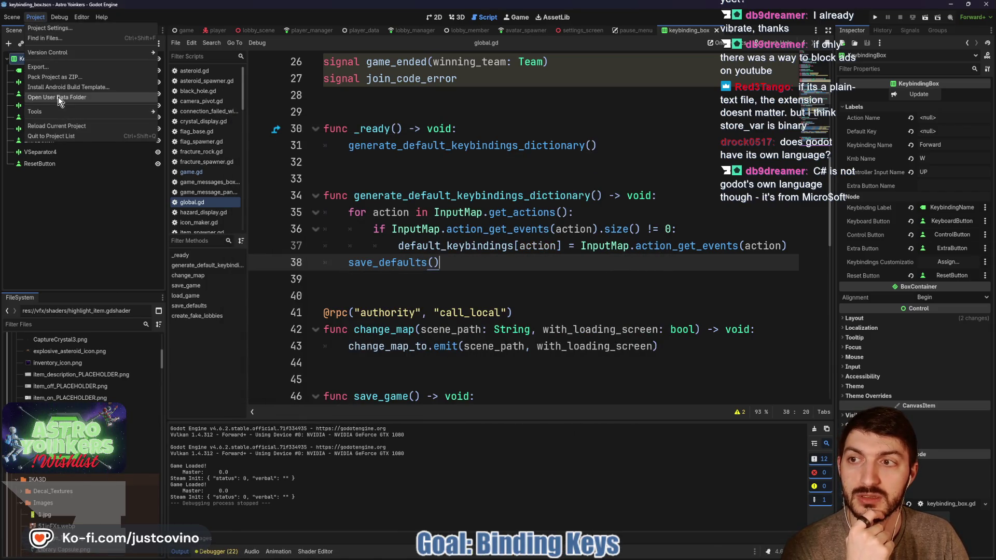
{"action": "left_click", "coordinate": [58, 97]}
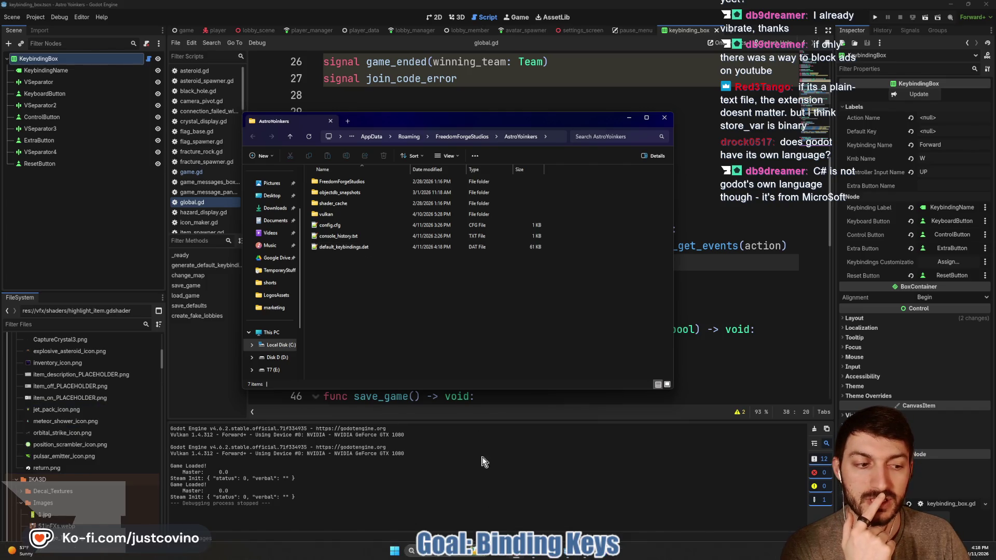
Step: View console_history.txt in Notepad++, then close it and config.cfg without saving
{"action": "left_click", "coordinate": [351, 237]}
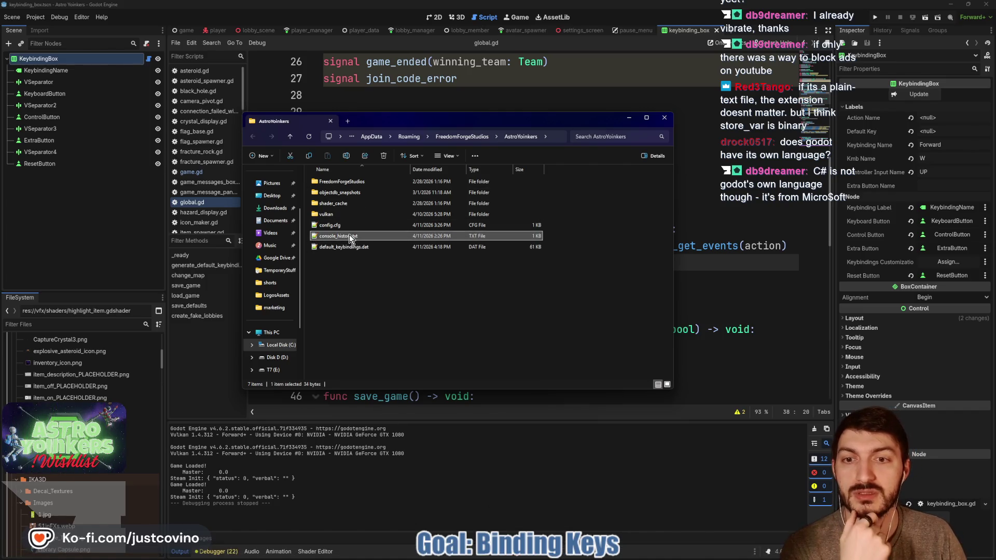
{"action": "double_click", "coordinate": [350, 236]}
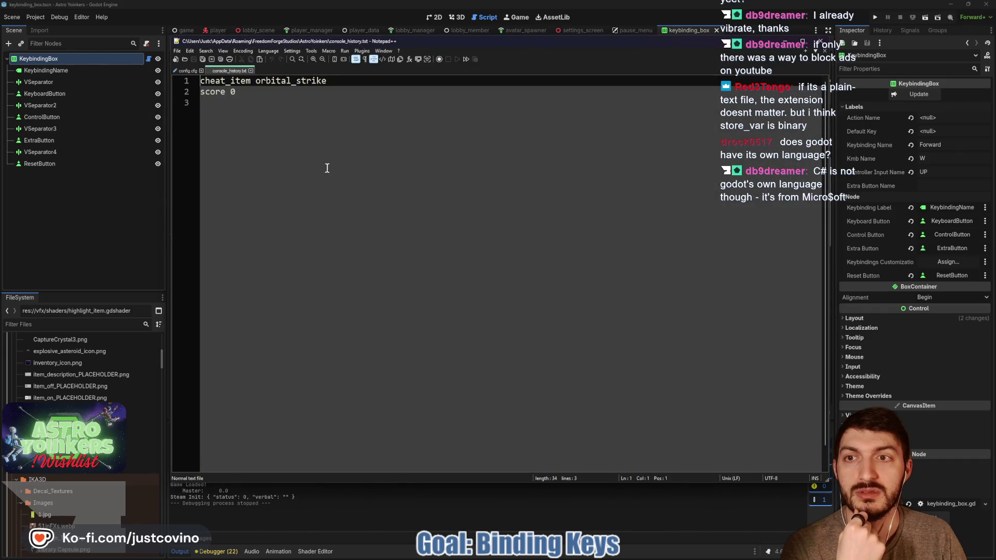
{"action": "left_click", "coordinate": [251, 71]}
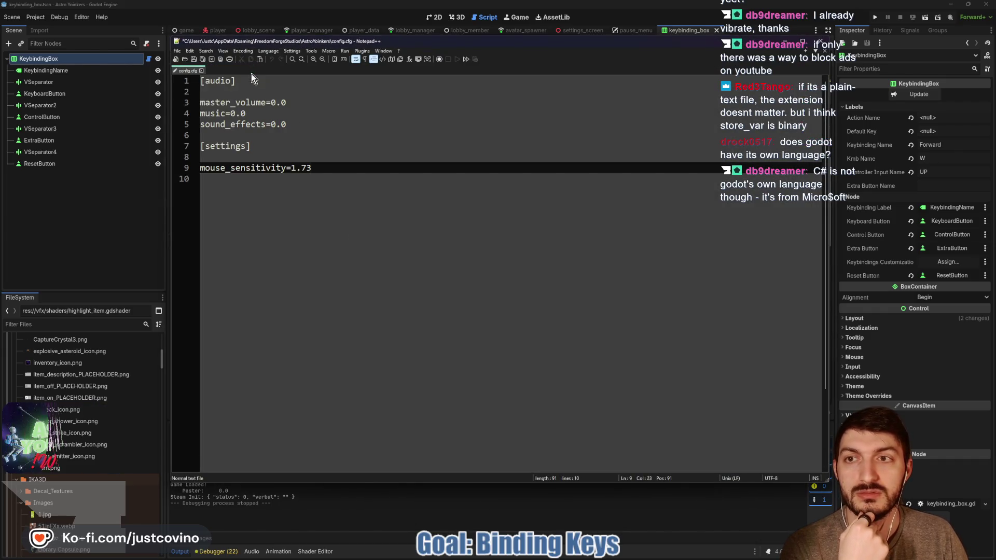
{"action": "left_click", "coordinate": [202, 70]}
{"action": "left_click", "coordinate": [528, 310]}
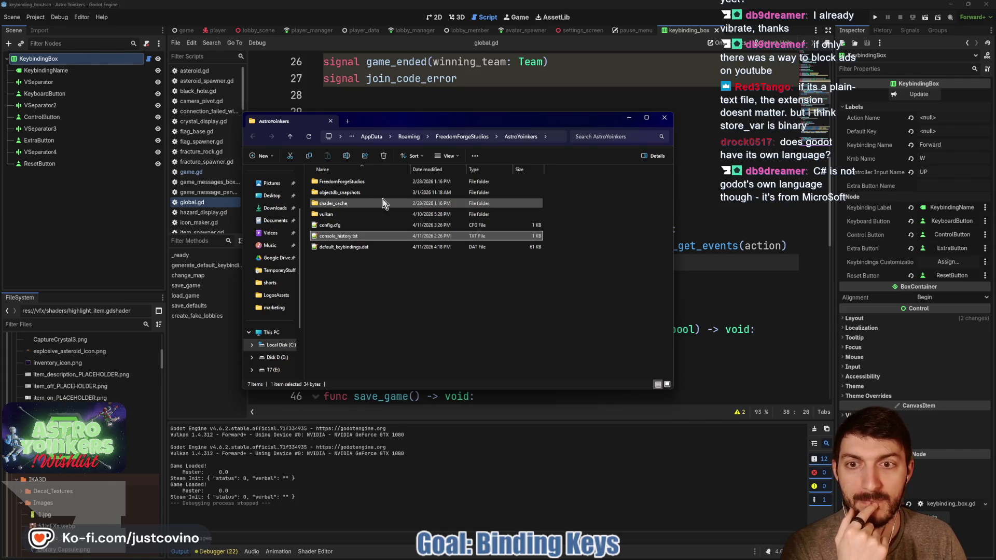
Step: Browse FreedomForgeStudios and Grabity, then return to AstroYoinkers and look over config.cfg, console_history.txt and default_keybindings.dat
{"action": "double_click", "coordinate": [364, 182]}
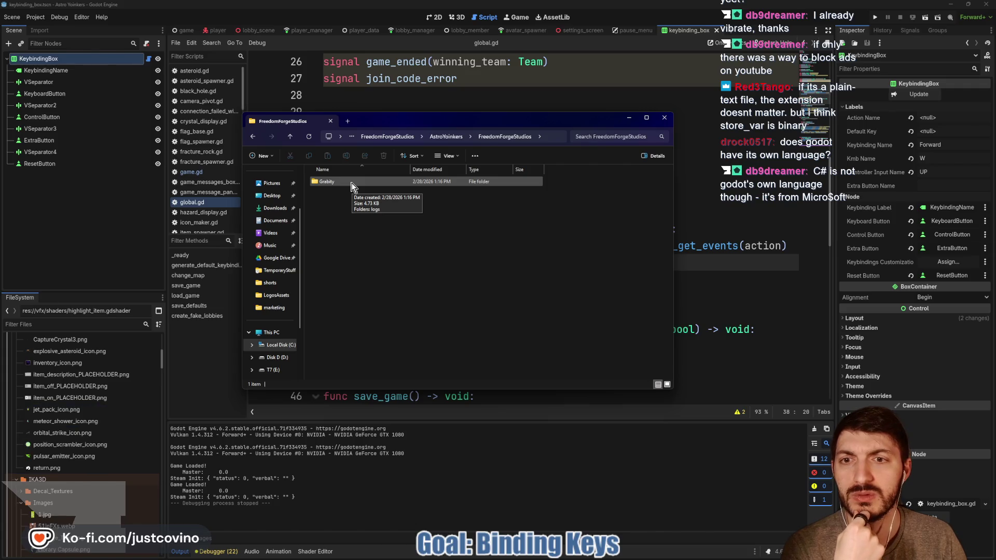
{"action": "double_click", "coordinate": [352, 183]}
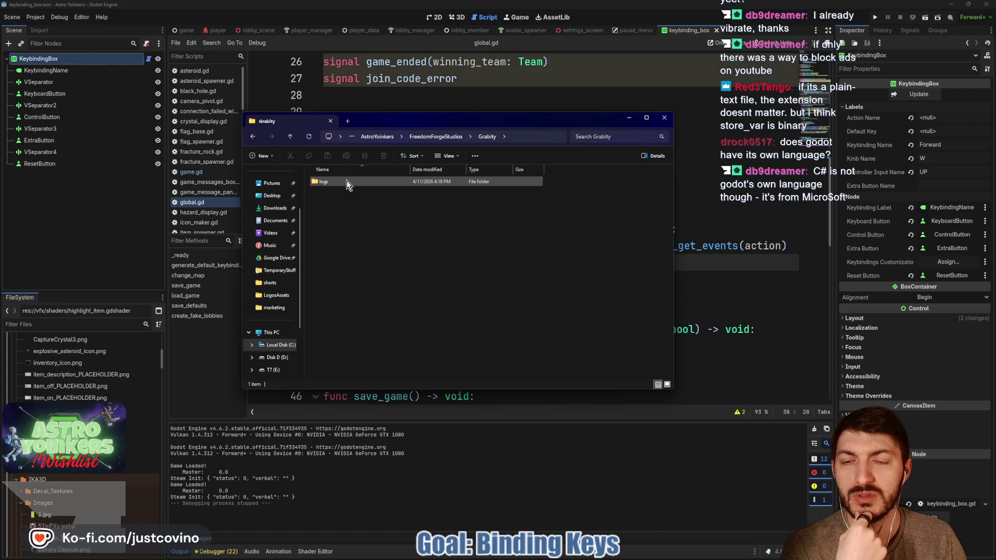
{"action": "left_click", "coordinate": [290, 137]}
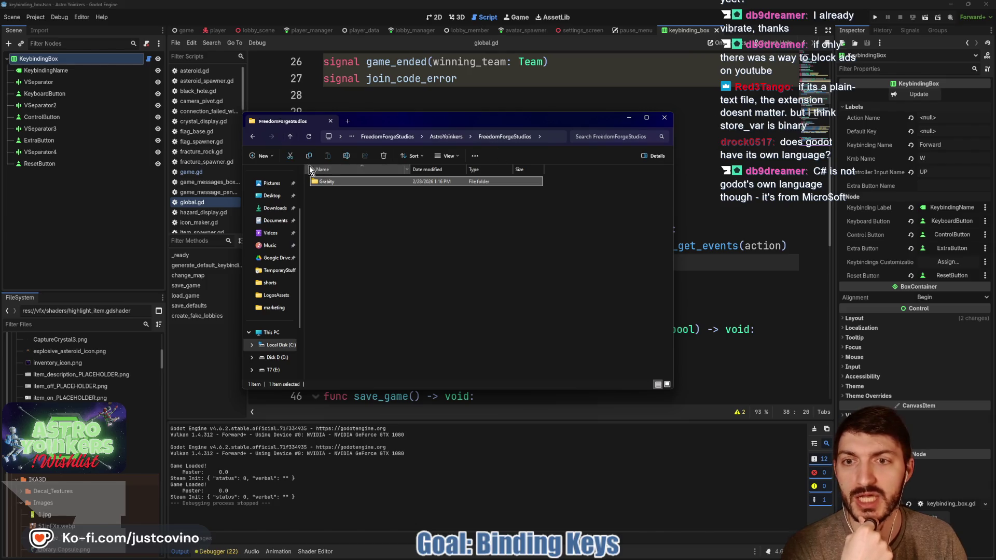
{"action": "left_click", "coordinate": [290, 137]}
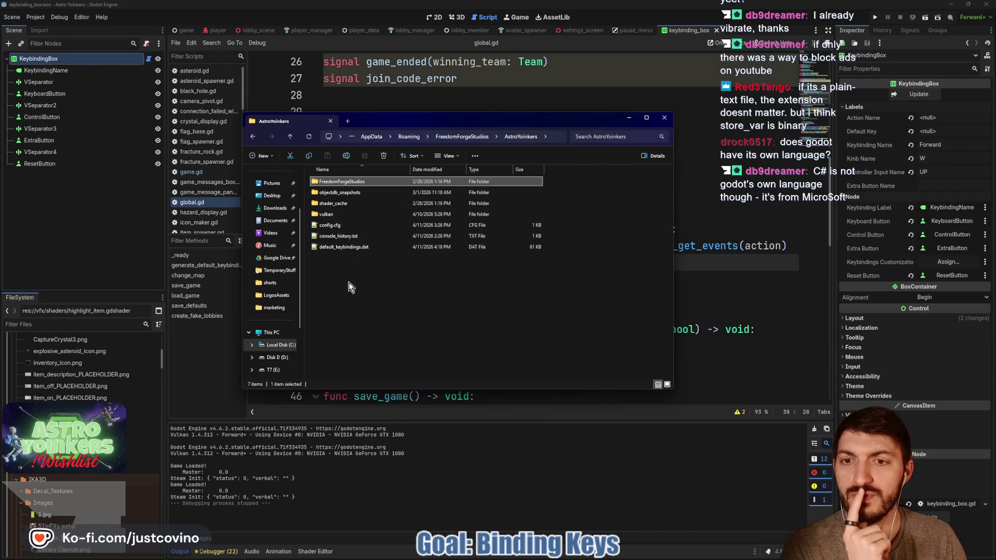
{"action": "left_click_drag", "start_coordinate": [349, 282], "coordinate": [339, 225]}
{"action": "double_click", "coordinate": [362, 180]}
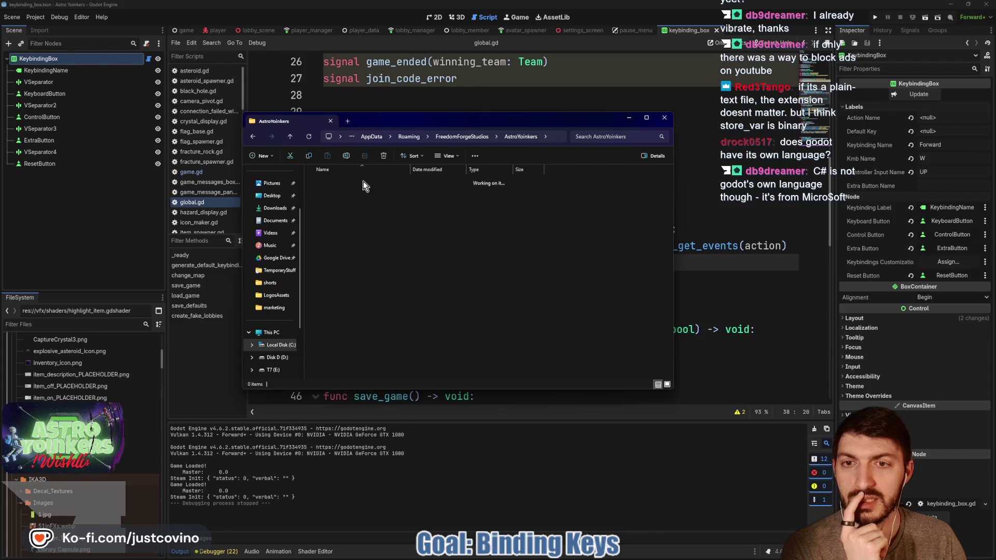
{"action": "left_click", "coordinate": [289, 136]}
{"action": "left_click_drag", "start_coordinate": [367, 289], "coordinate": [312, 189]}
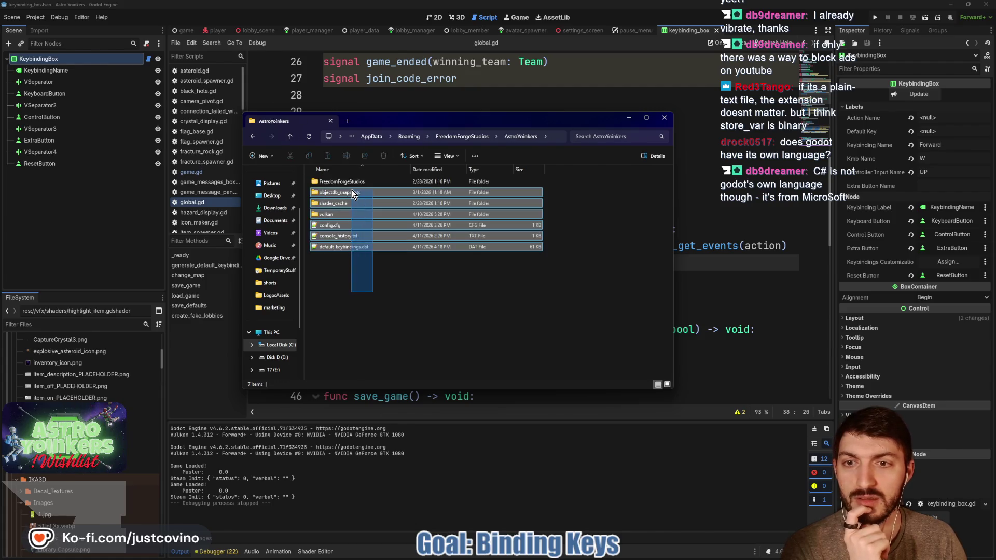
{"action": "left_click", "coordinate": [353, 282]}
Step: Drill down into FreedomForgeStudios > Grabity > logs, then climb back up to FreedomForgeStudios
{"action": "double_click", "coordinate": [353, 180]}
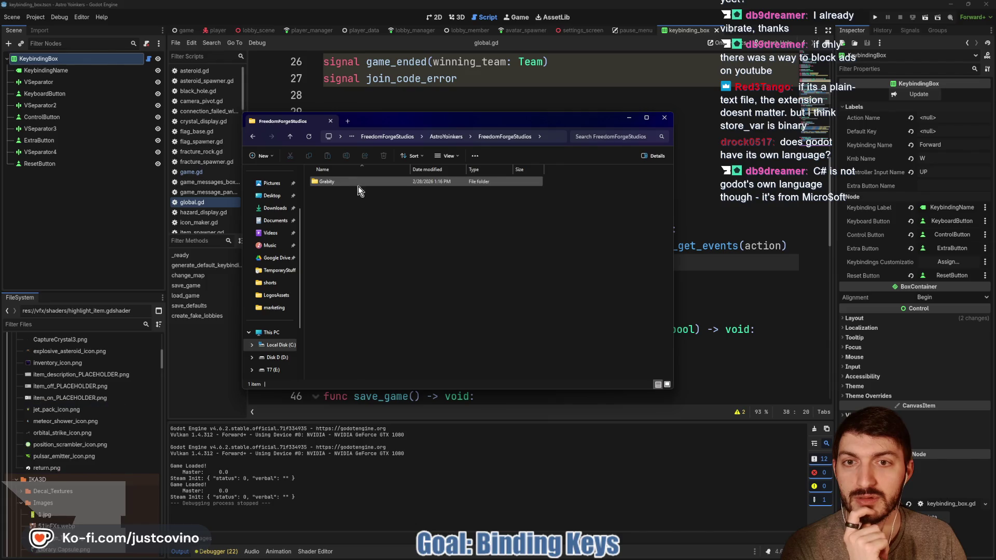
{"action": "double_click", "coordinate": [348, 180]}
{"action": "double_click", "coordinate": [348, 183]}
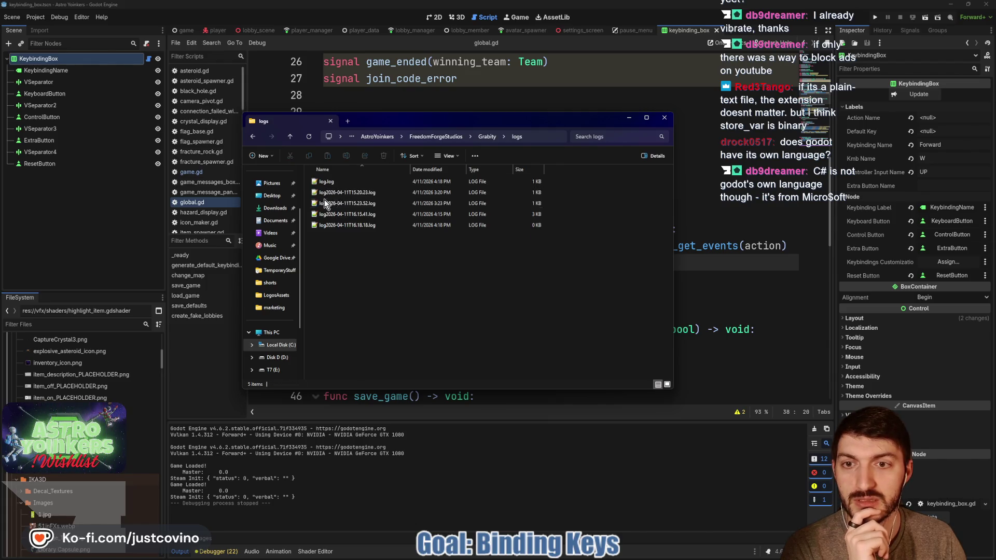
{"action": "left_click", "coordinate": [290, 136]}
{"action": "left_click", "coordinate": [290, 137]}
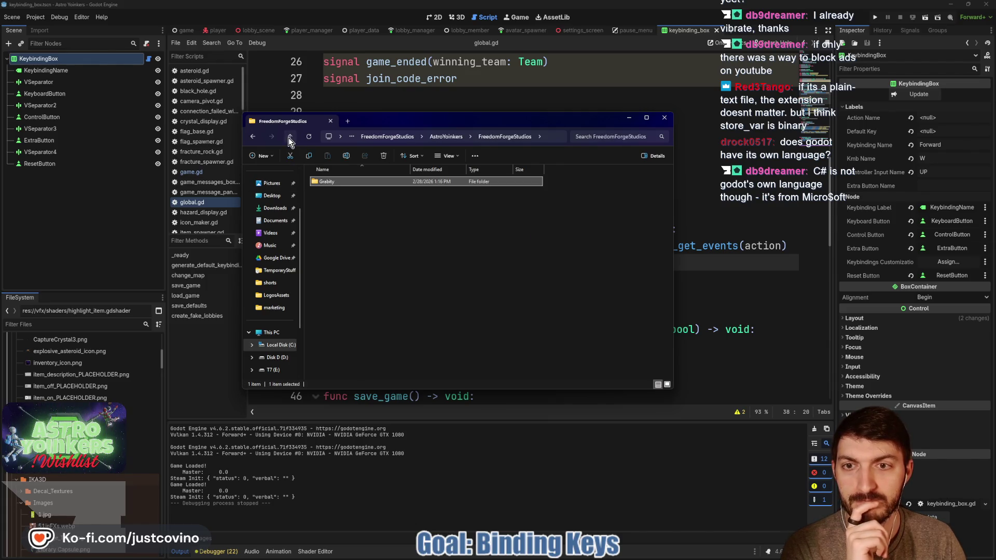